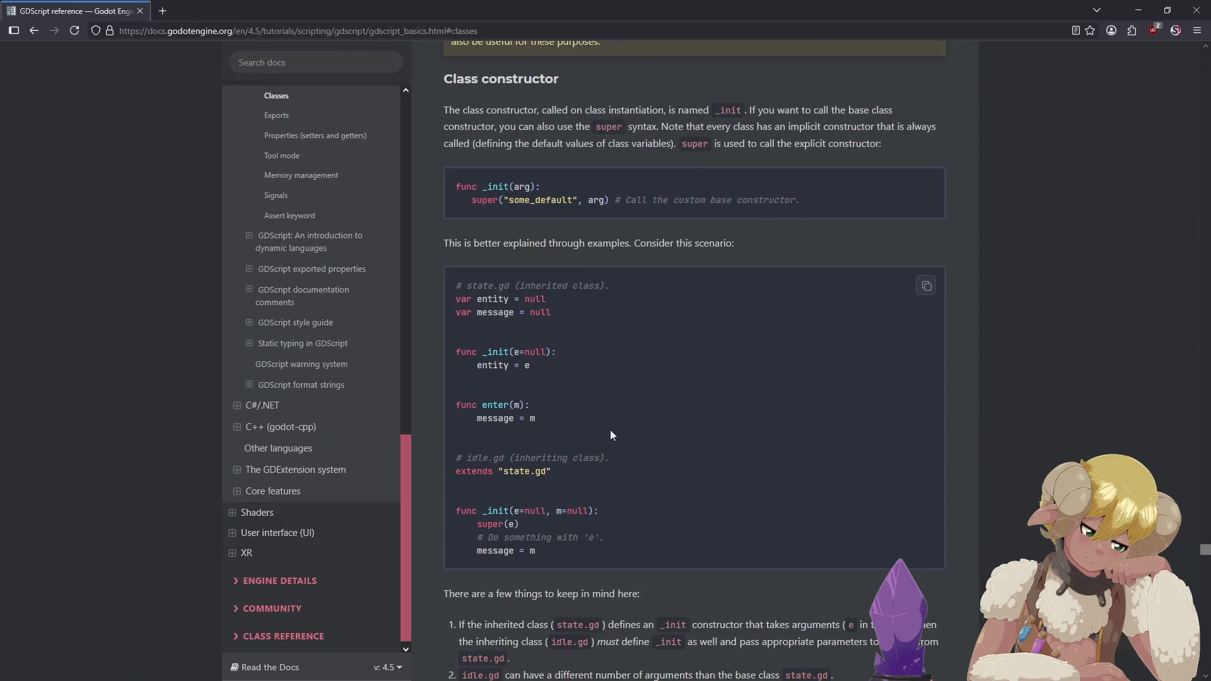
# Step: Rename the NextPhase function in logic_script.gd to next_phase():
pyautogui.scroll(-4, 604, 428)
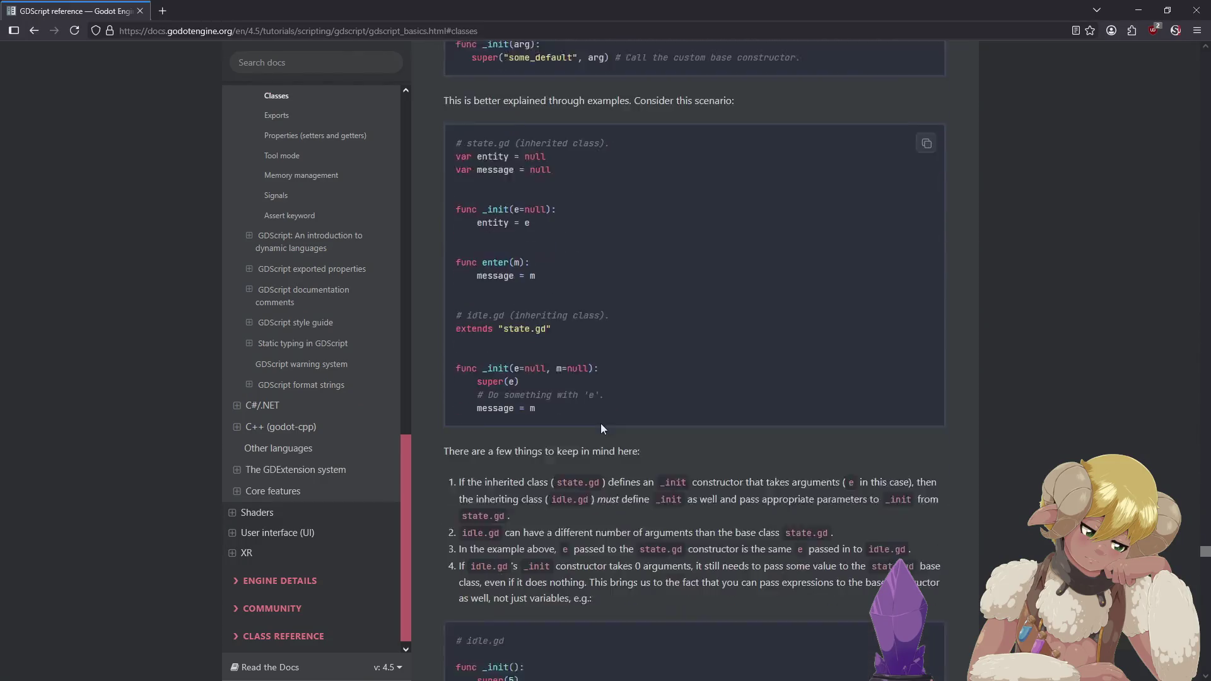
pyautogui.scroll(-3, 602, 419)
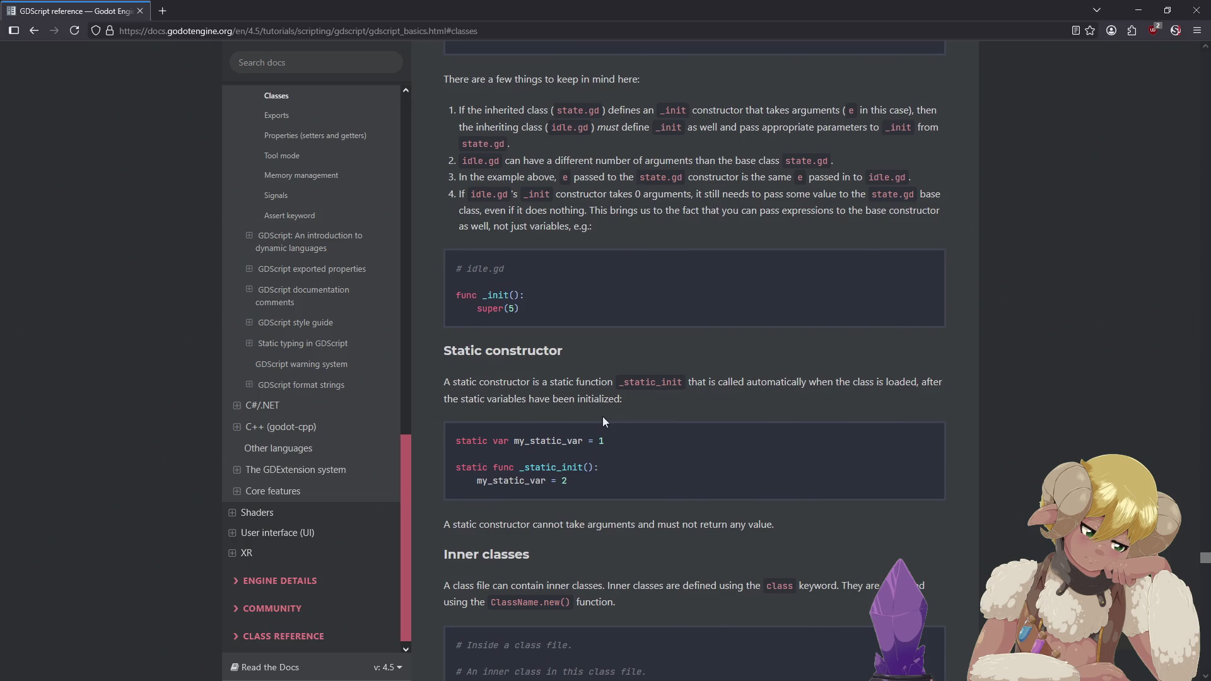
pyautogui.scroll(-5, 603, 416)
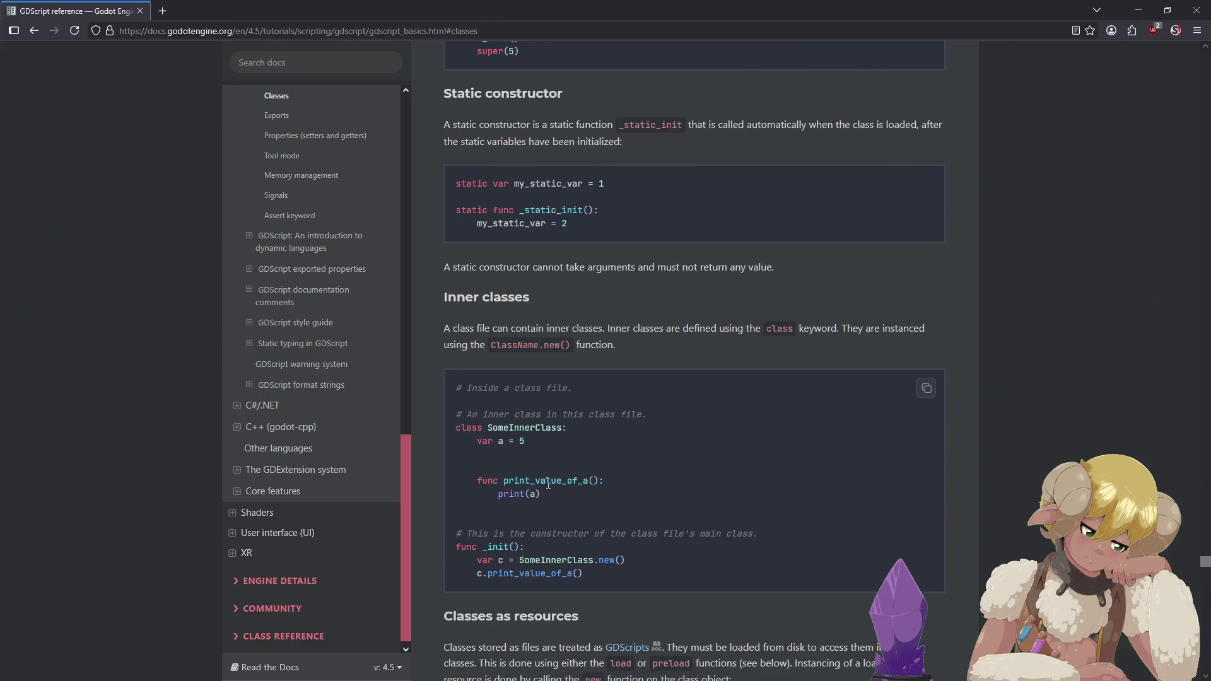
pyautogui.scroll(-4, 597, 521)
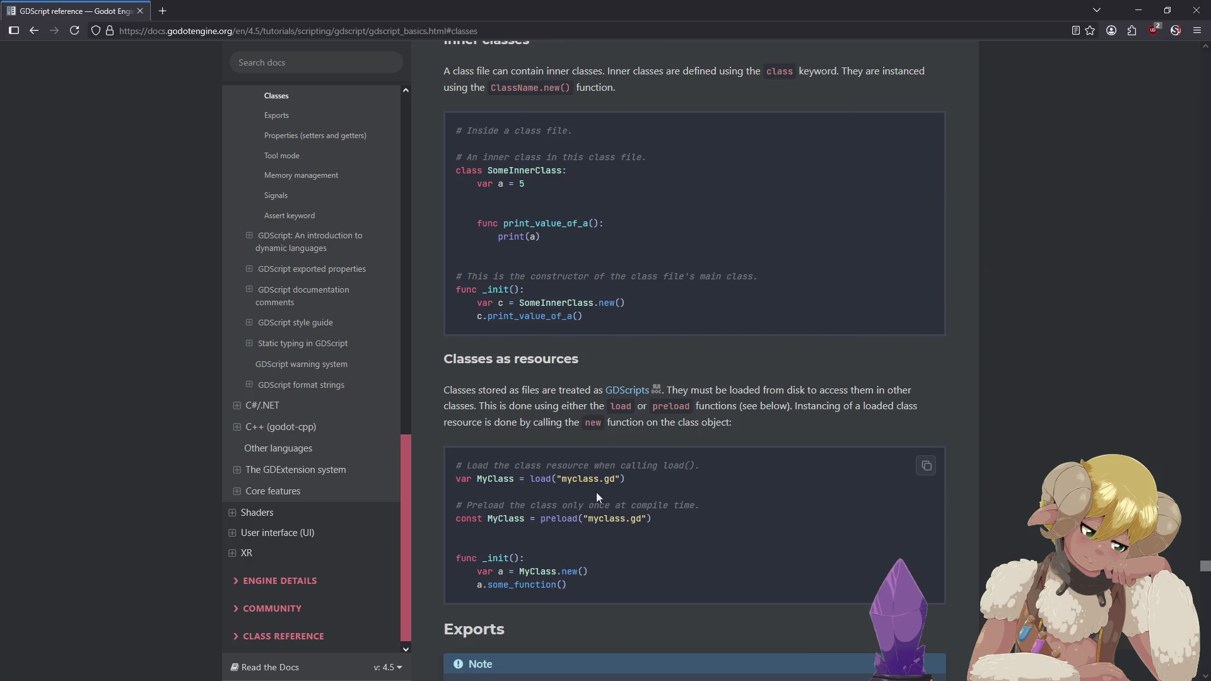
pyautogui.scroll(-5, 596, 492)
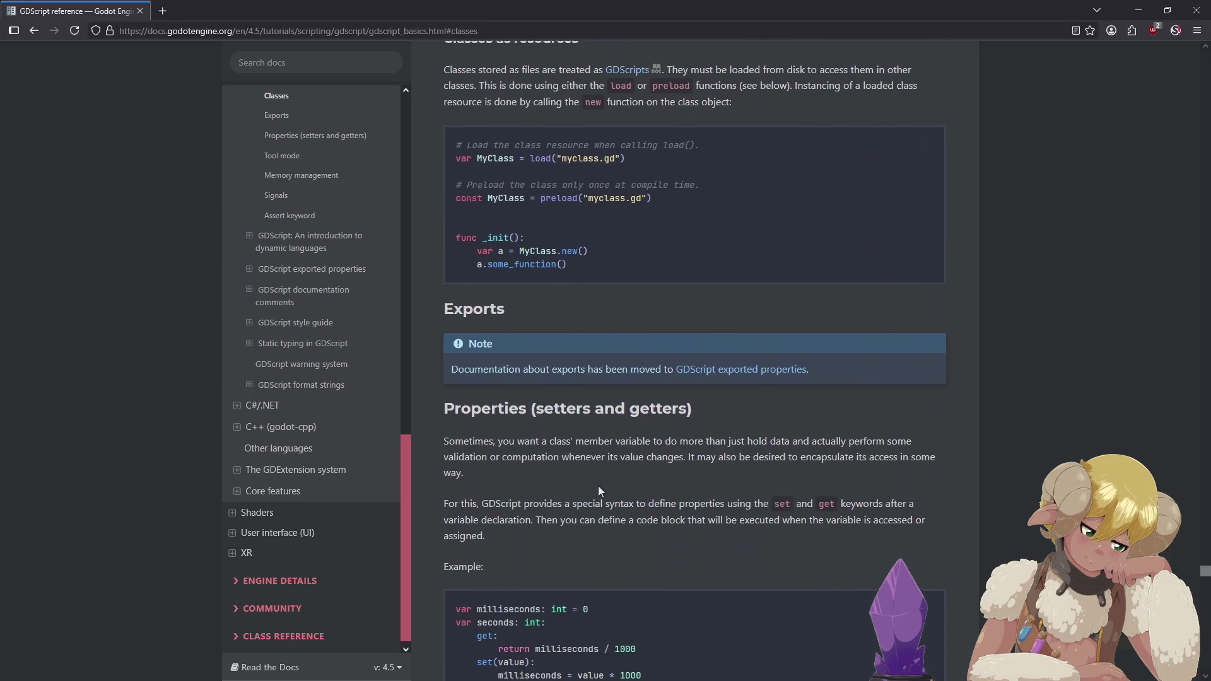
pyautogui.scroll(-3, 599, 482)
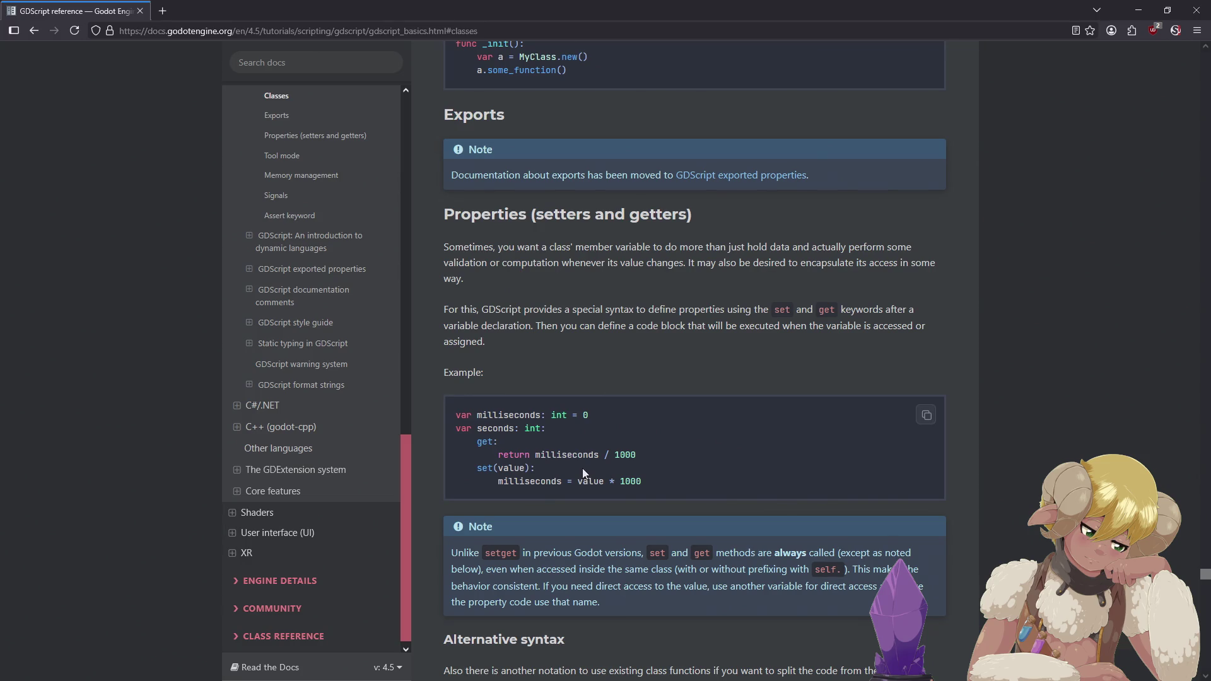
pyautogui.scroll(7, 581, 468)
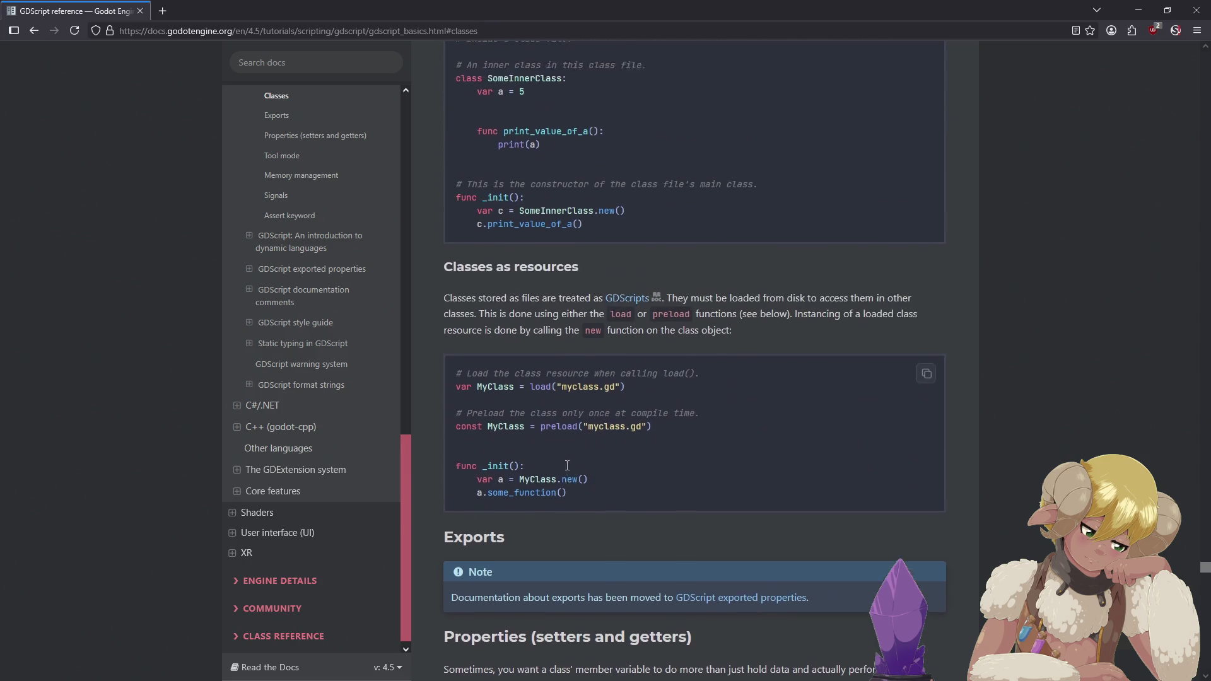
pyautogui.scroll(2, 567, 466)
pyautogui.scroll(-5, 567, 467)
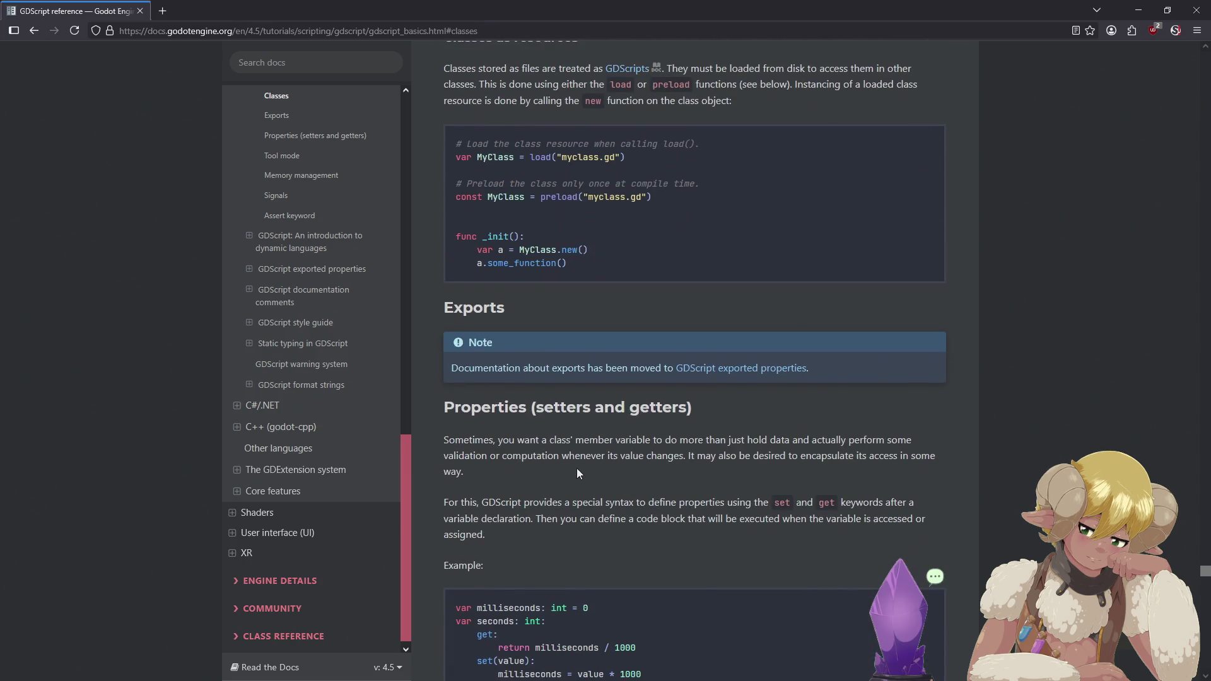
pyautogui.scroll(-3, 577, 468)
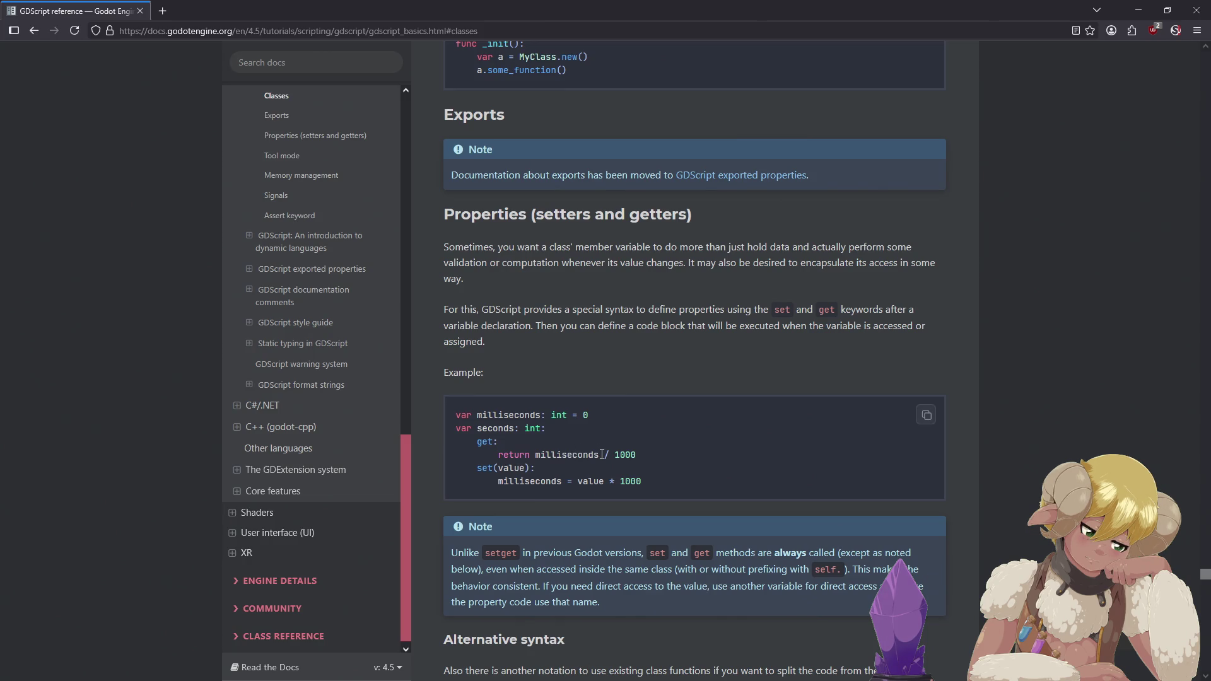
pyautogui.scroll(6, 593, 454)
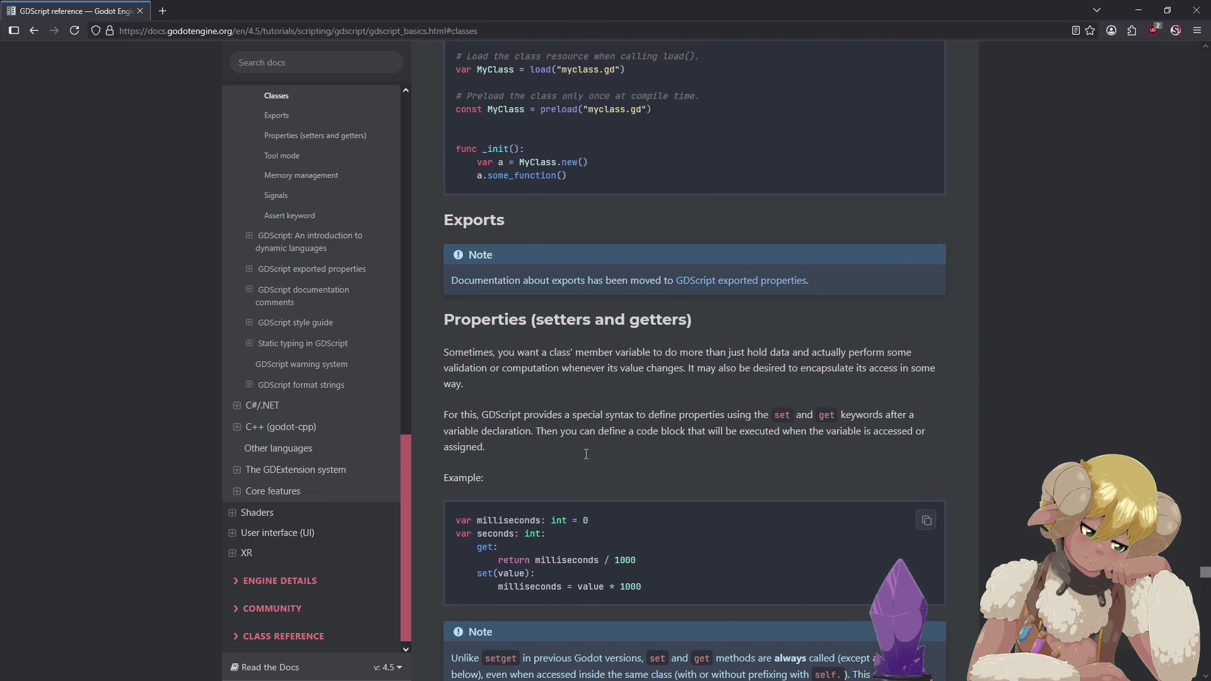
pyautogui.scroll(6, 580, 458)
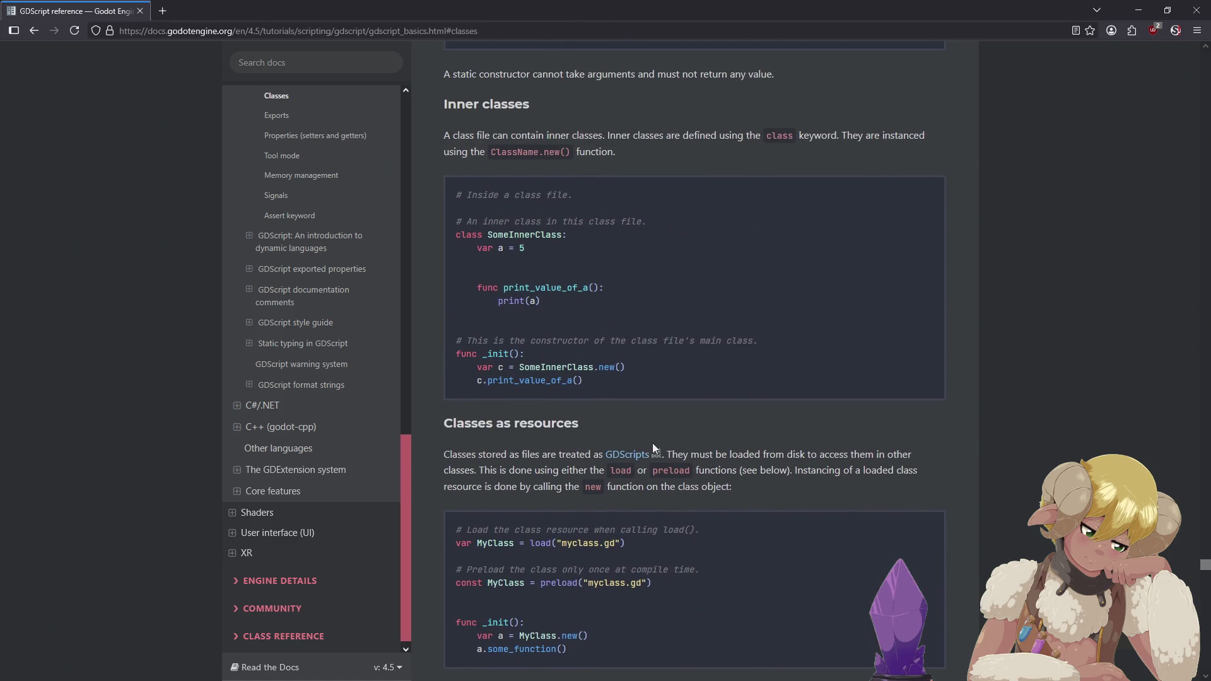
pyautogui.scroll(2, 628, 452)
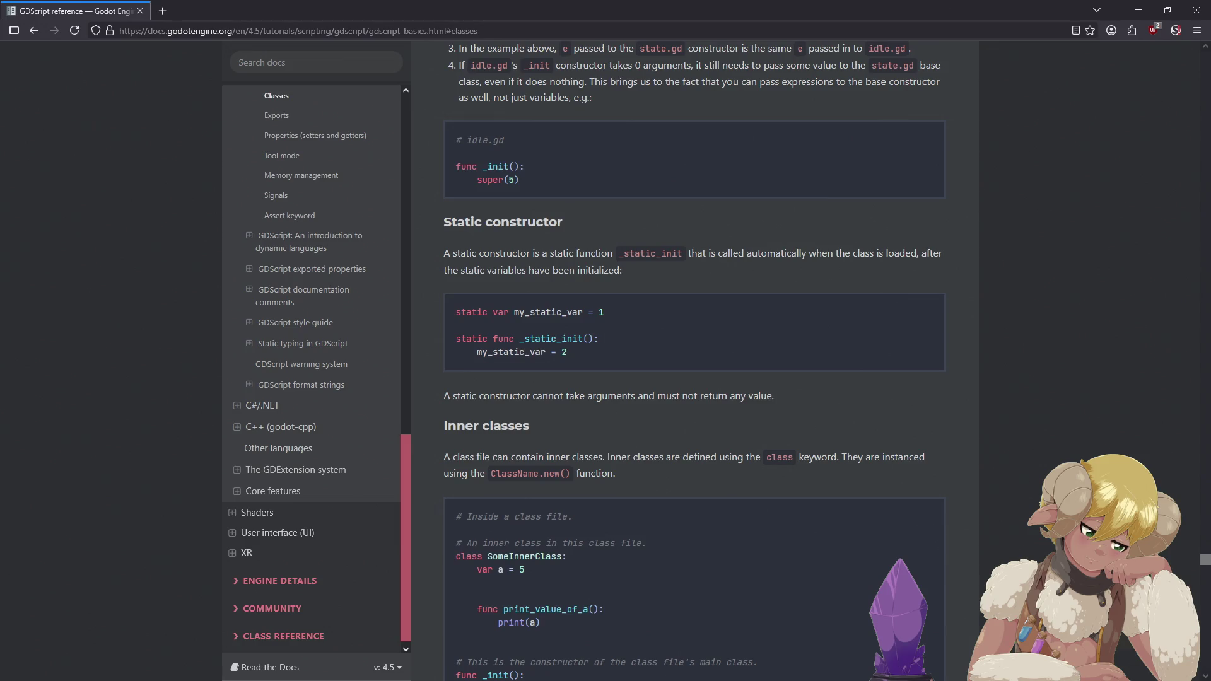
pyautogui.hotkey('alt', 'Tab')
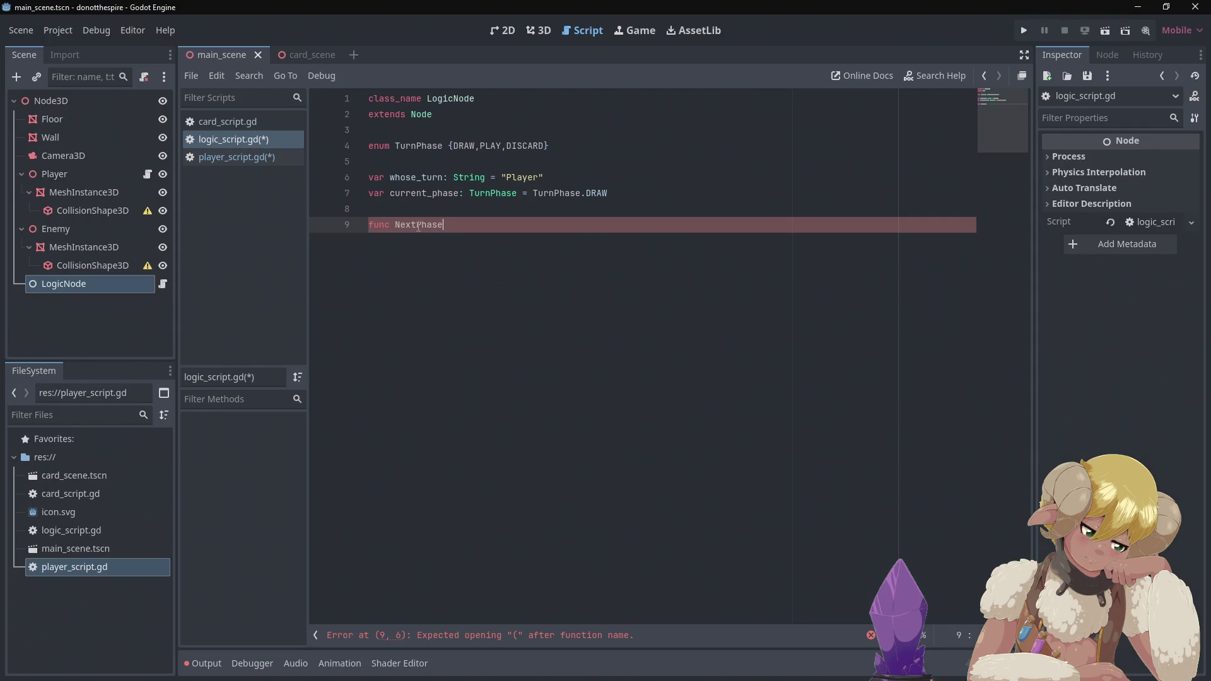
pyautogui.click(418, 225)
pyautogui.doubleClick(401, 222)
pyautogui.write('next')
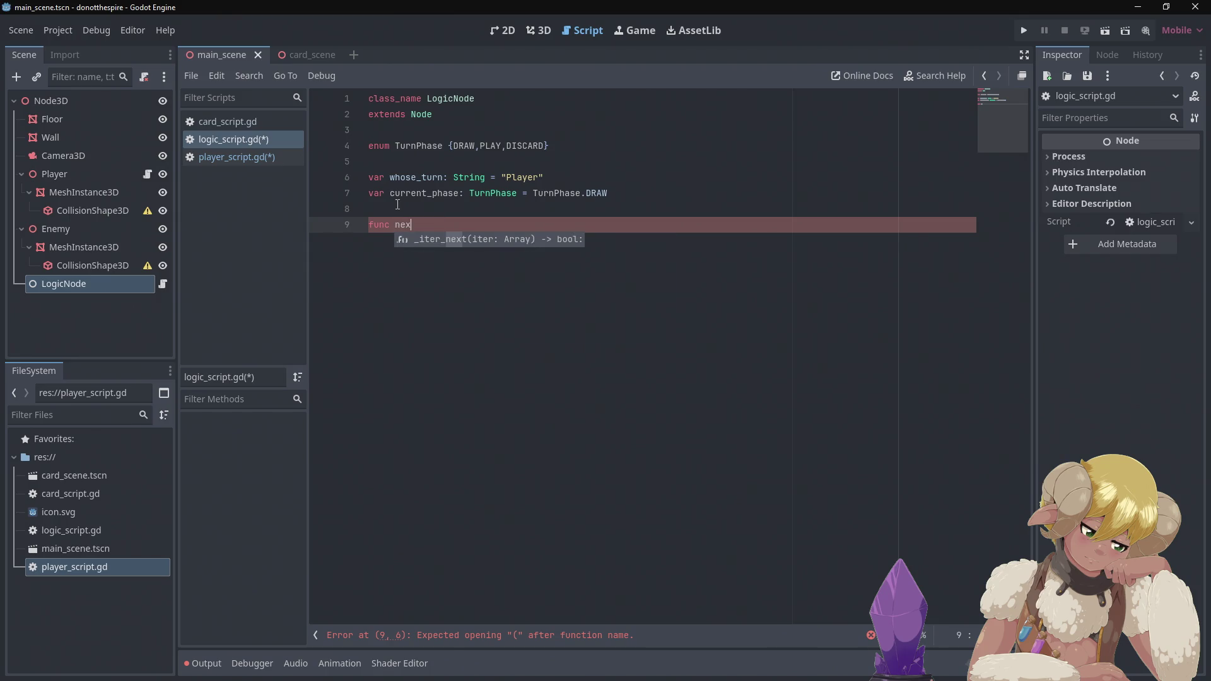
pyautogui.write('_phase')
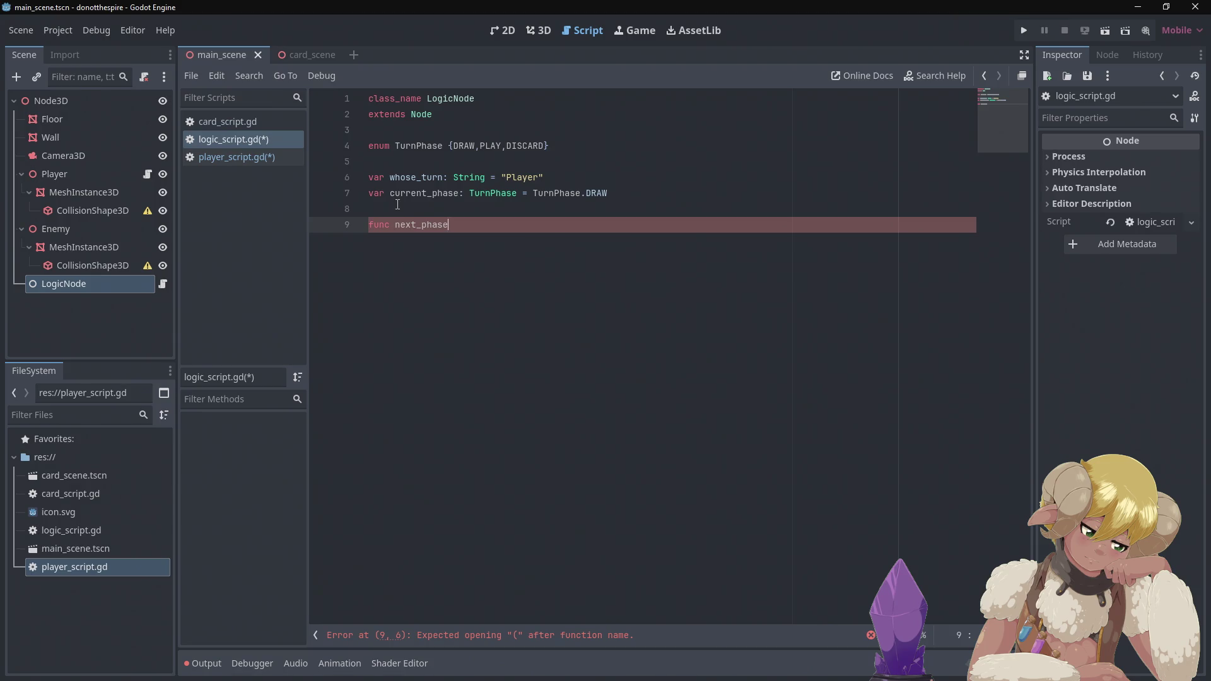
pyautogui.write(':')
pyautogui.press('BackSpace')
pyautogui.write('():')
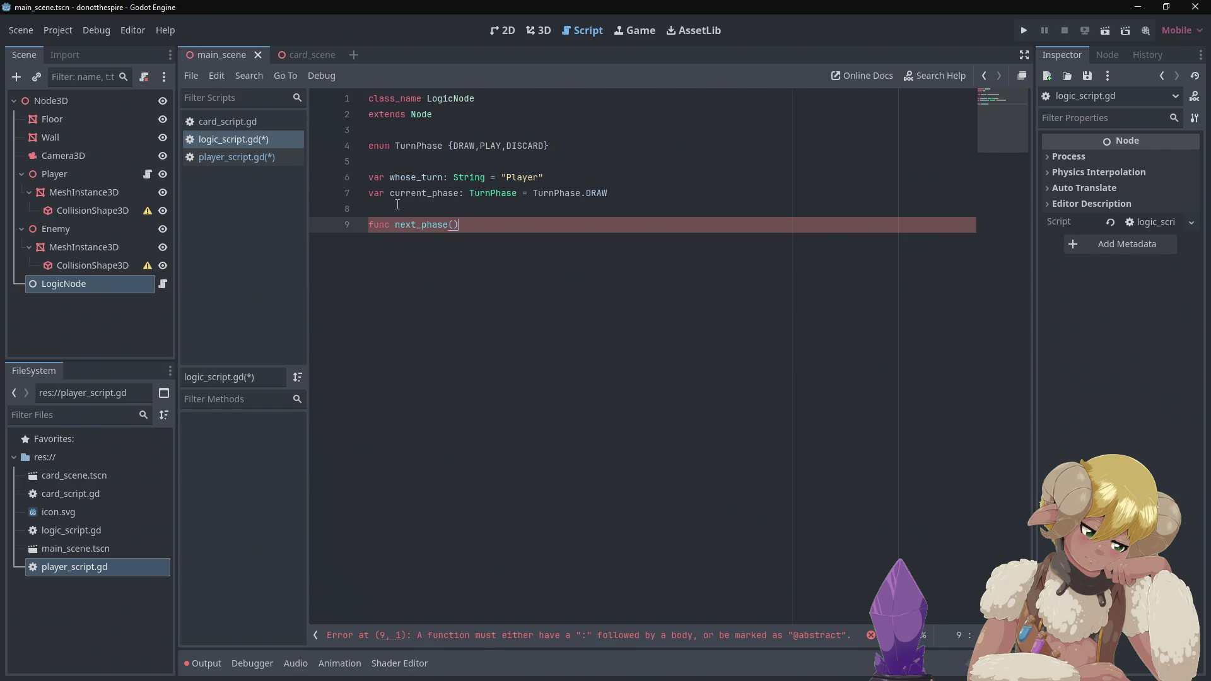
pyautogui.press('Return')
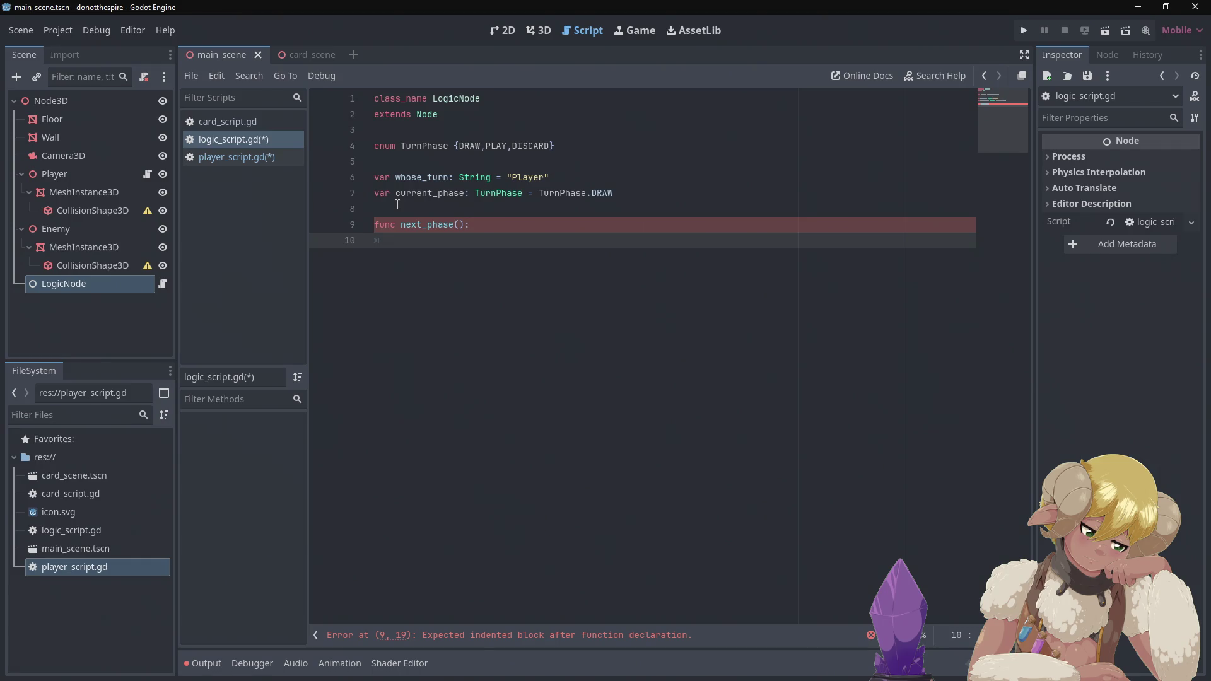
# Step: Begin the function body with 'if current_phase == TurnPhase.DRAW:' and an indented line
pyautogui.write('if')
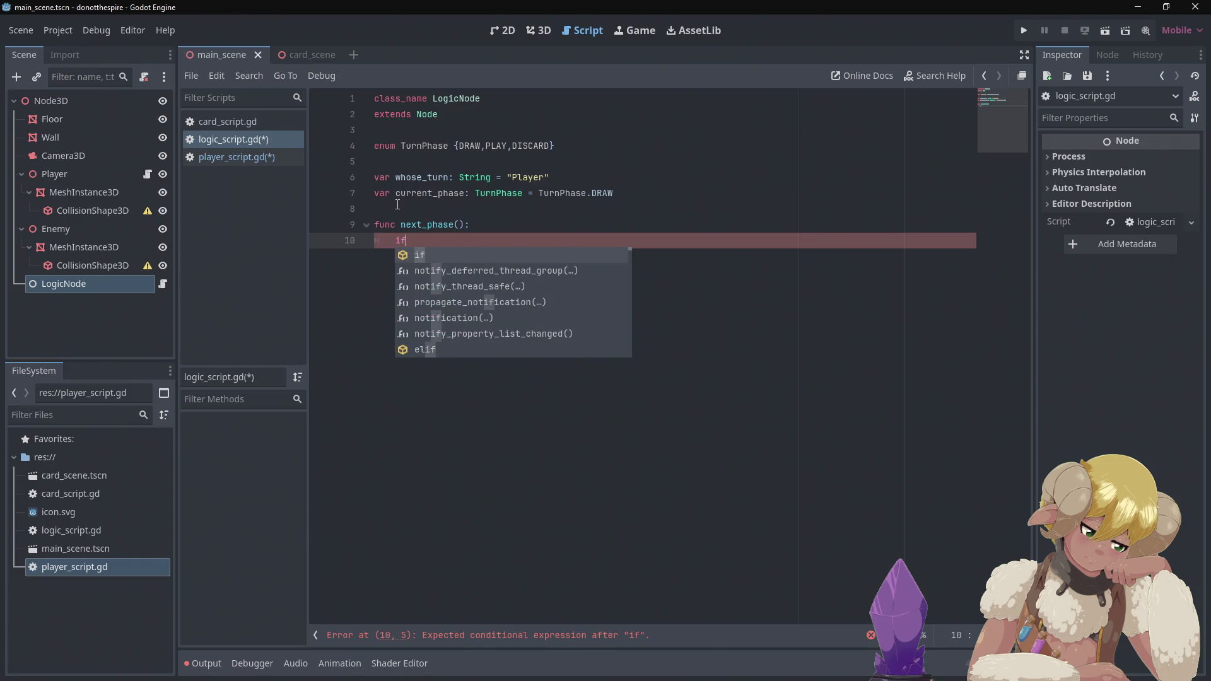
pyautogui.write(' cu')
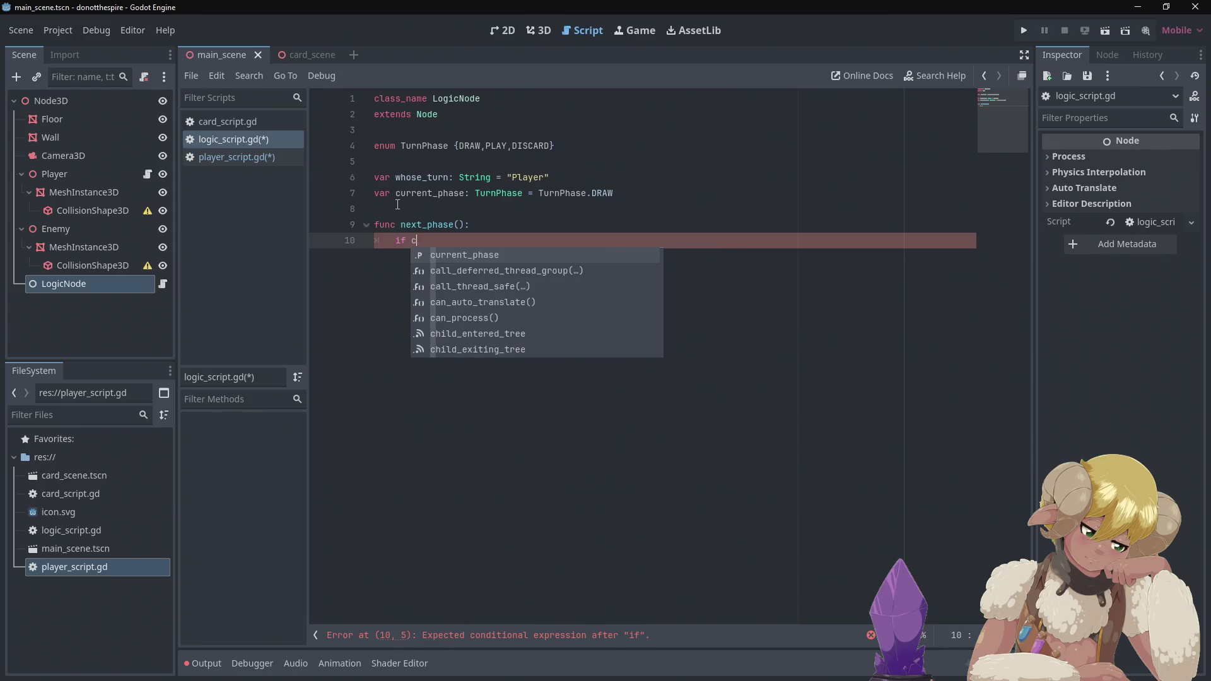
pyautogui.press('Return')
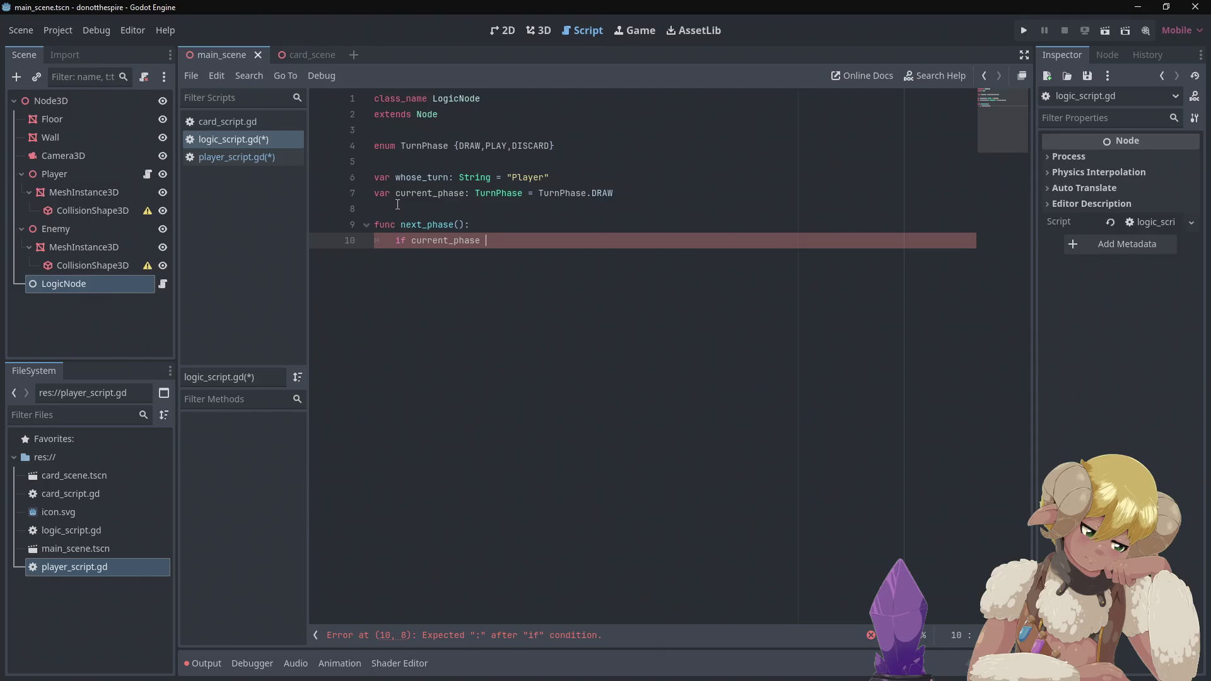
pyautogui.write('== ')
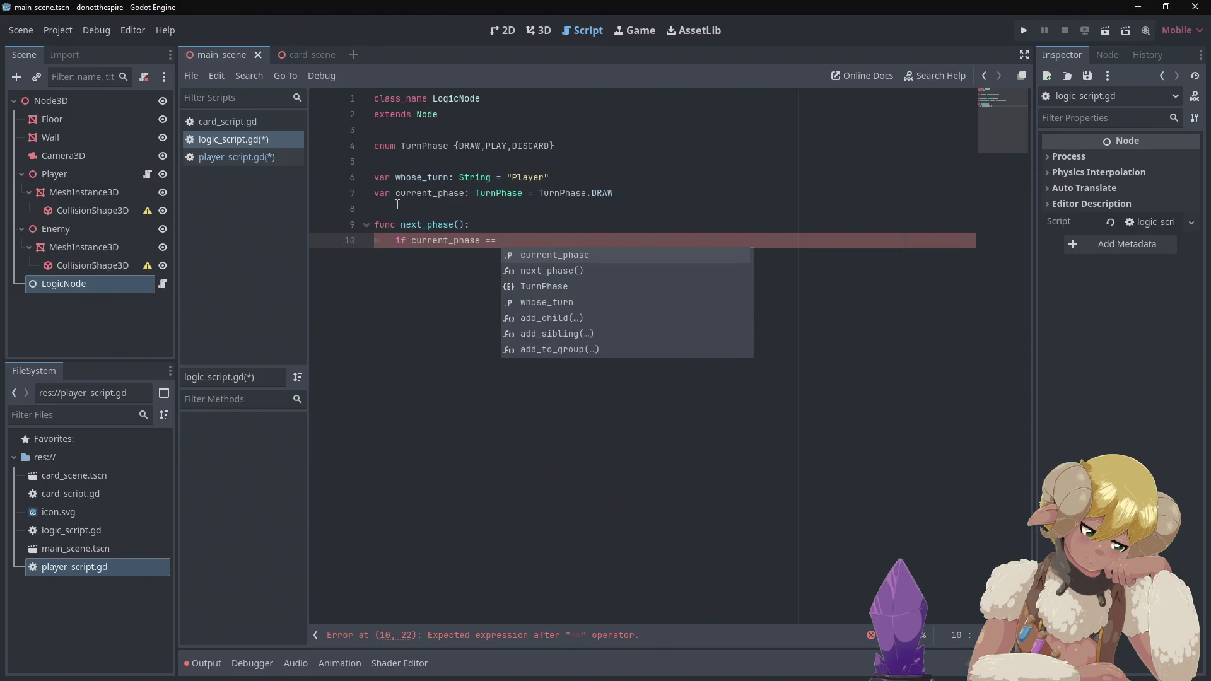
pyautogui.write('Tu')
pyautogui.press('Return')
pyautogui.write('.')
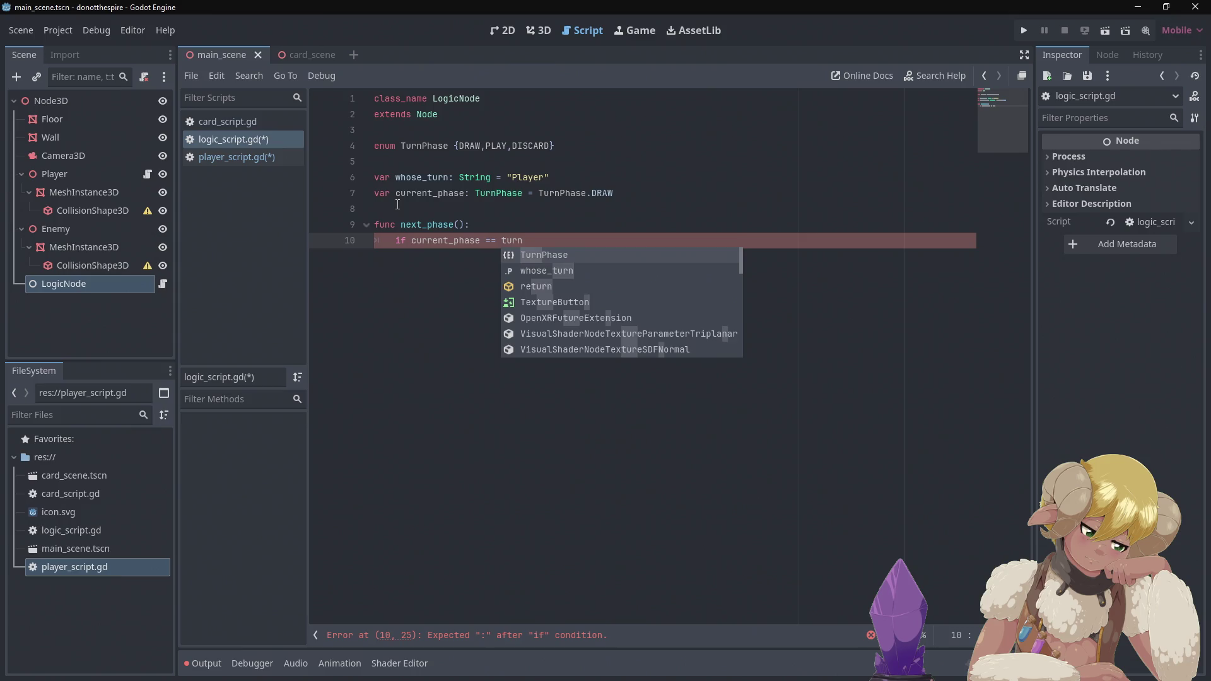
pyautogui.press('Escape')
pyautogui.write('d')
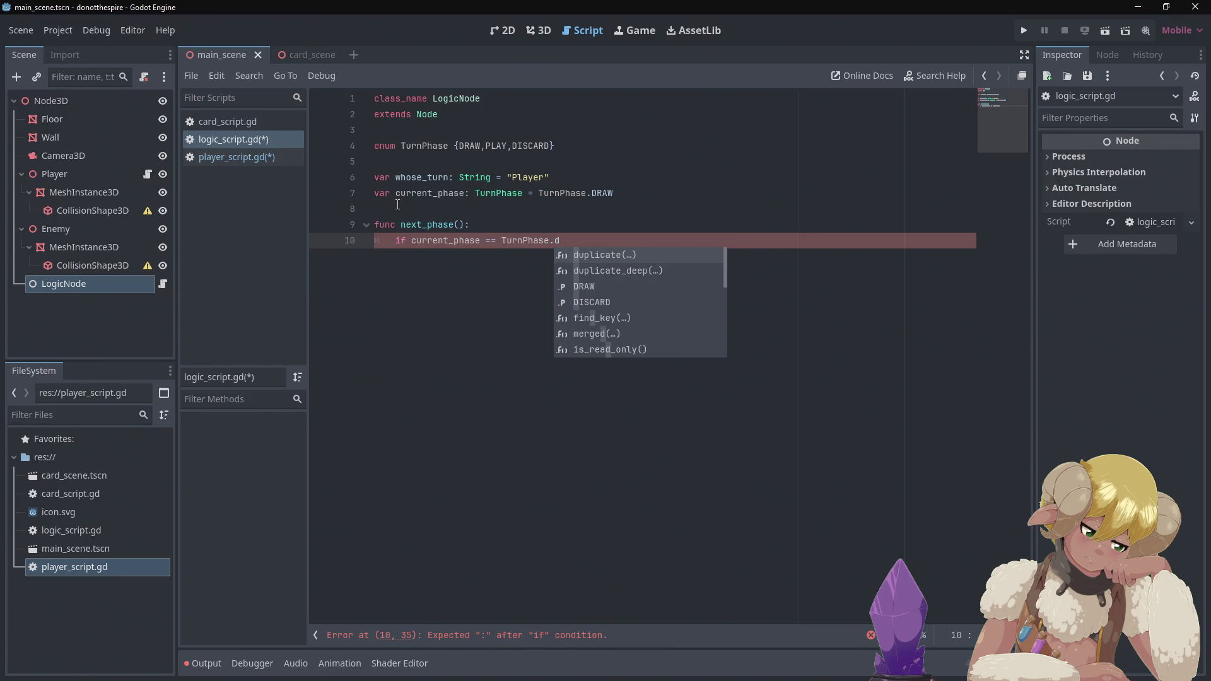
pyautogui.write('r')
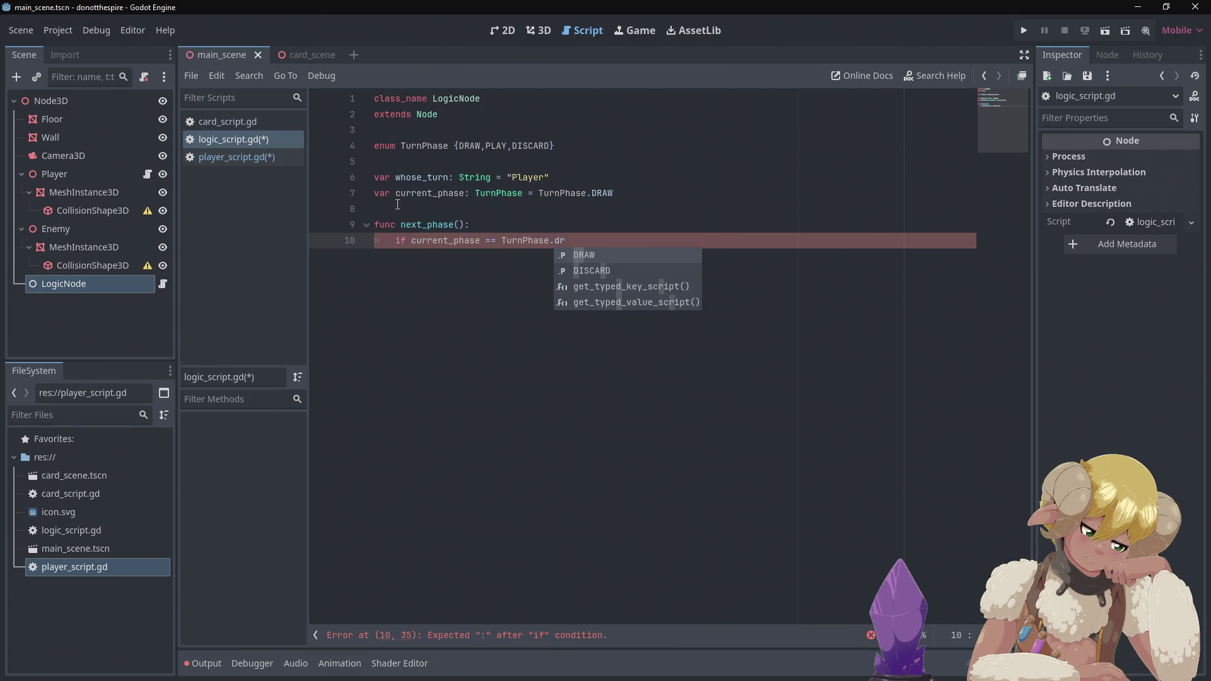
pyautogui.press('Return')
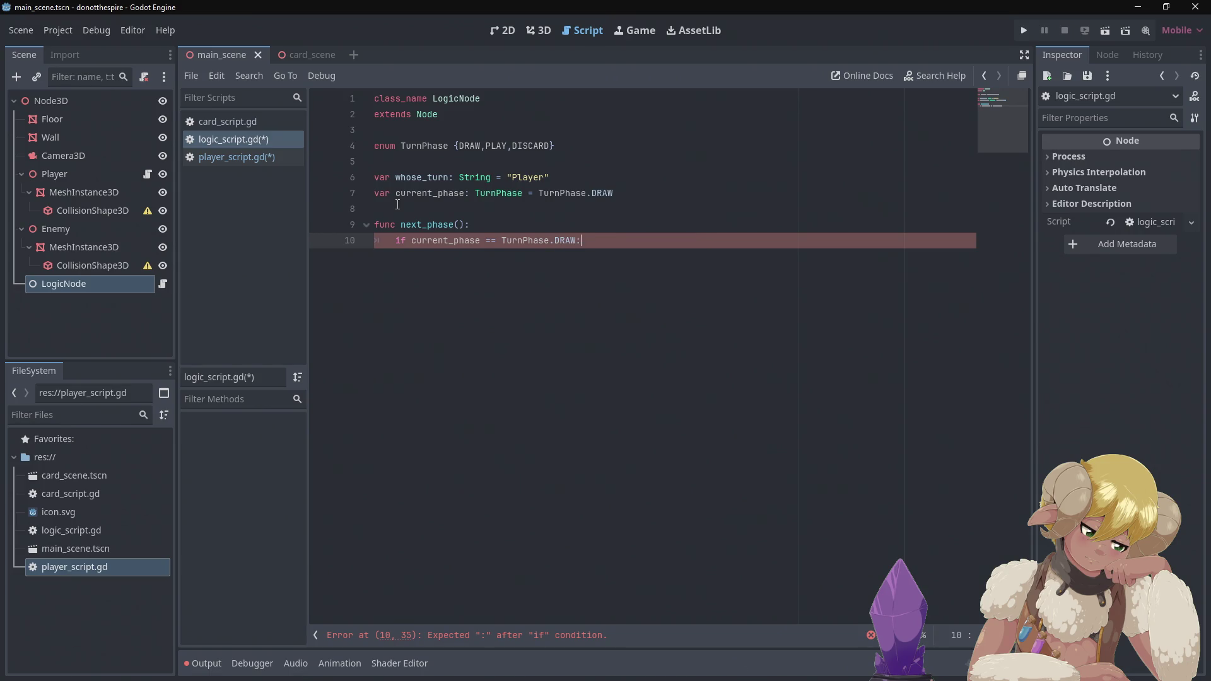
pyautogui.press('Return')
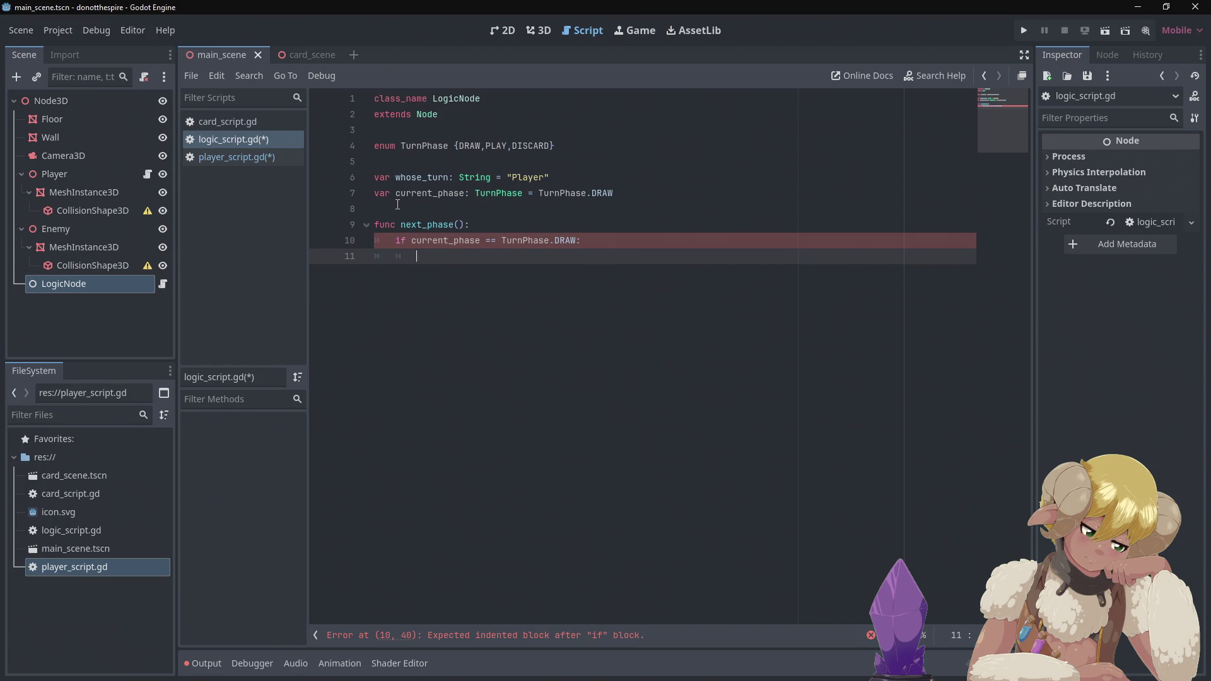
# Step: Make the DRAW branch set current_phase = TurnPhase.PLAY
pyautogui.write('current')
pyautogui.press('Return')
pyautogui.write('= ')
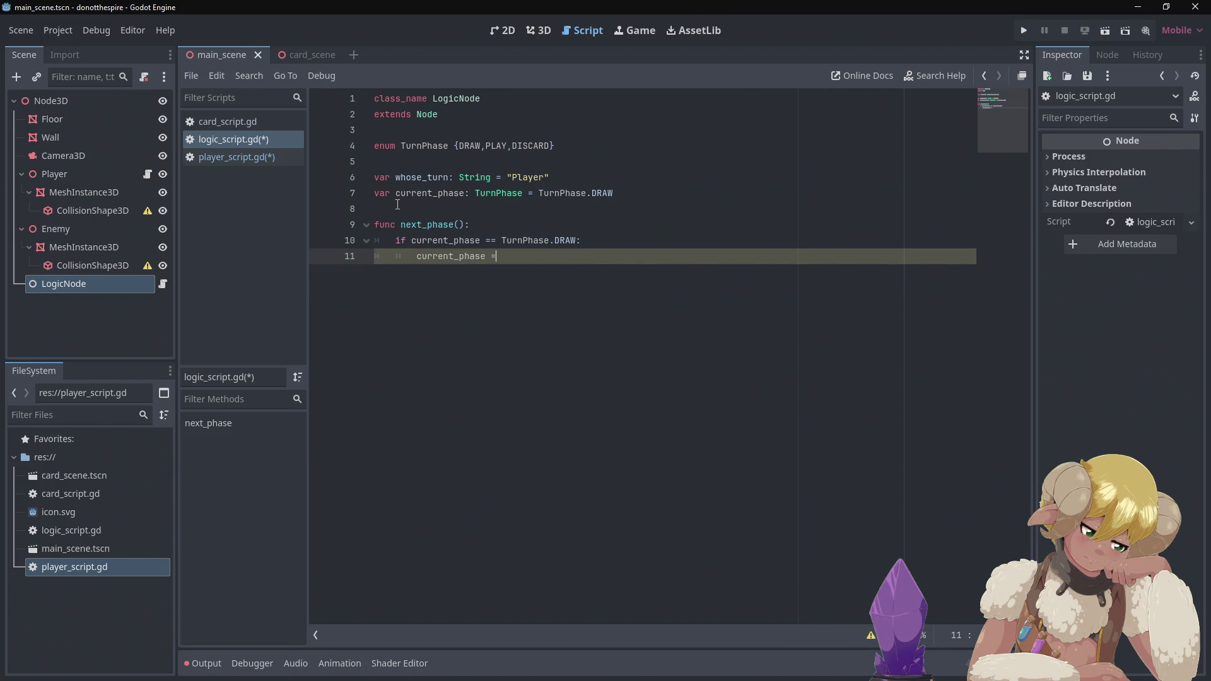
pyautogui.write('tirm')
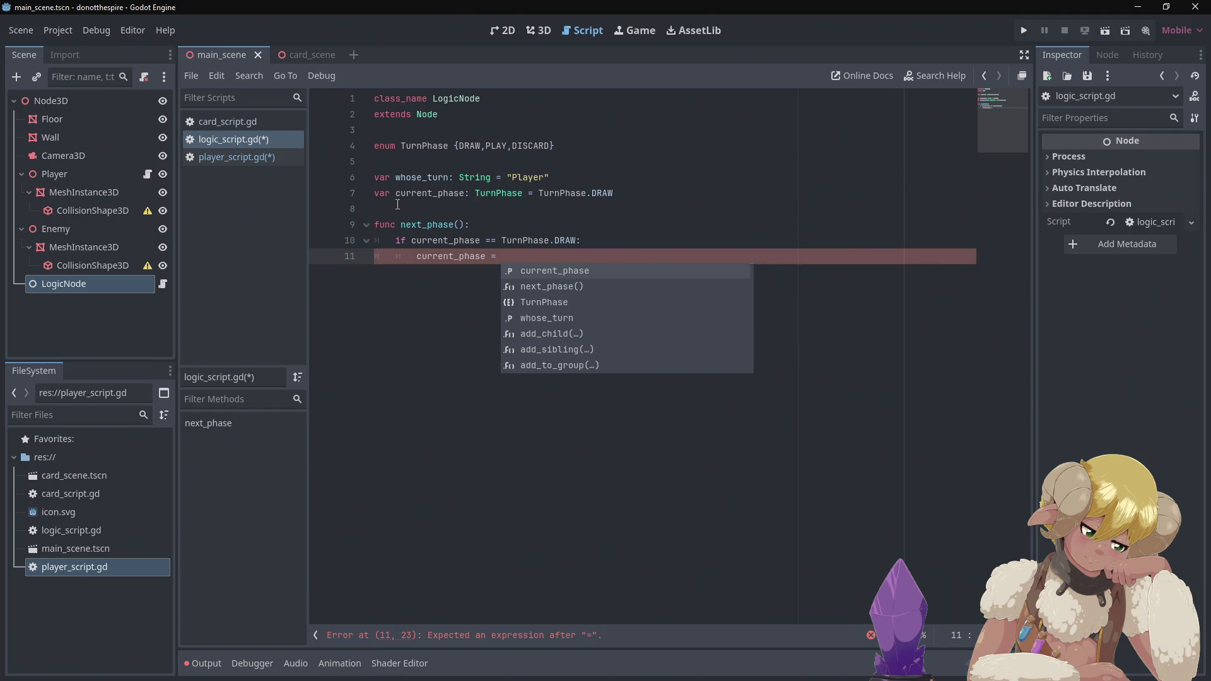
pyautogui.press('BackSpace')
pyautogui.press('BackSpace')
pyautogui.press('BackSpace')
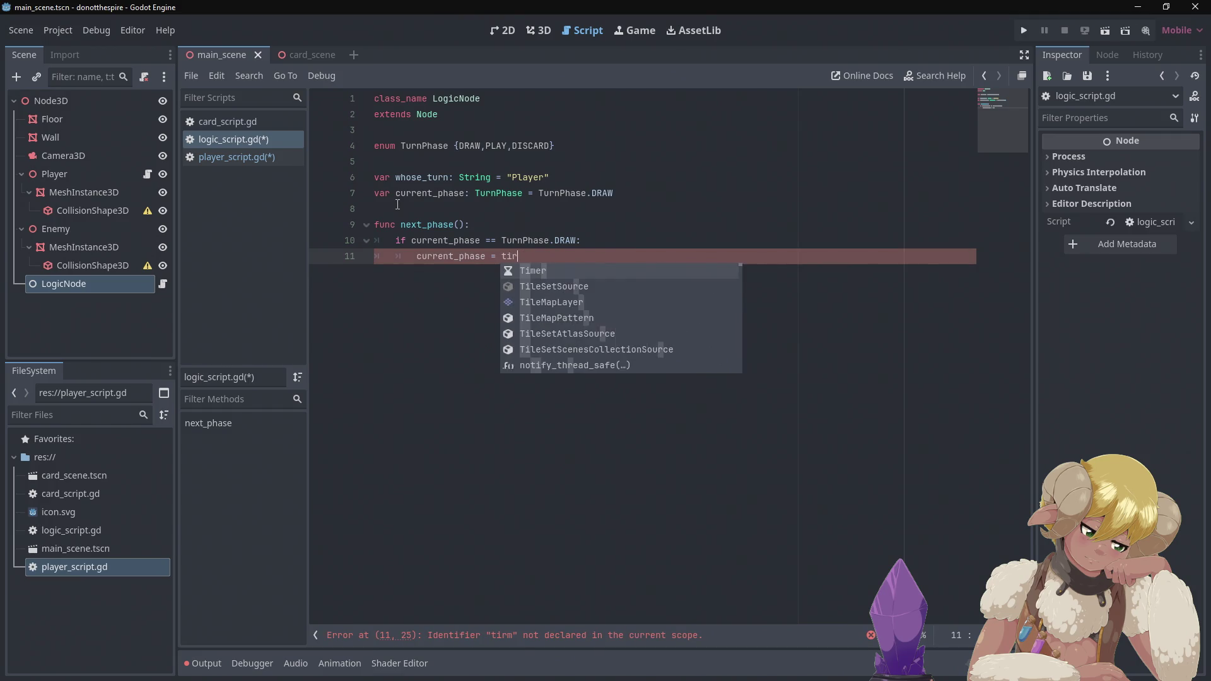
pyautogui.write('urn')
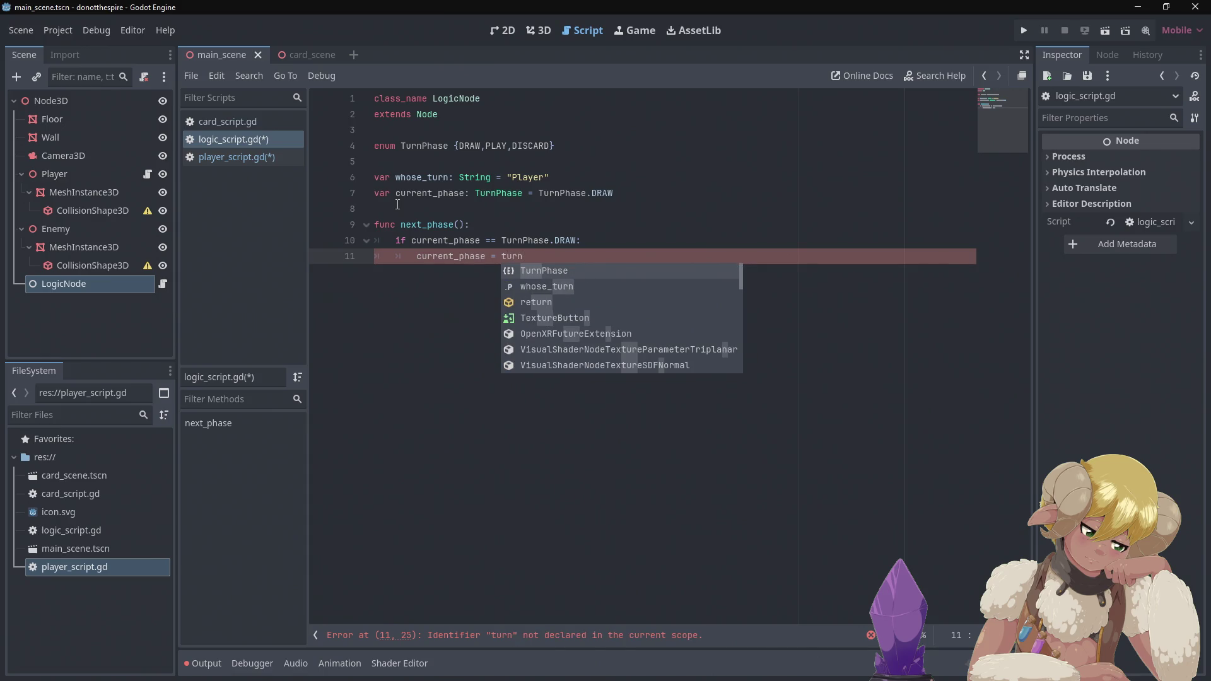
pyautogui.press('Return')
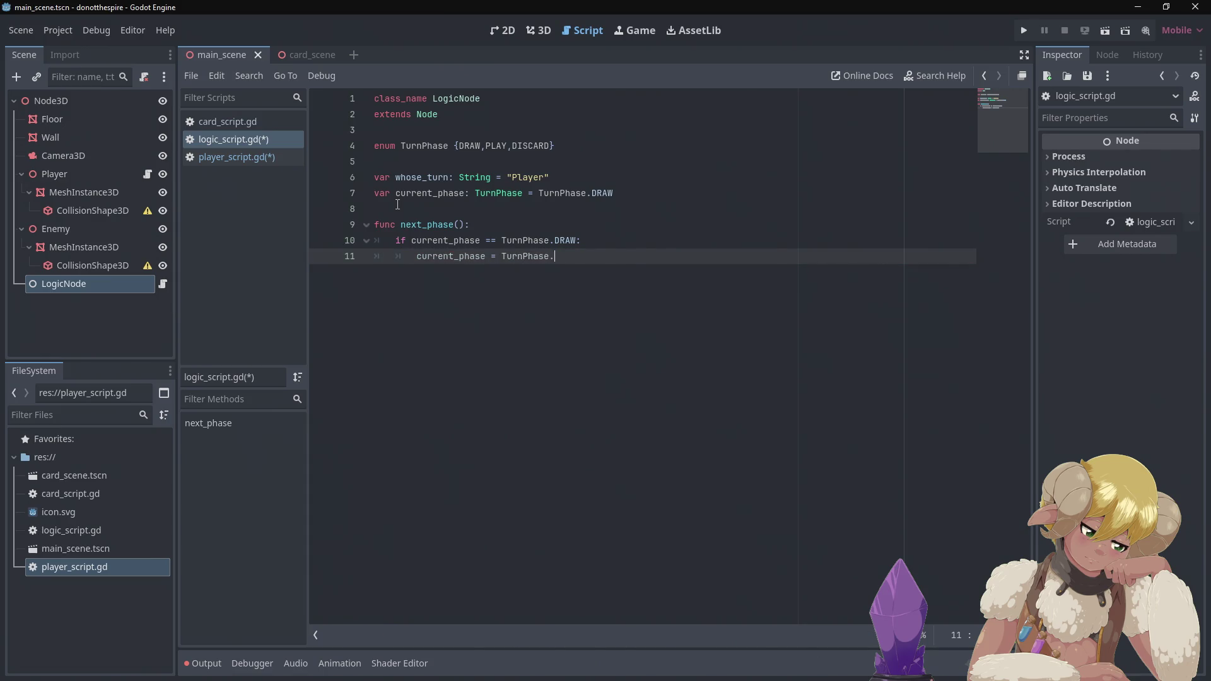
pyautogui.write('pl')
pyautogui.press('Return')
pyautogui.press('Return')
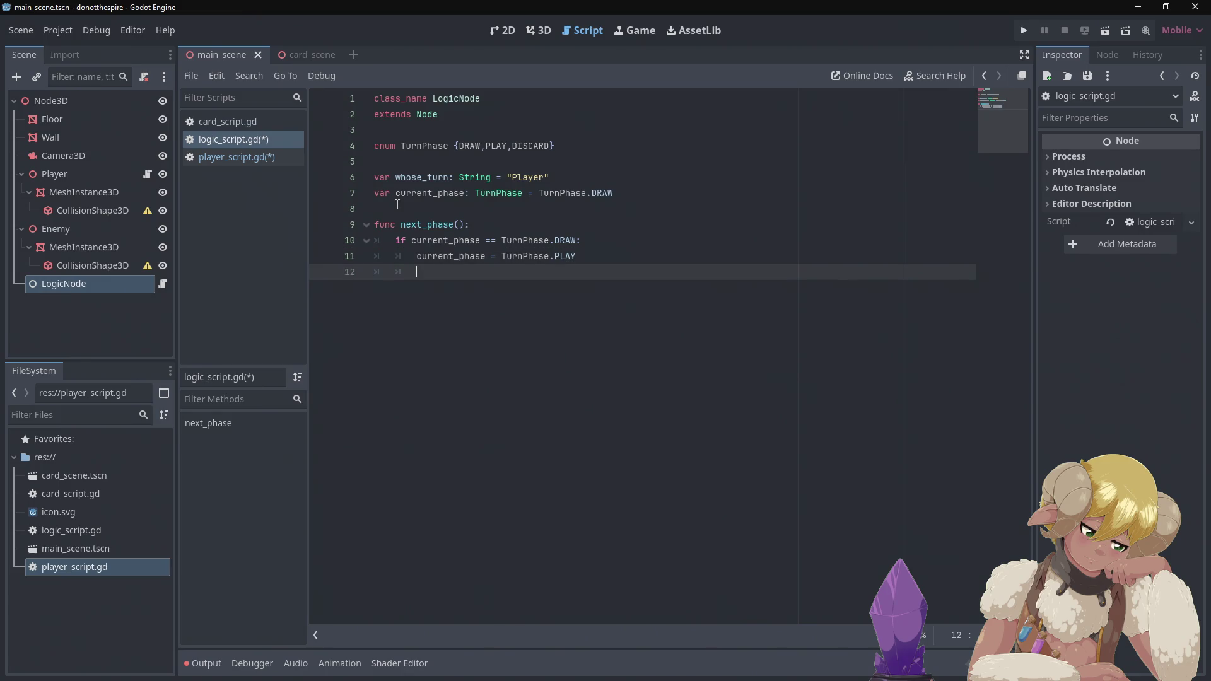
# Step: Add 'elif current_phase == TurnPhase.PLAY:' whose body sets current_phase to TurnPhase.DISCARD
pyautogui.write('elif')
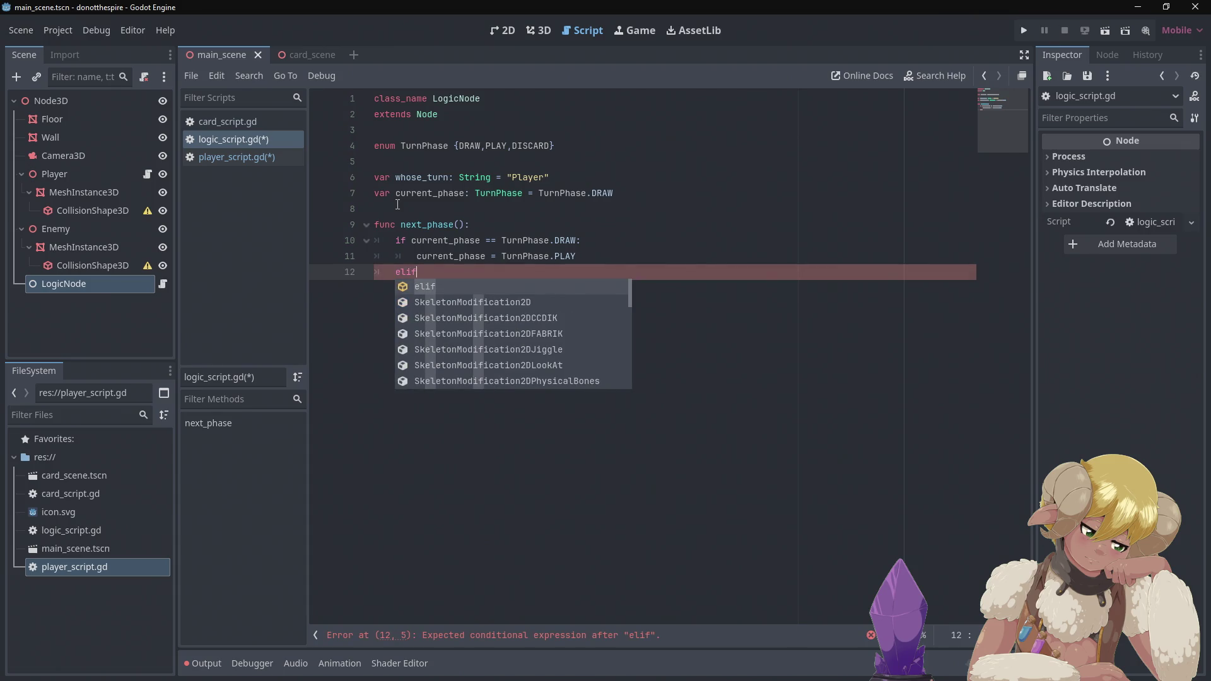
pyautogui.write(' current_phase')
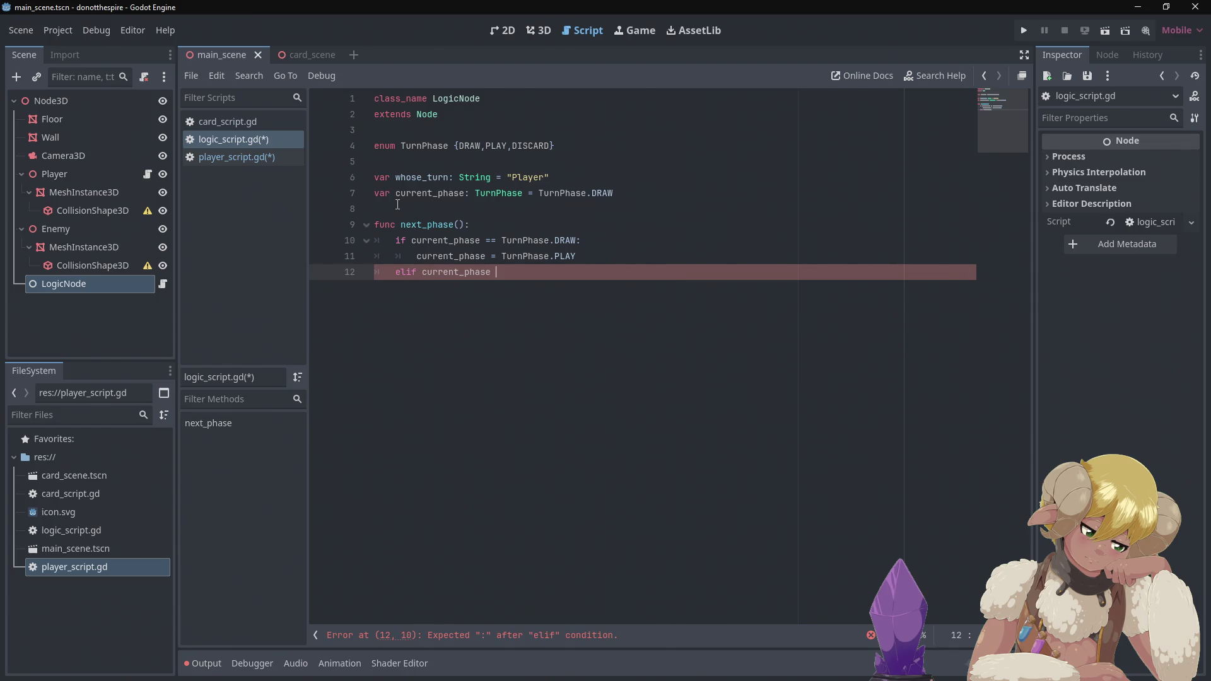
pyautogui.write(' == ')
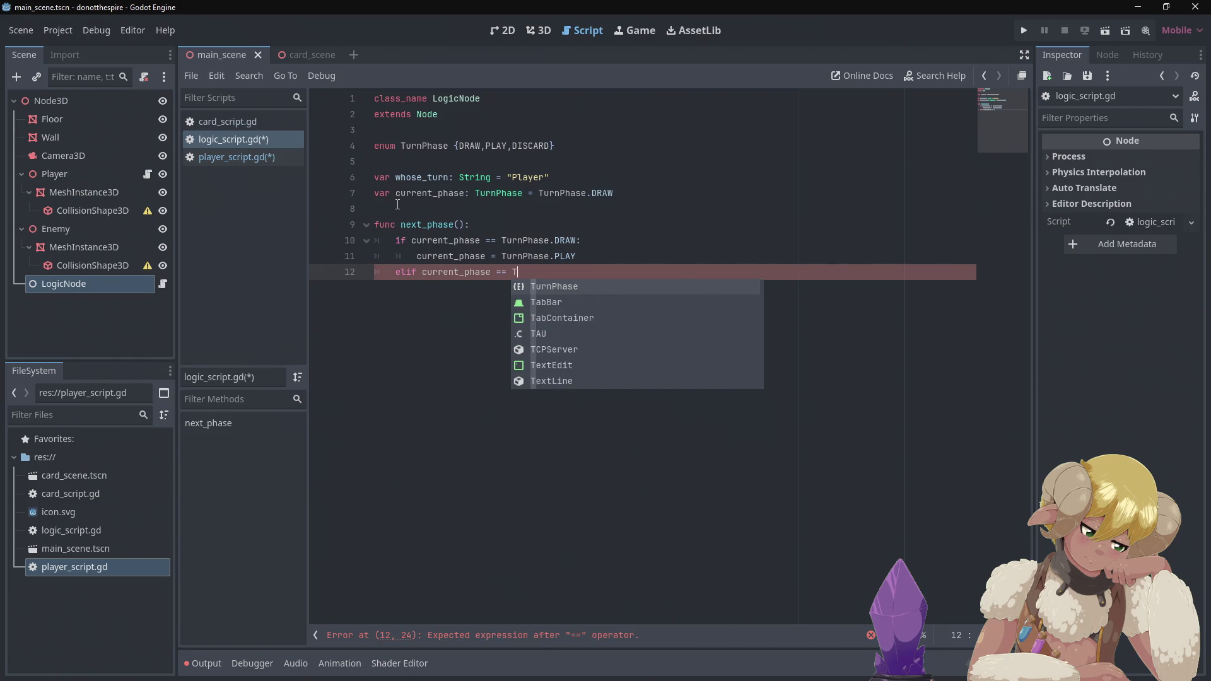
pyautogui.write('Turn')
pyautogui.press('Return')
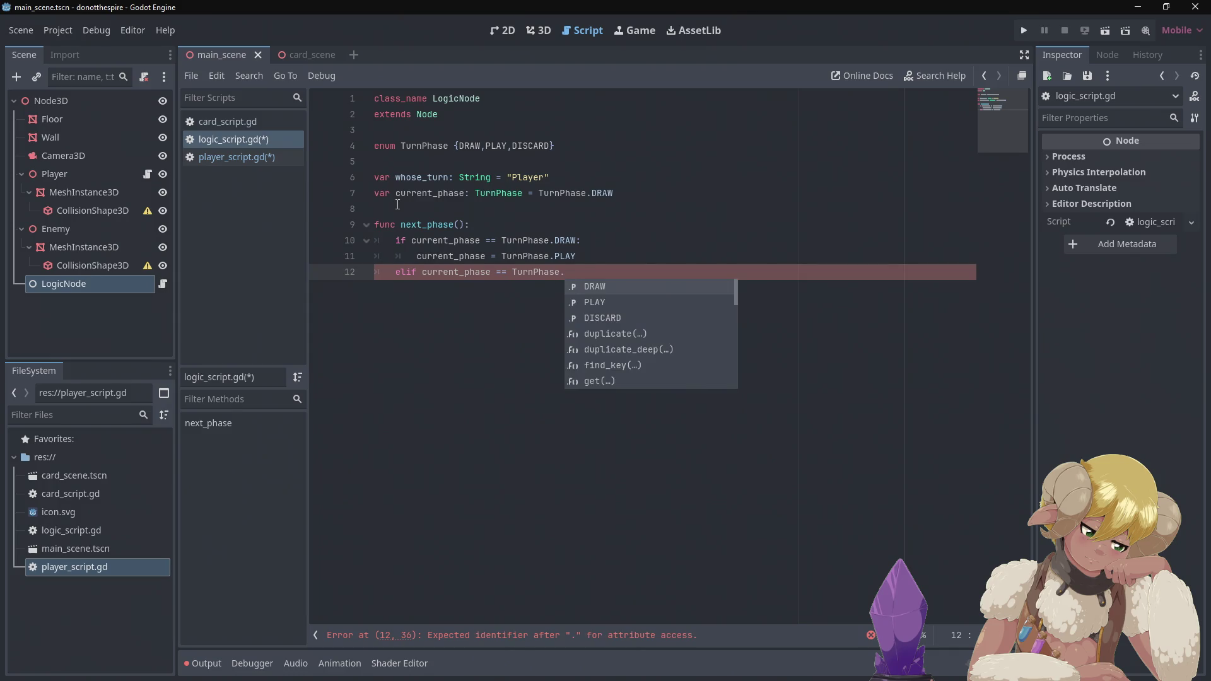
pyautogui.press('Down')
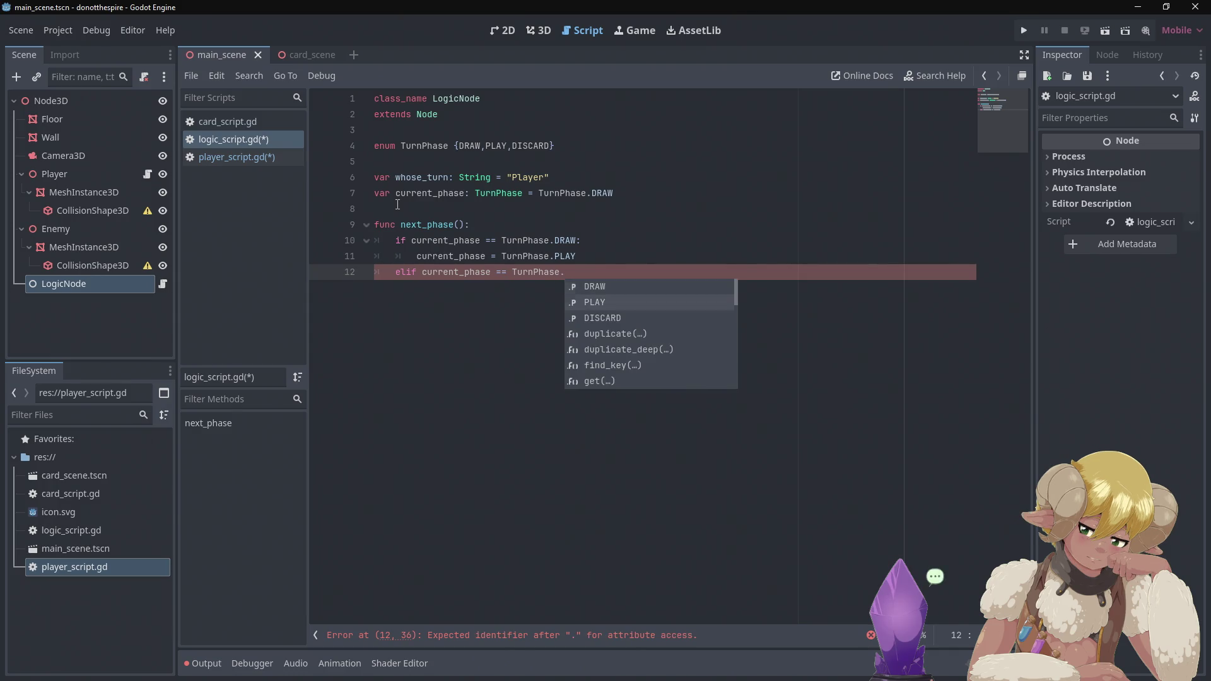
pyautogui.press('Return')
pyautogui.write(':')
pyautogui.press('Return')
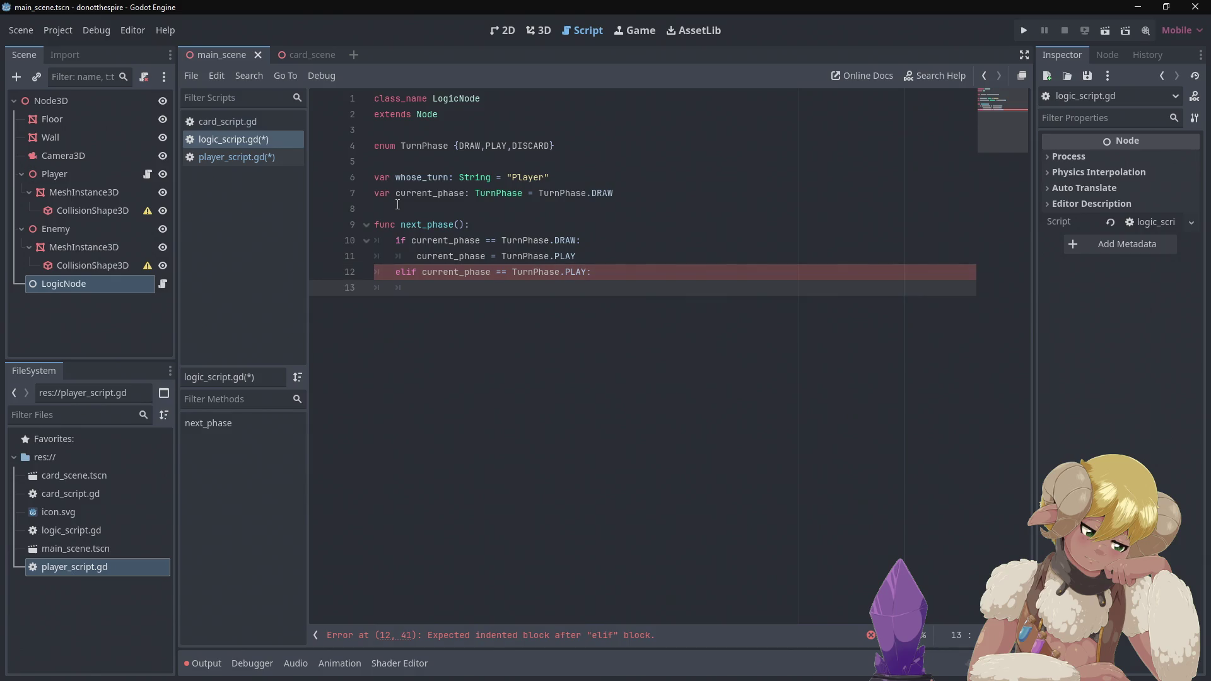
pyautogui.write('curre')
pyautogui.press('Return')
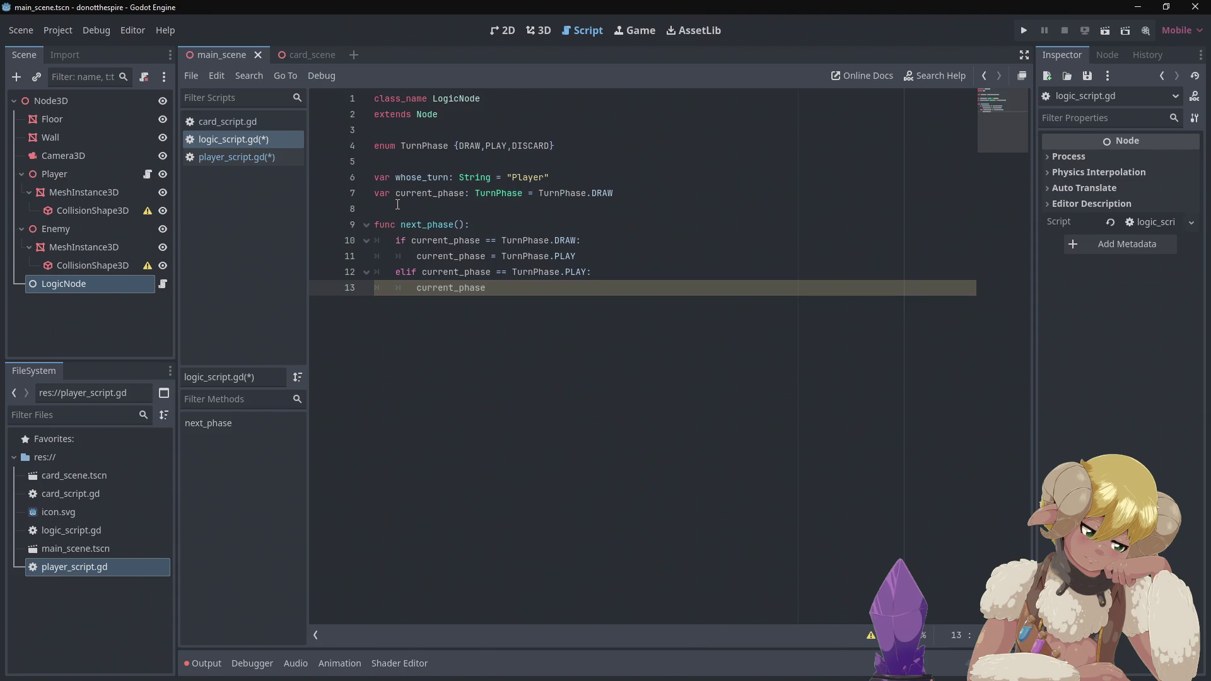
pyautogui.write('TurnP')
pyautogui.press('Return')
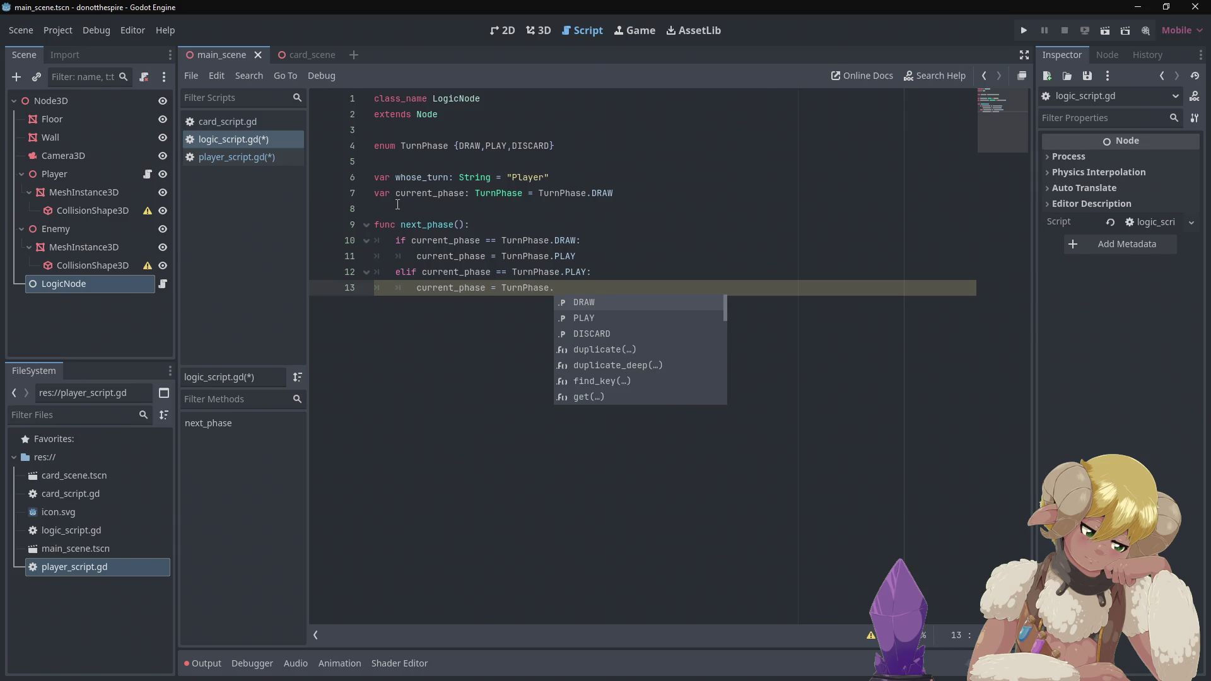
pyautogui.write('DIS')
pyautogui.press('Return')
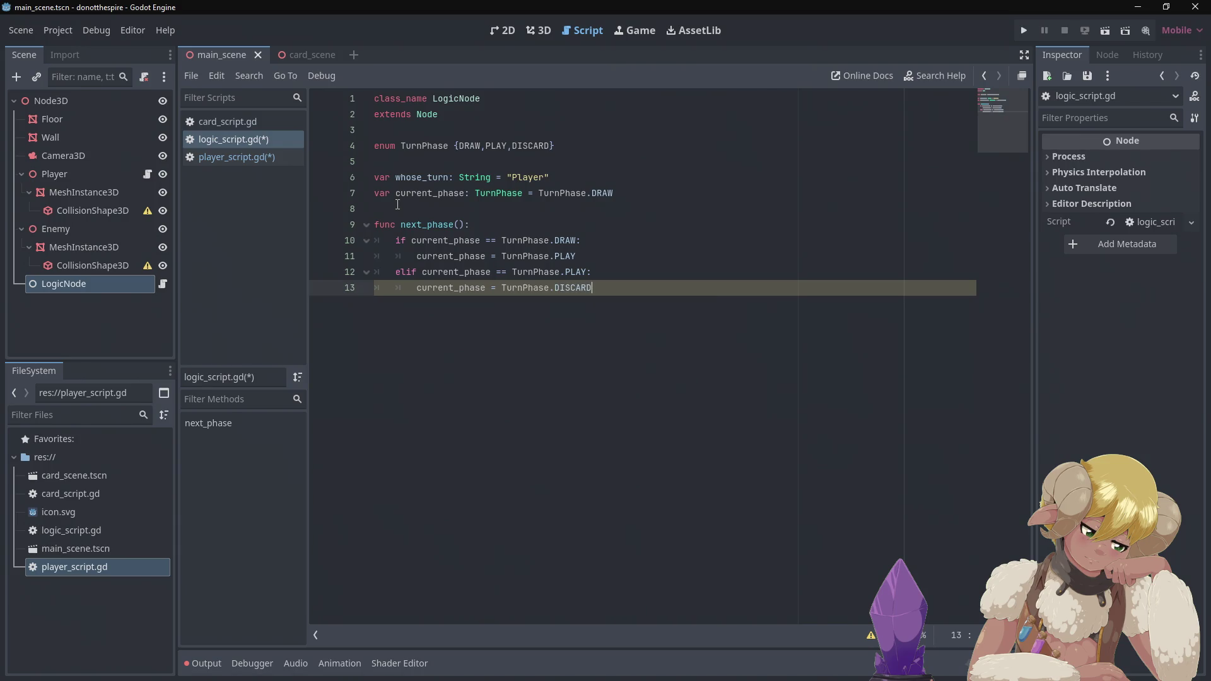
# Step: Start another elif on a new line below the PLAY branch
pyautogui.press('Return')
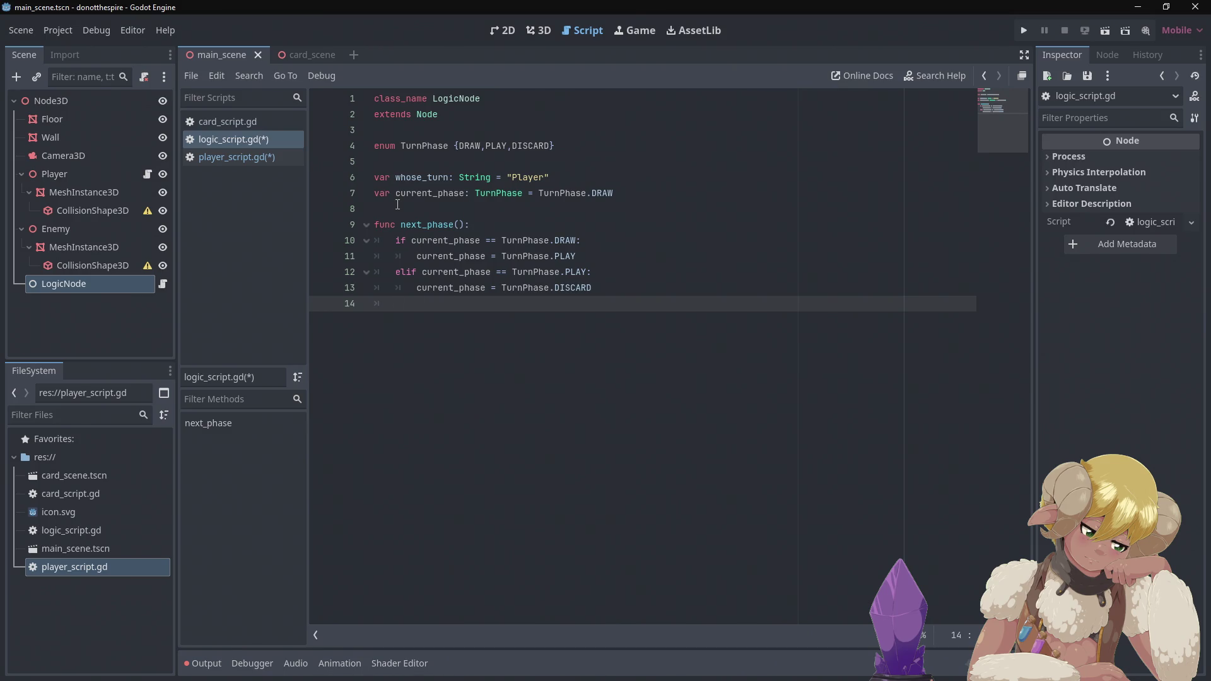
pyautogui.write('eli')
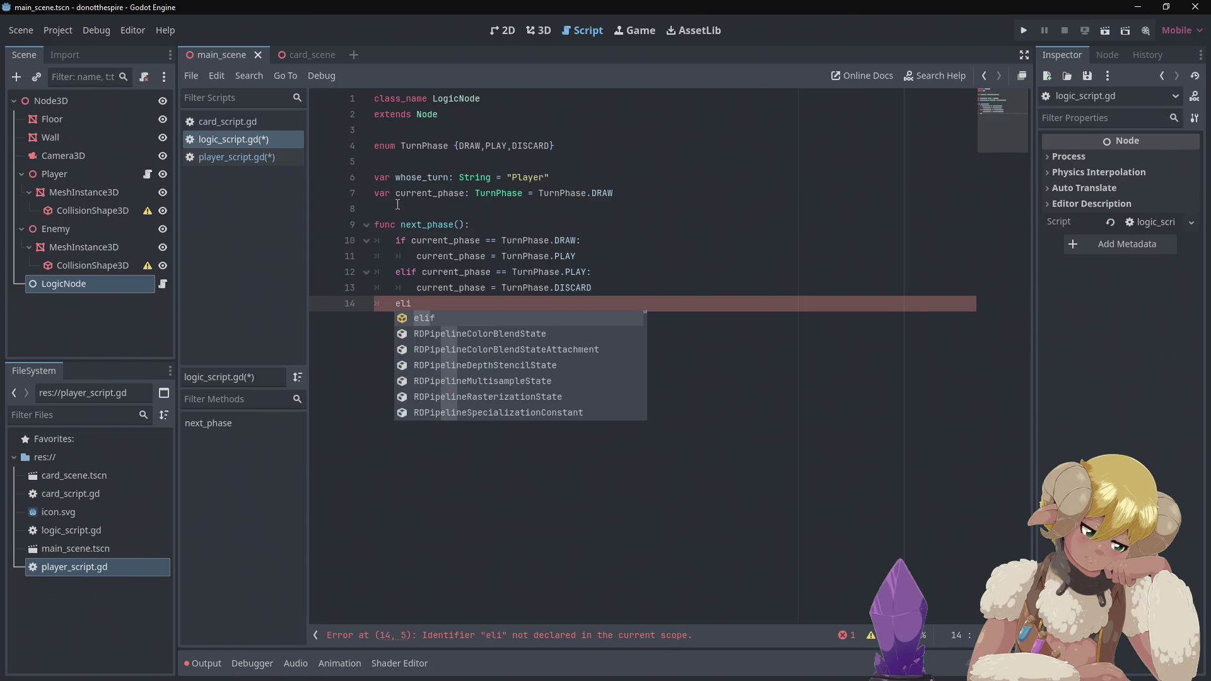
pyautogui.press('Return')
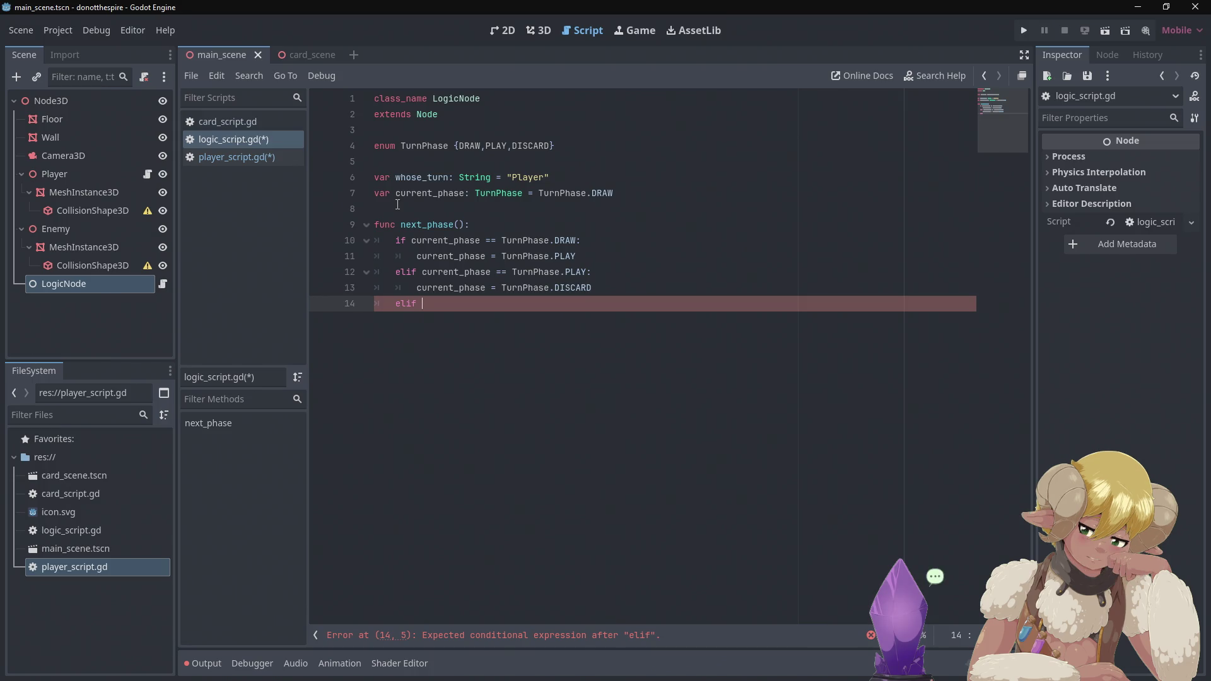
pyautogui.click(495, 219)
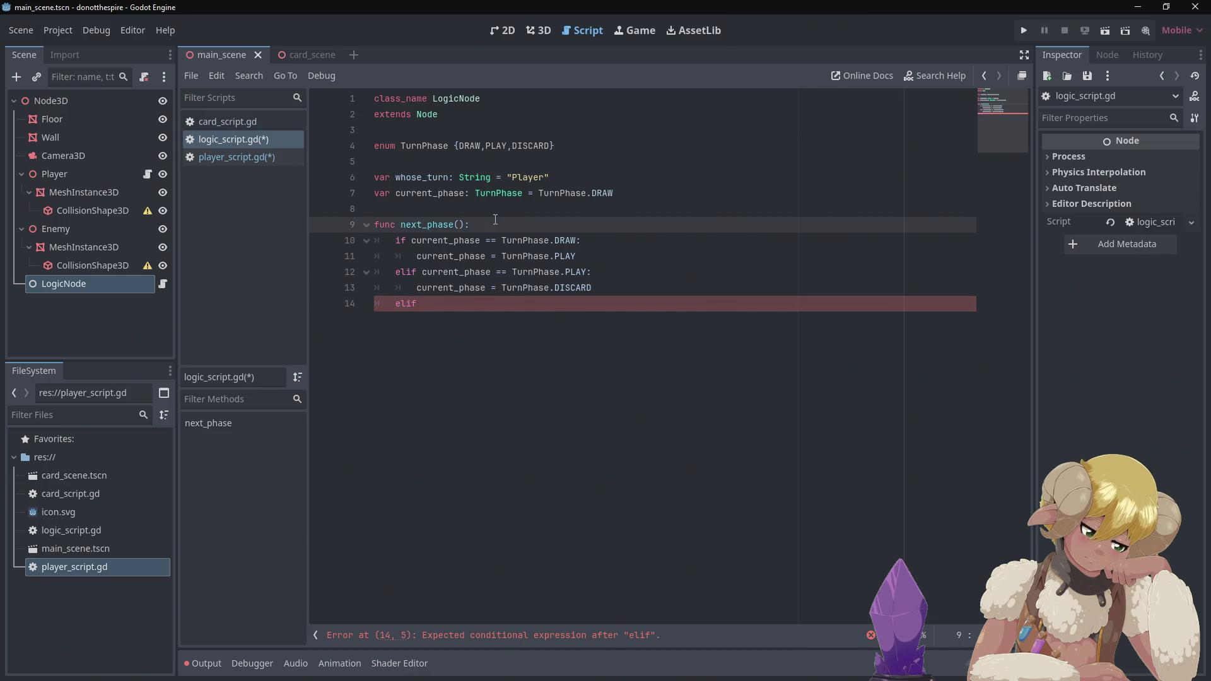
# Step: Insert 'select(current_phase):' as the first line of next_phase()
pyautogui.press('Return')
pyautogui.write('s')
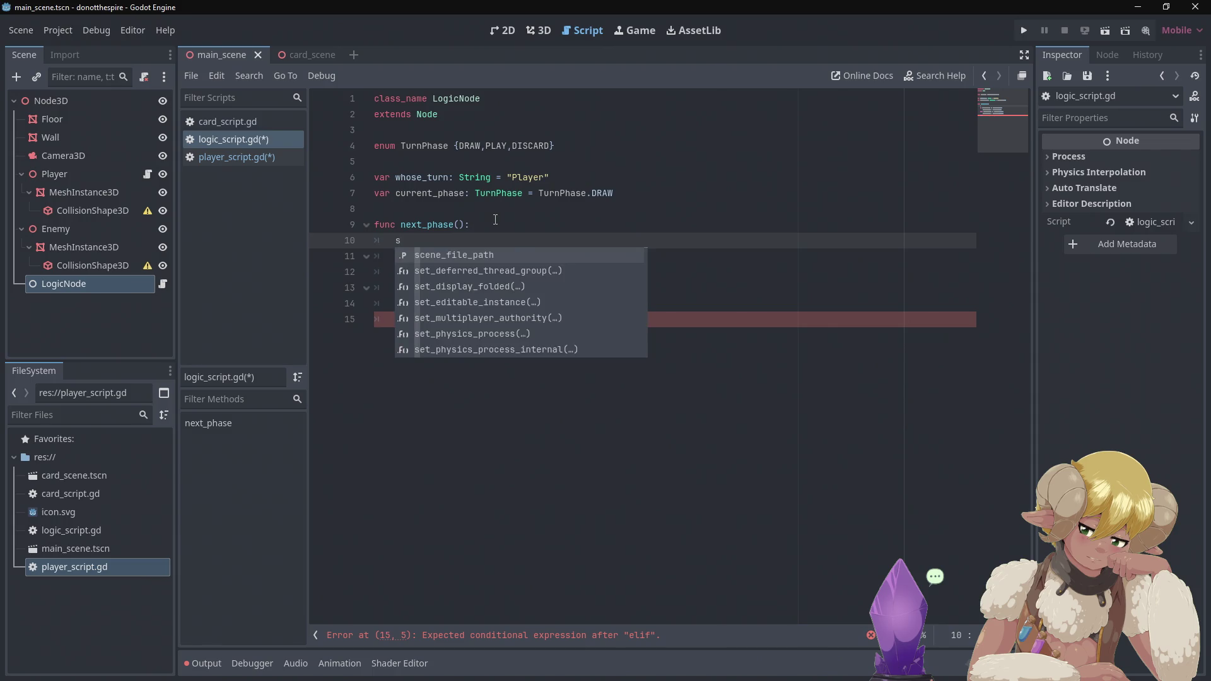
pyautogui.write('elect')
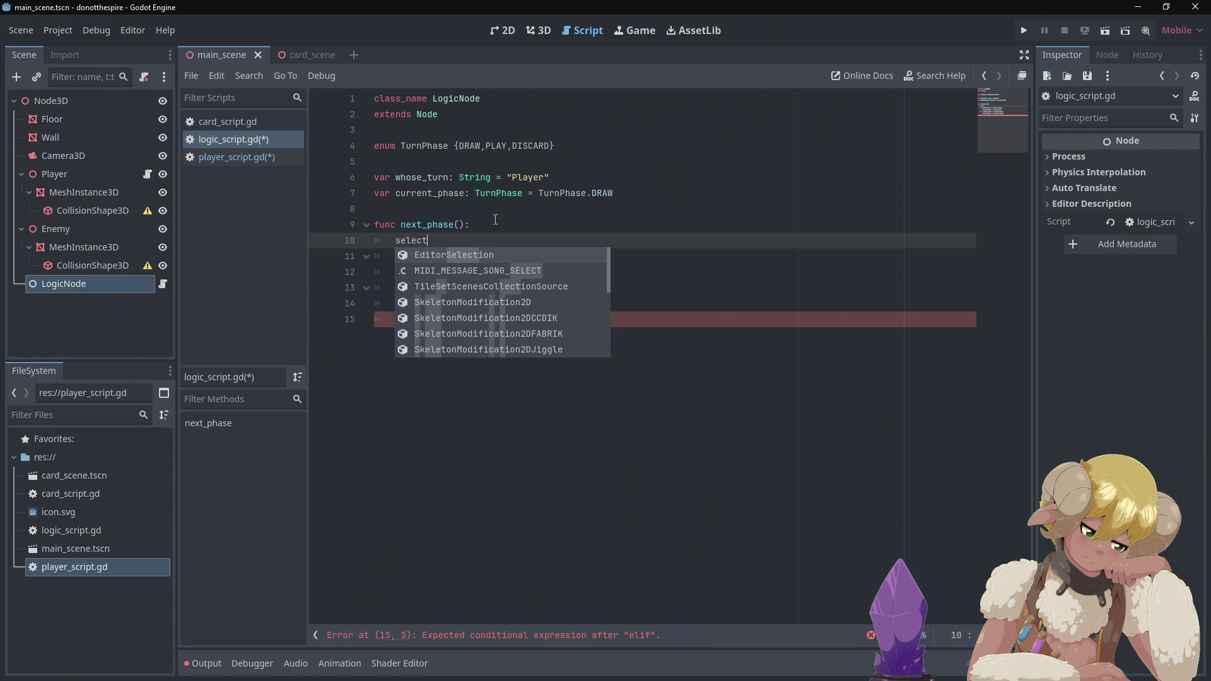
pyautogui.write('(')
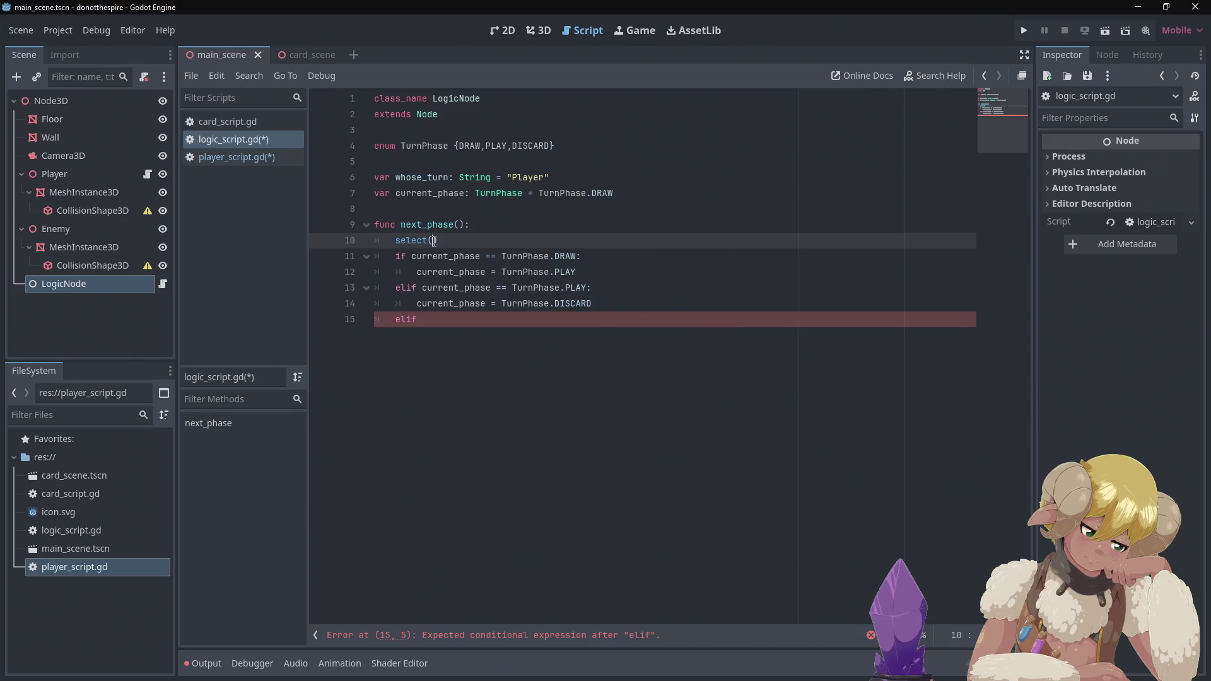
pyautogui.write('curr')
pyautogui.press('Return')
pyautogui.press('End')
pyautogui.write(':')
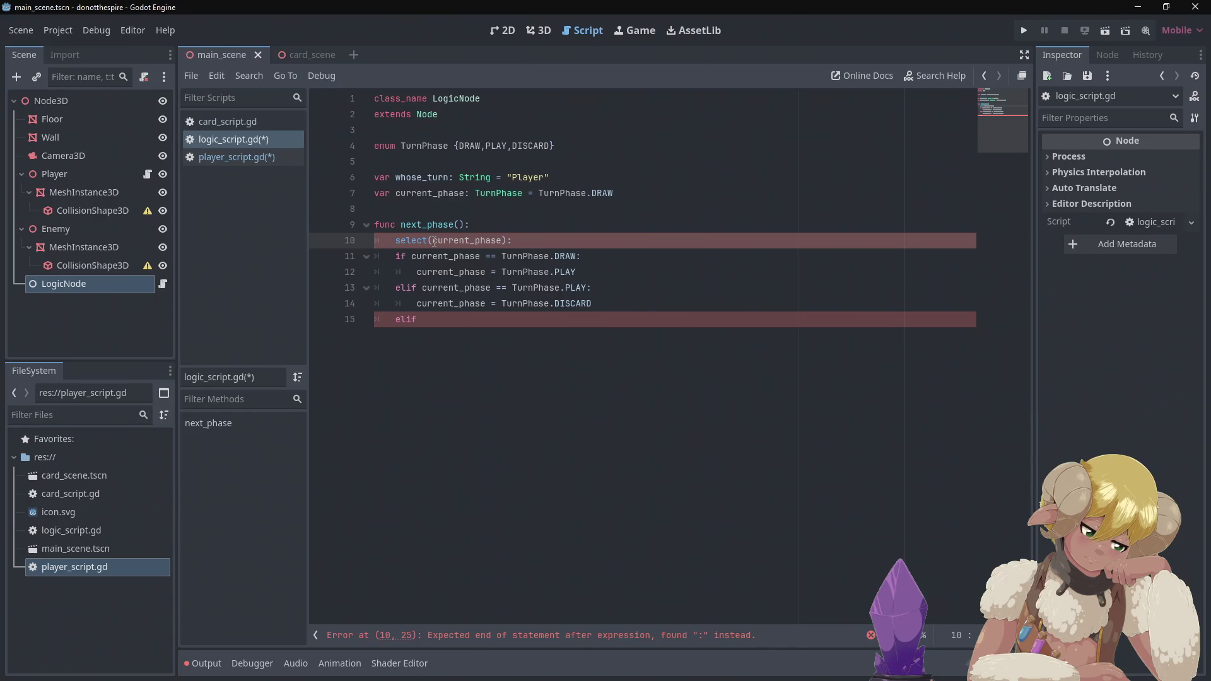
pyautogui.press('Return')
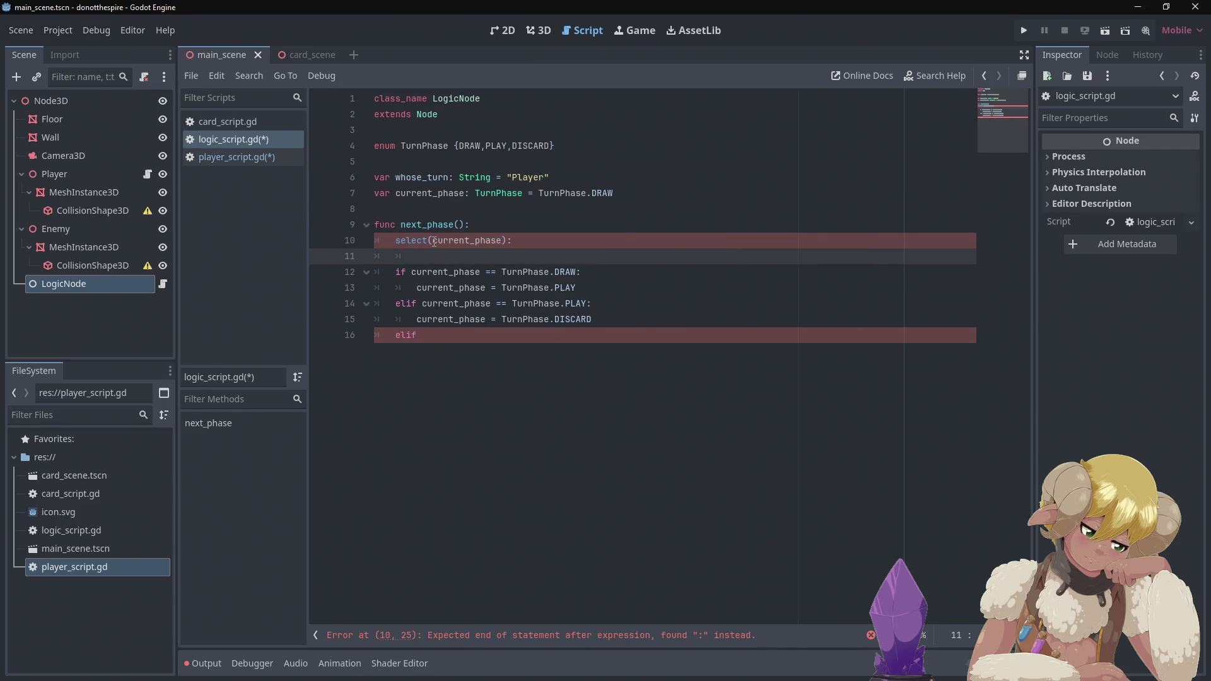
# Step: Start a 'case' line beneath it, trying and deleting TurnPhase values
pyautogui.write('case:')
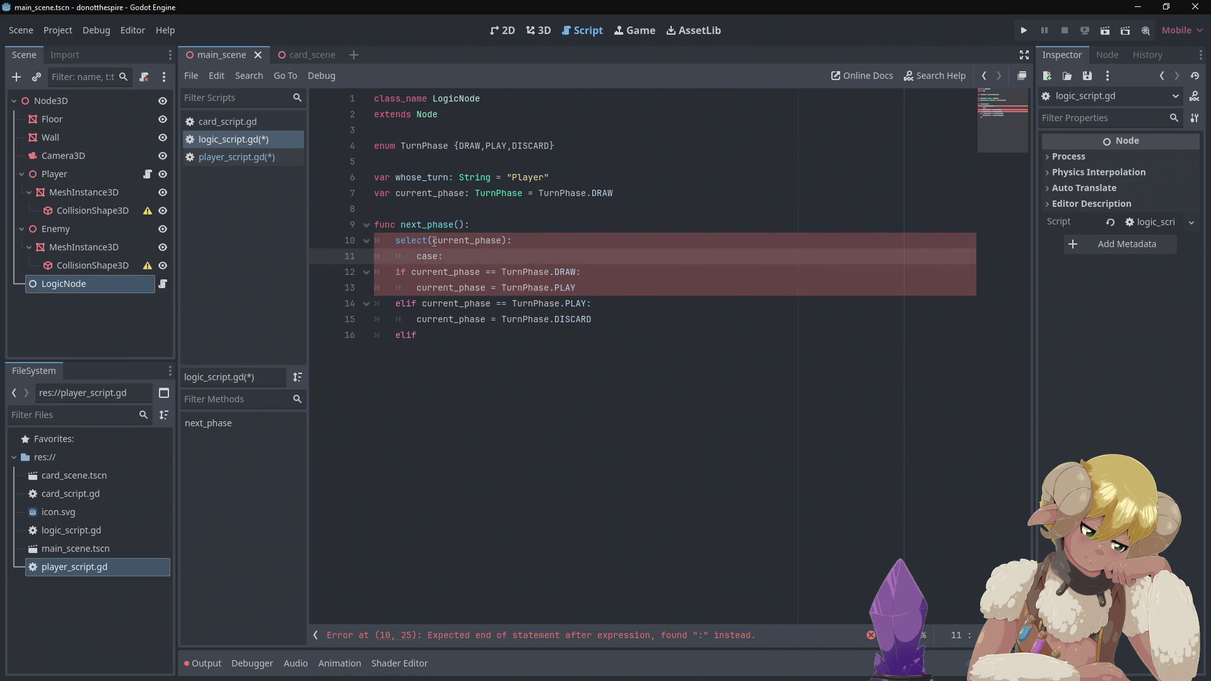
pyautogui.write('turnph')
pyautogui.press('BackSpace')
pyautogui.press('BackSpace')
pyautogui.press('BackSpace')
pyautogui.write('turn')
pyautogui.press('BackSpace')
pyautogui.press('BackSpace')
pyautogui.press('BackSpace')
# Step: Jump to the Operators section of the GDScript reference docs
pyautogui.hotkey('alt', 'Tab')
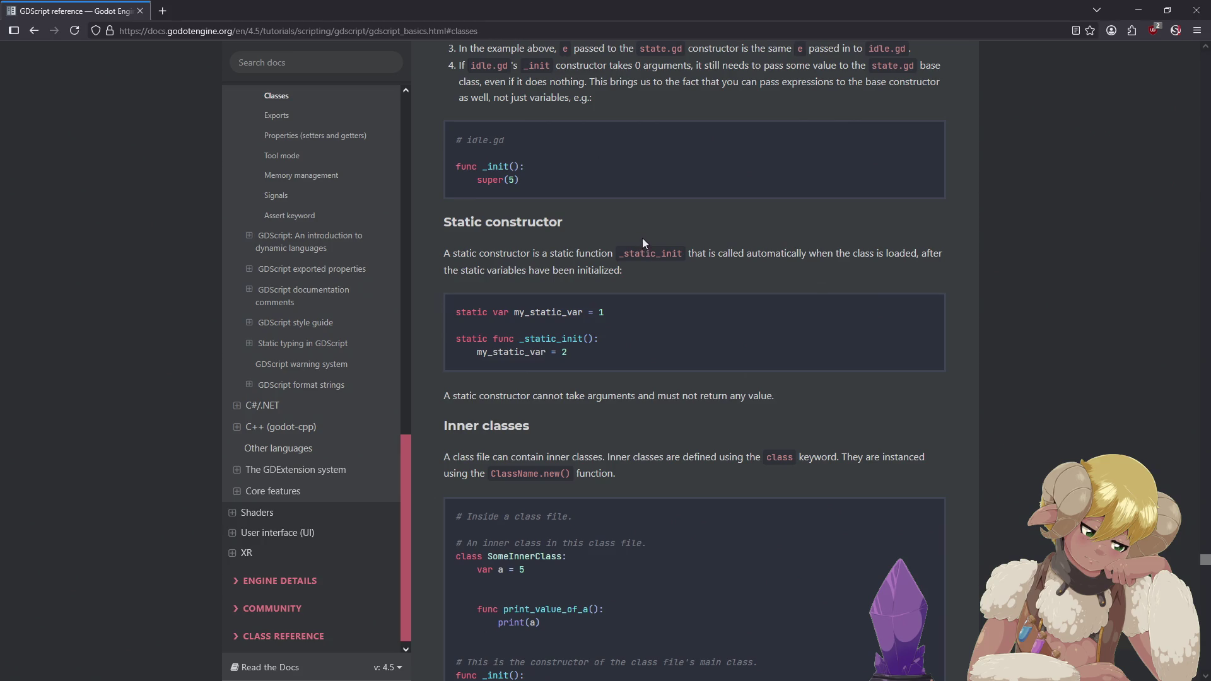
pyautogui.scroll(3, 391, 261)
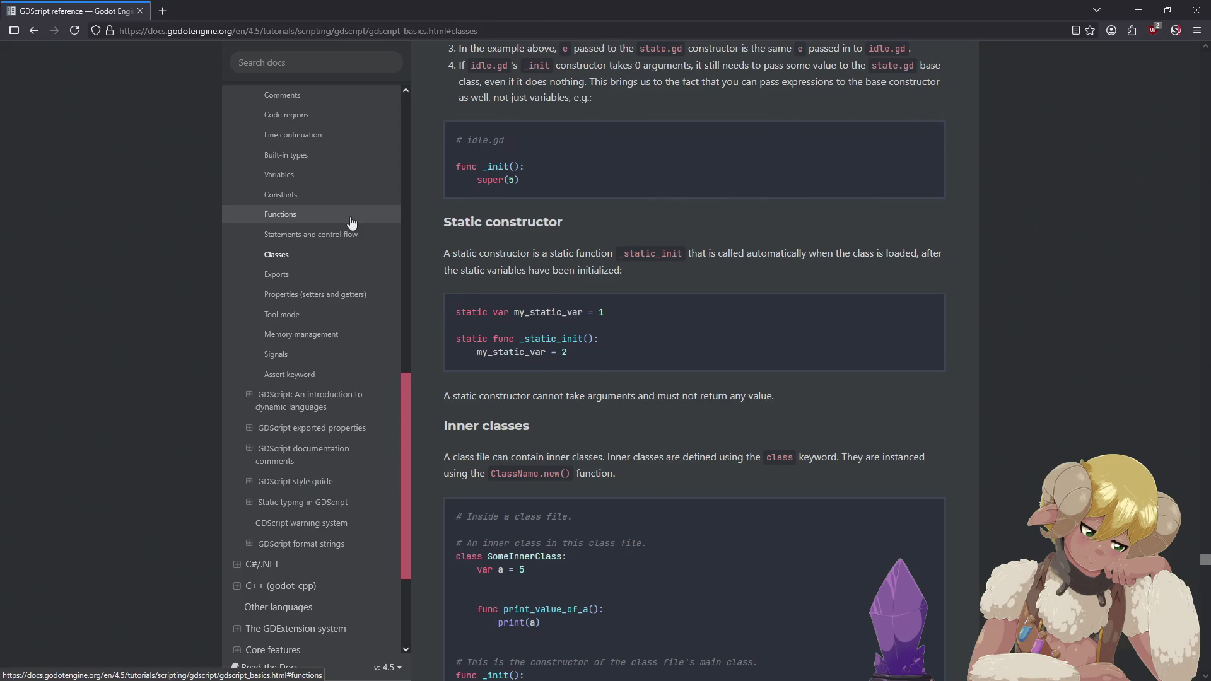
pyautogui.scroll(2, 344, 222)
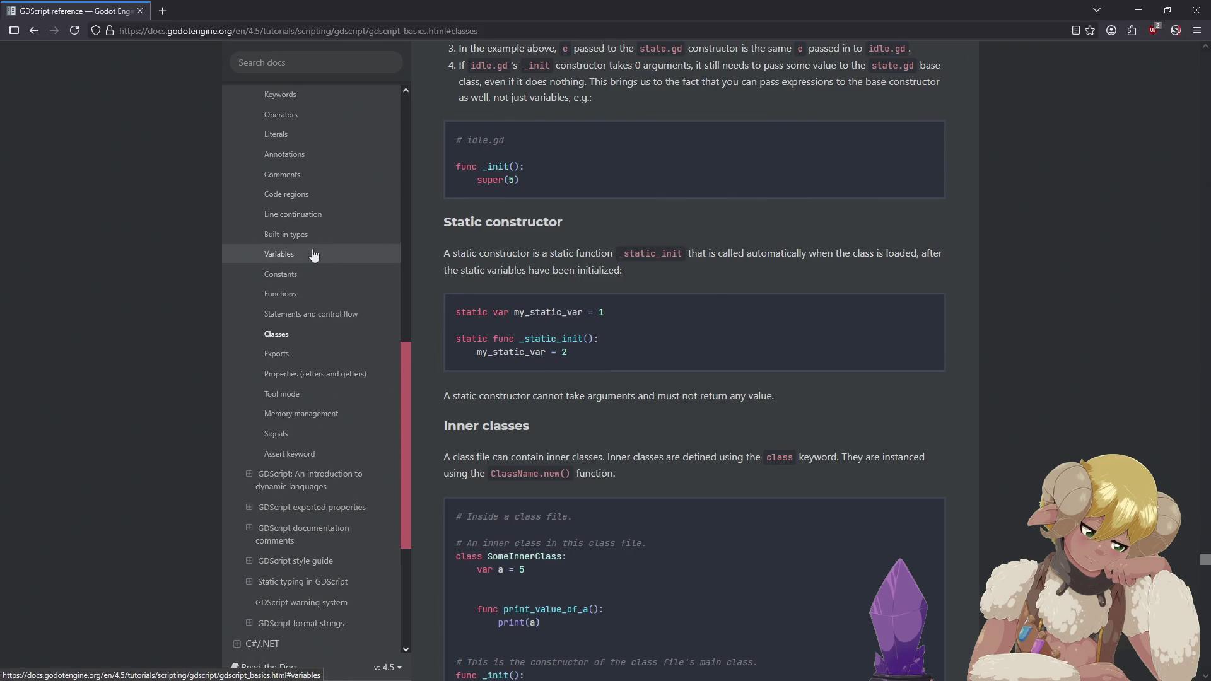
pyautogui.click(306, 116)
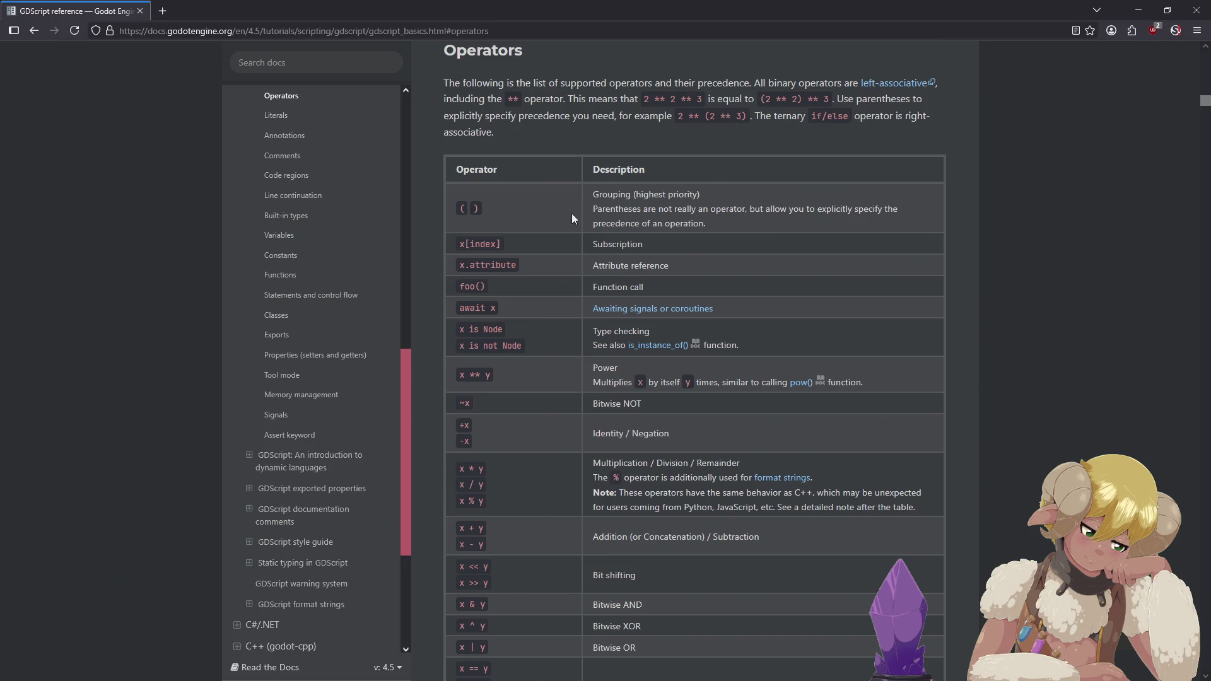
# Step: Scroll past the built-in types down to the typed arrays and Packed arrays sections
pyautogui.scroll(-8, 572, 214)
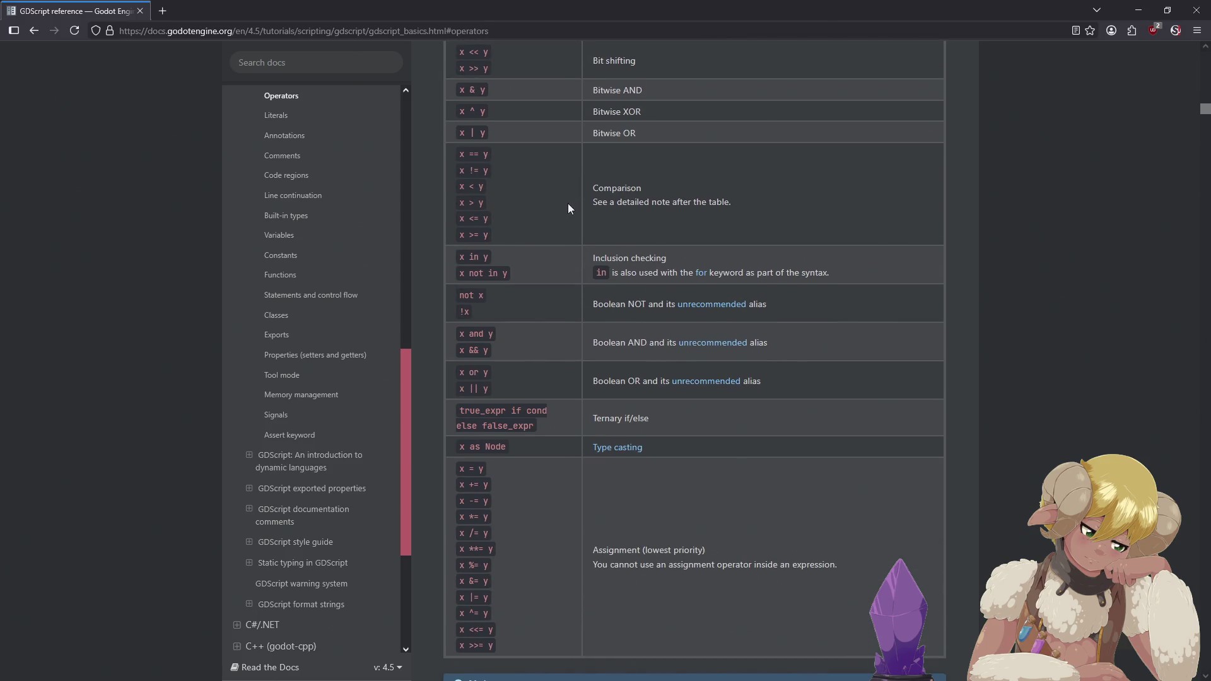
pyautogui.scroll(-9, 568, 203)
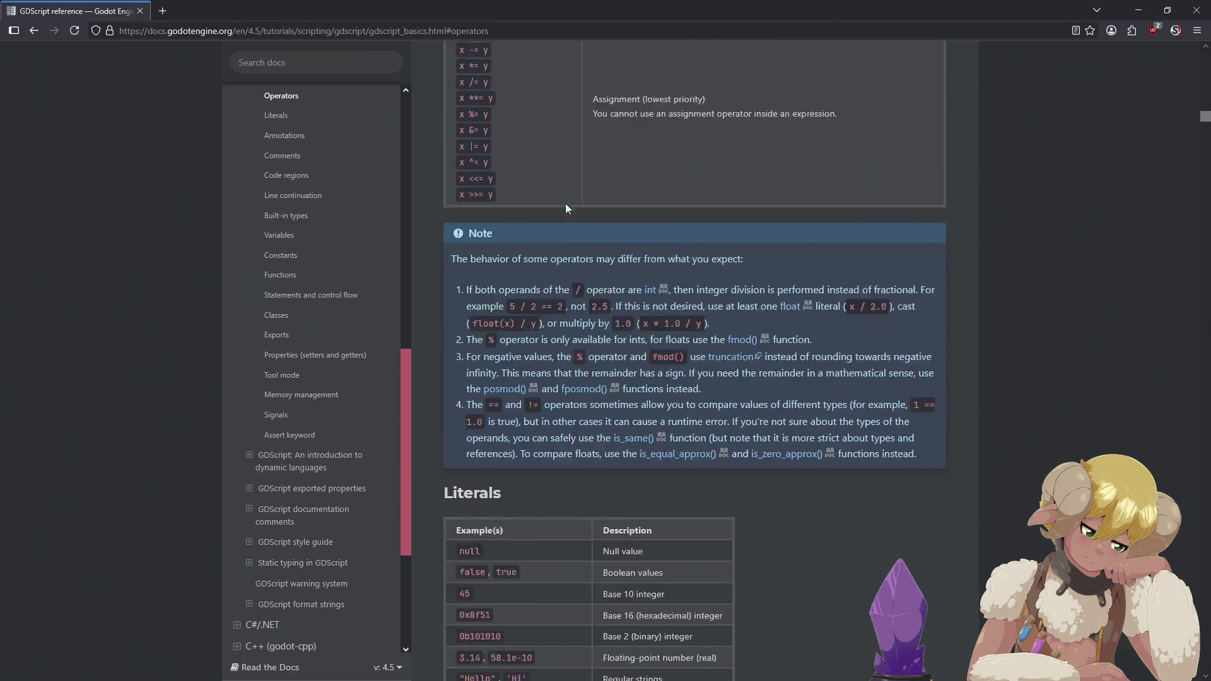
pyautogui.scroll(-5, 567, 202)
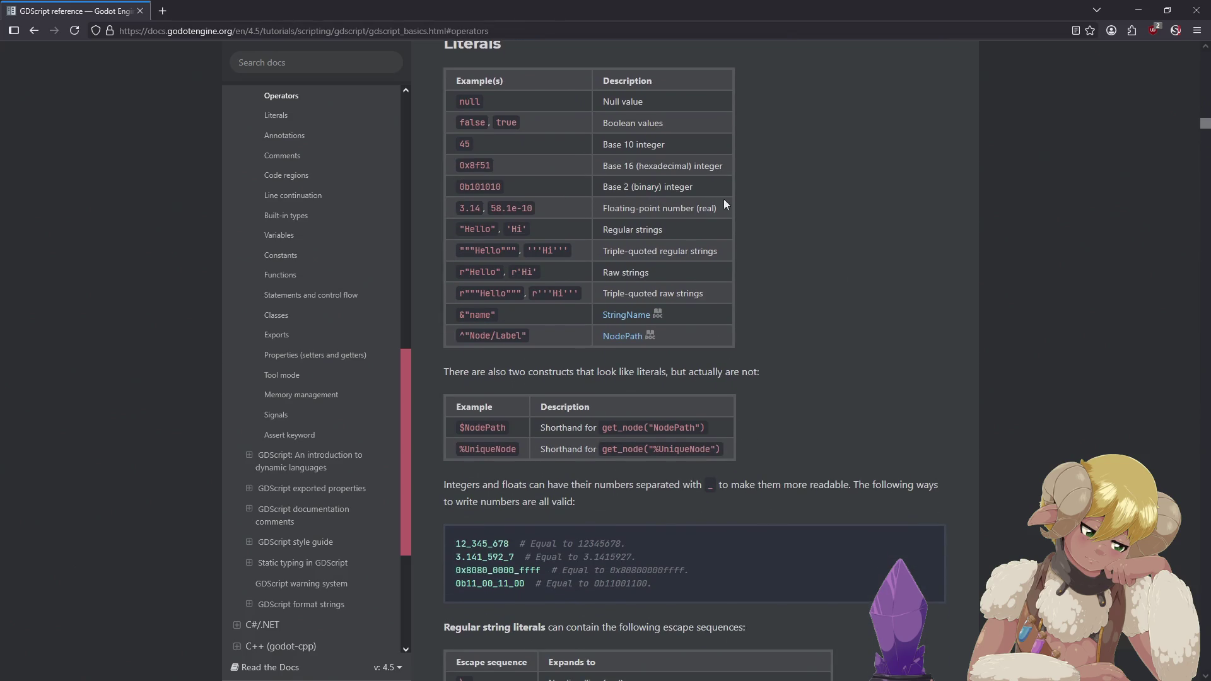
pyautogui.scroll(-6, 768, 191)
pyautogui.scroll(-5, 762, 187)
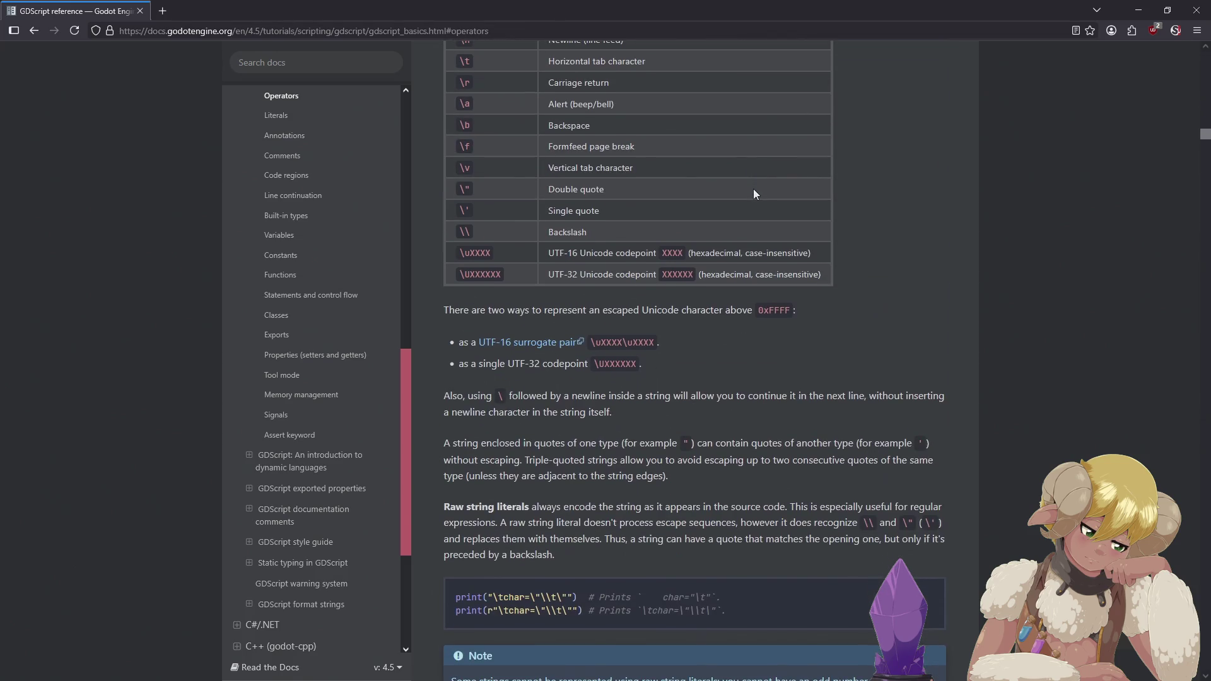
pyautogui.scroll(-6, 740, 188)
pyautogui.scroll(-2, 738, 183)
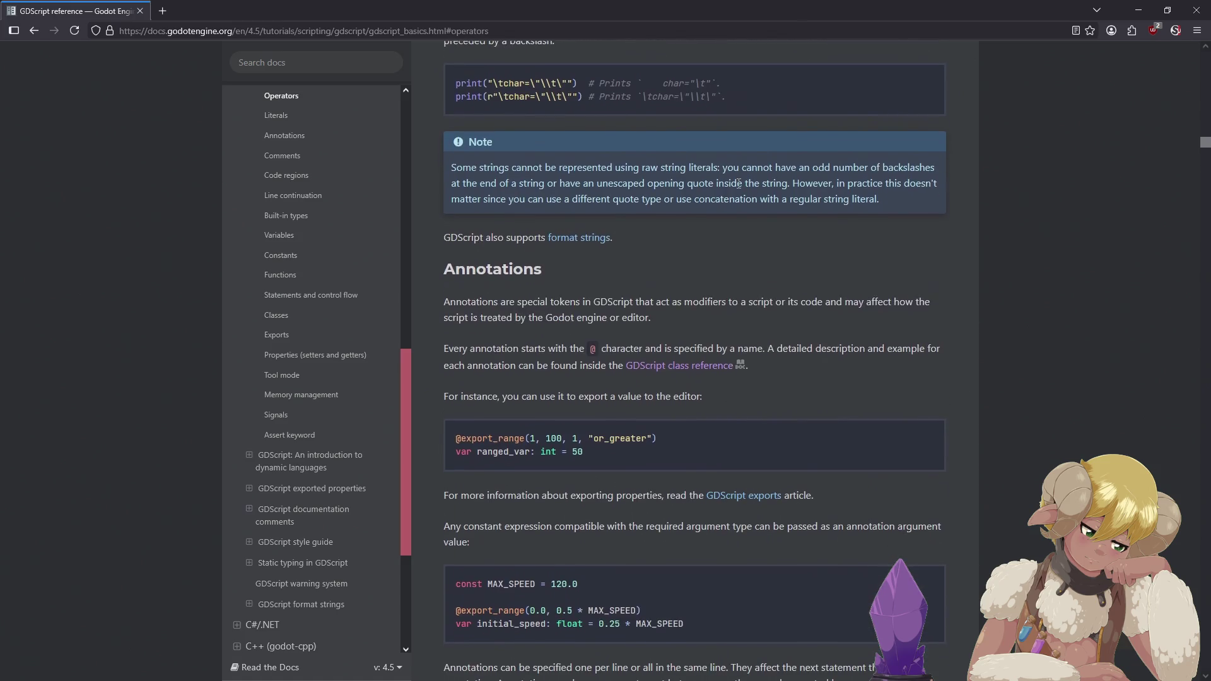
pyautogui.scroll(-5, 739, 183)
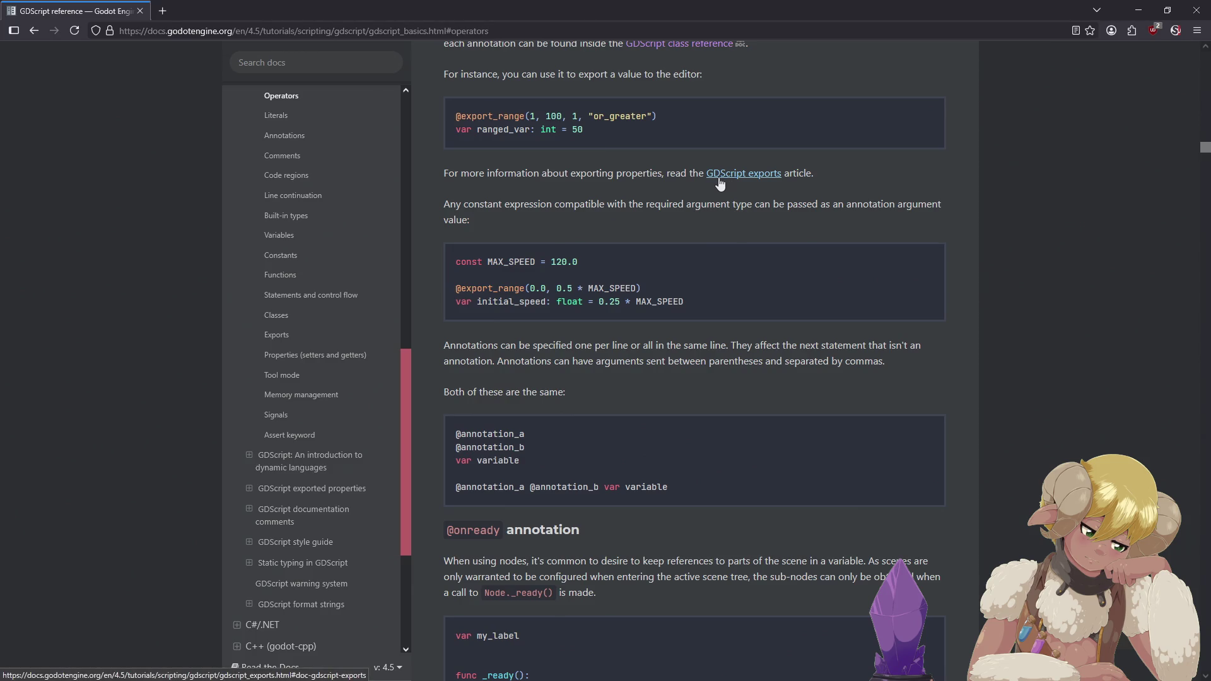
pyautogui.scroll(-6, 718, 176)
pyautogui.scroll(2, 715, 173)
pyautogui.scroll(-1, 716, 174)
pyautogui.scroll(-3, 716, 174)
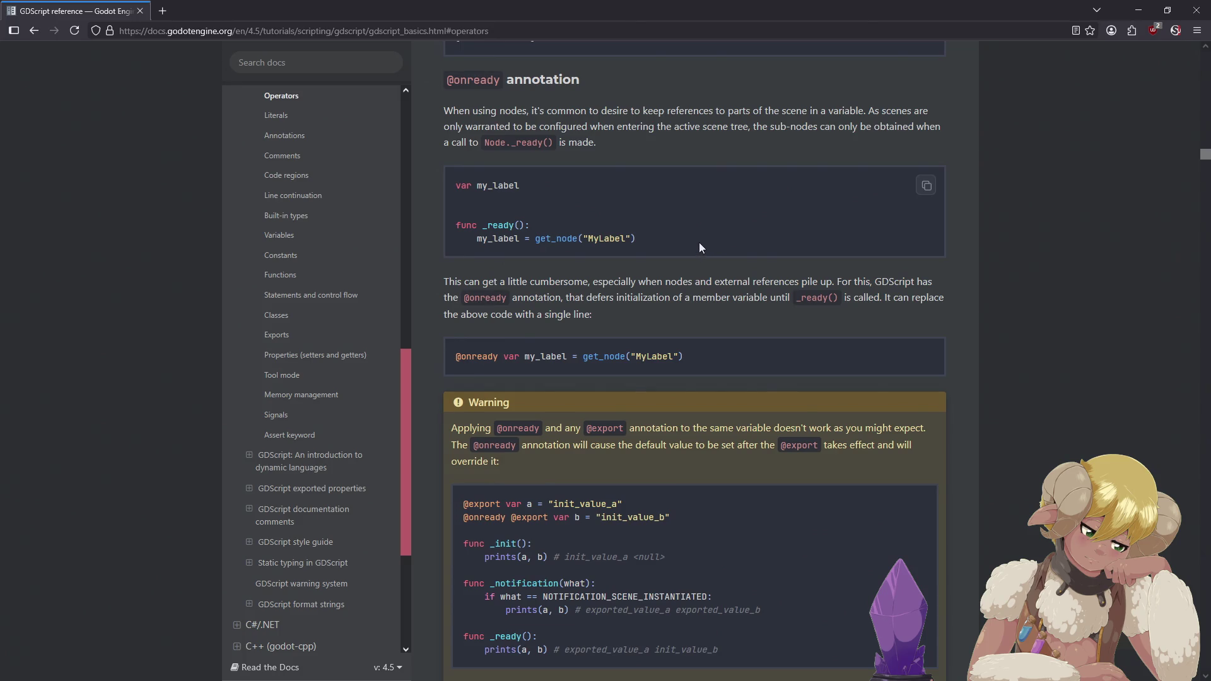
pyautogui.scroll(-5, 700, 240)
pyautogui.scroll(-4, 702, 221)
pyautogui.scroll(-6, 702, 218)
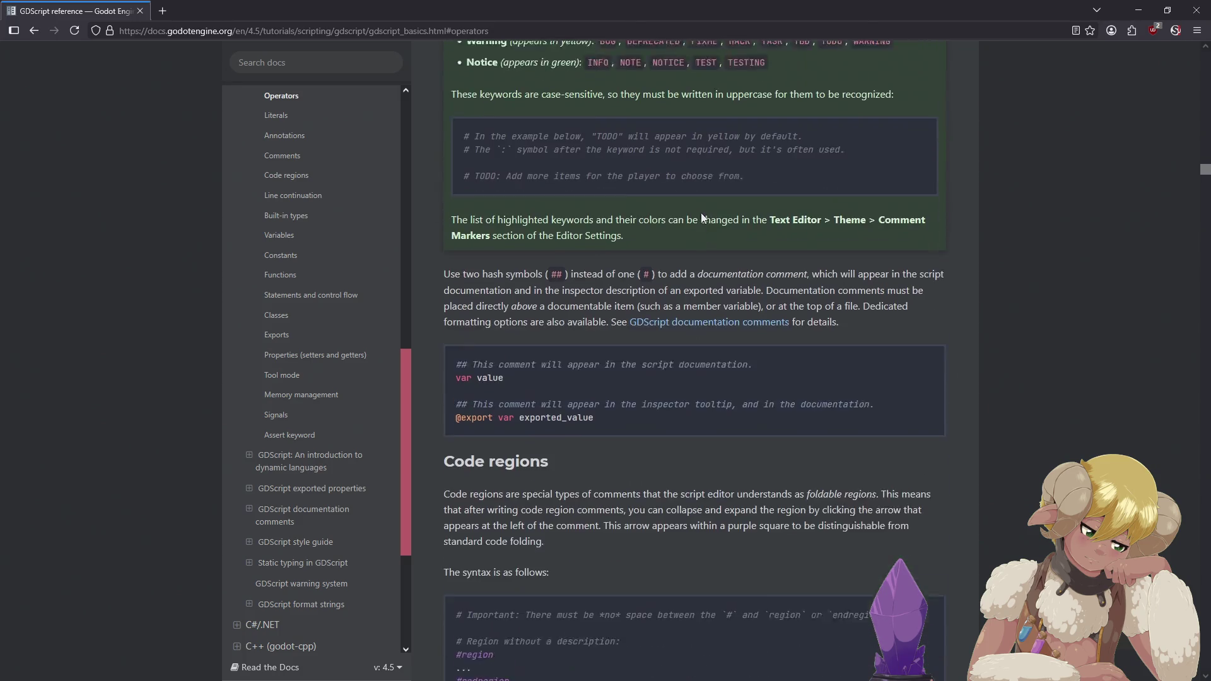
pyautogui.scroll(-6, 696, 206)
pyautogui.scroll(-5, 692, 195)
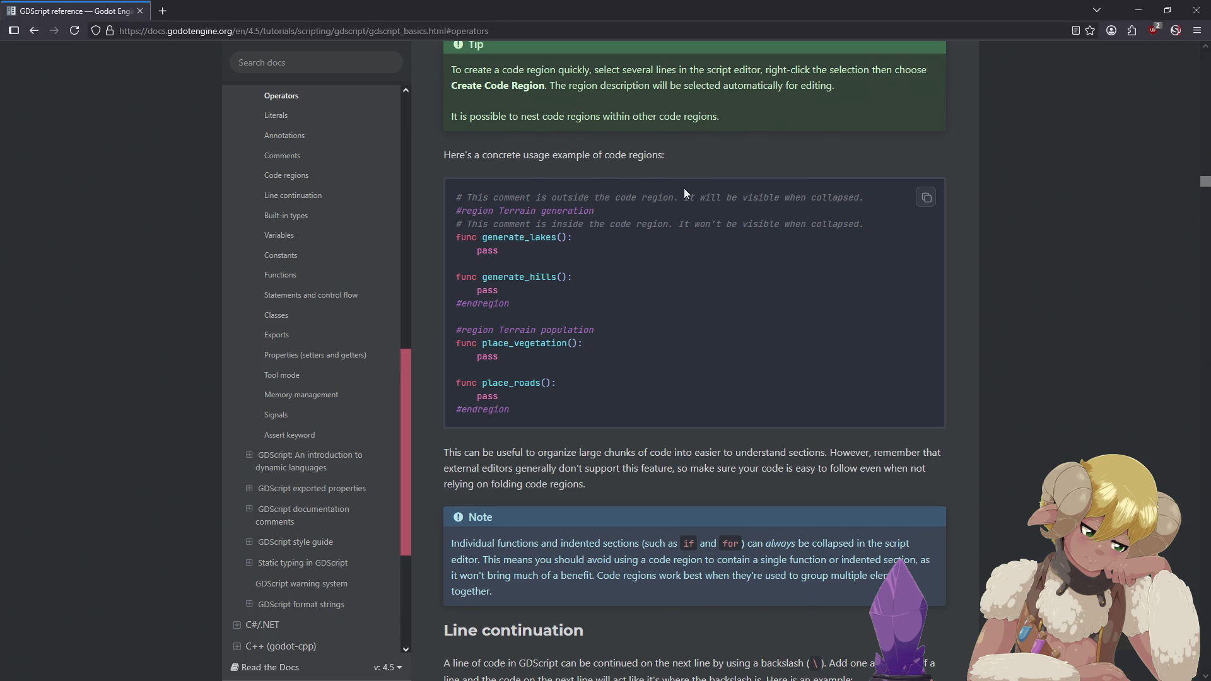
pyautogui.scroll(-5, 685, 192)
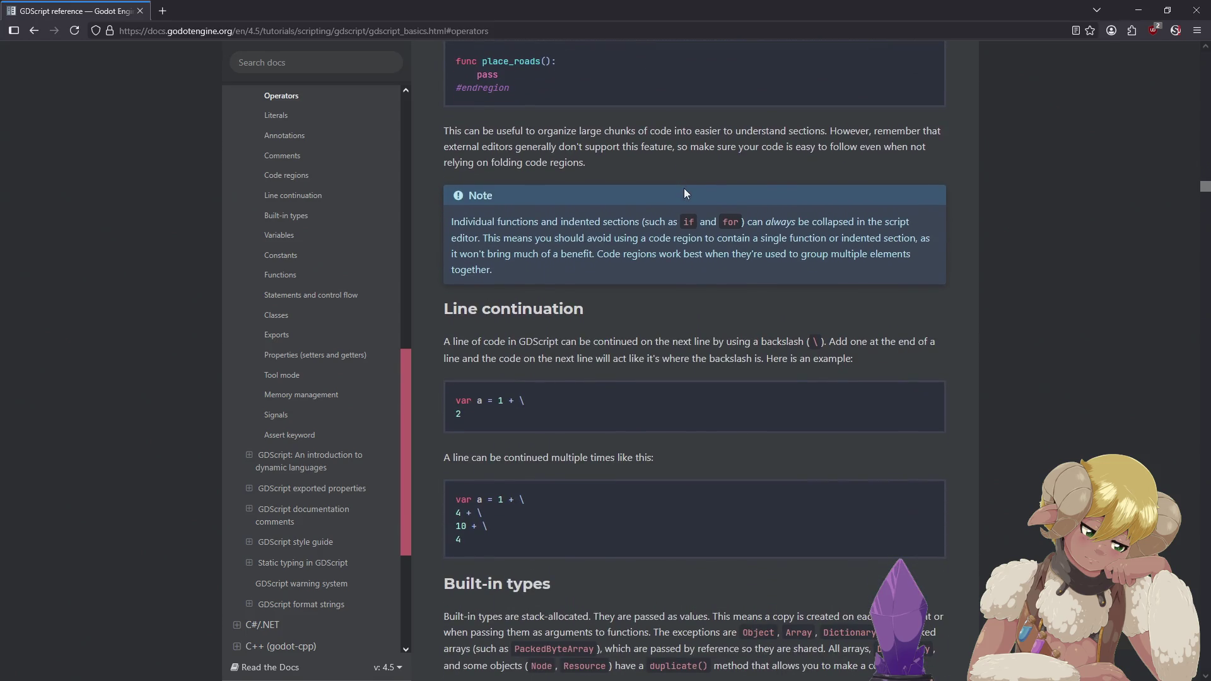
pyautogui.scroll(-5, 685, 191)
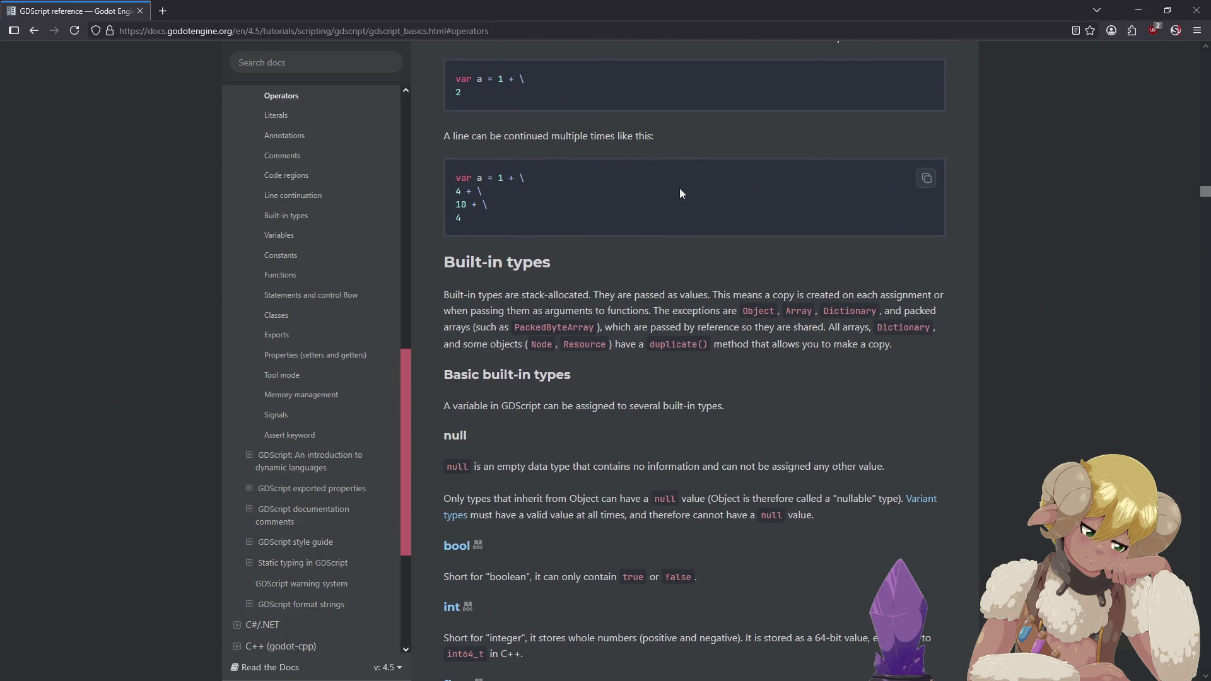
pyautogui.scroll(-5, 679, 194)
pyautogui.scroll(-20, 680, 187)
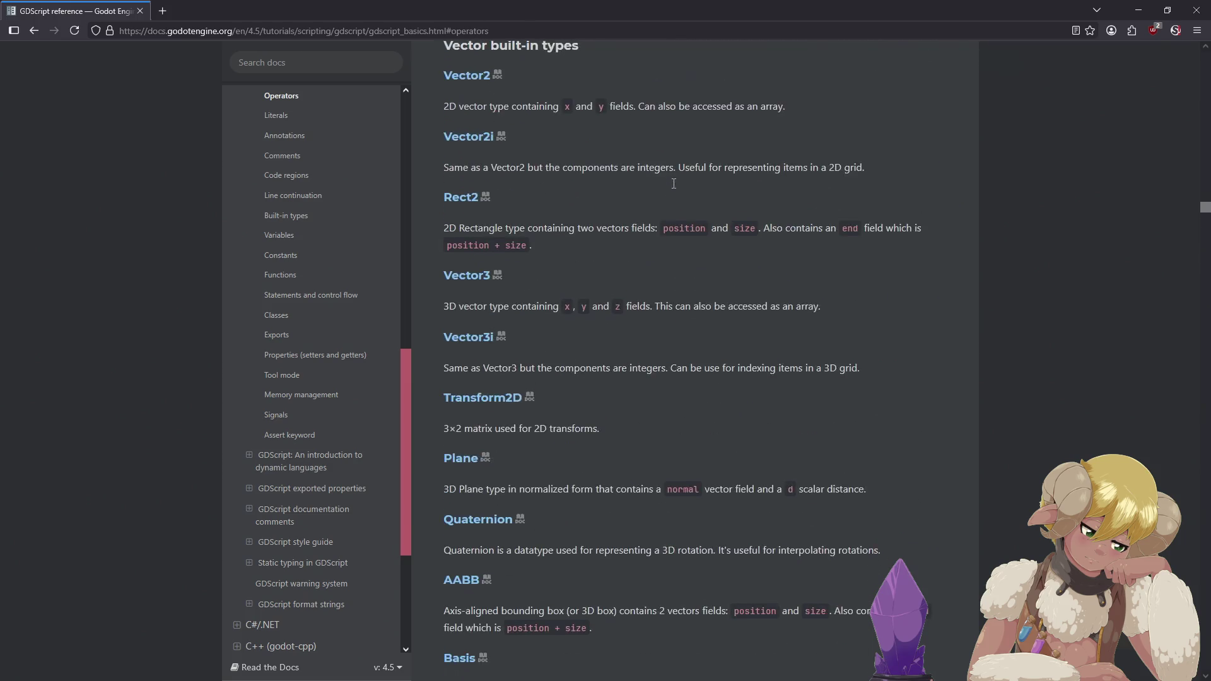
pyautogui.scroll(-6, 666, 188)
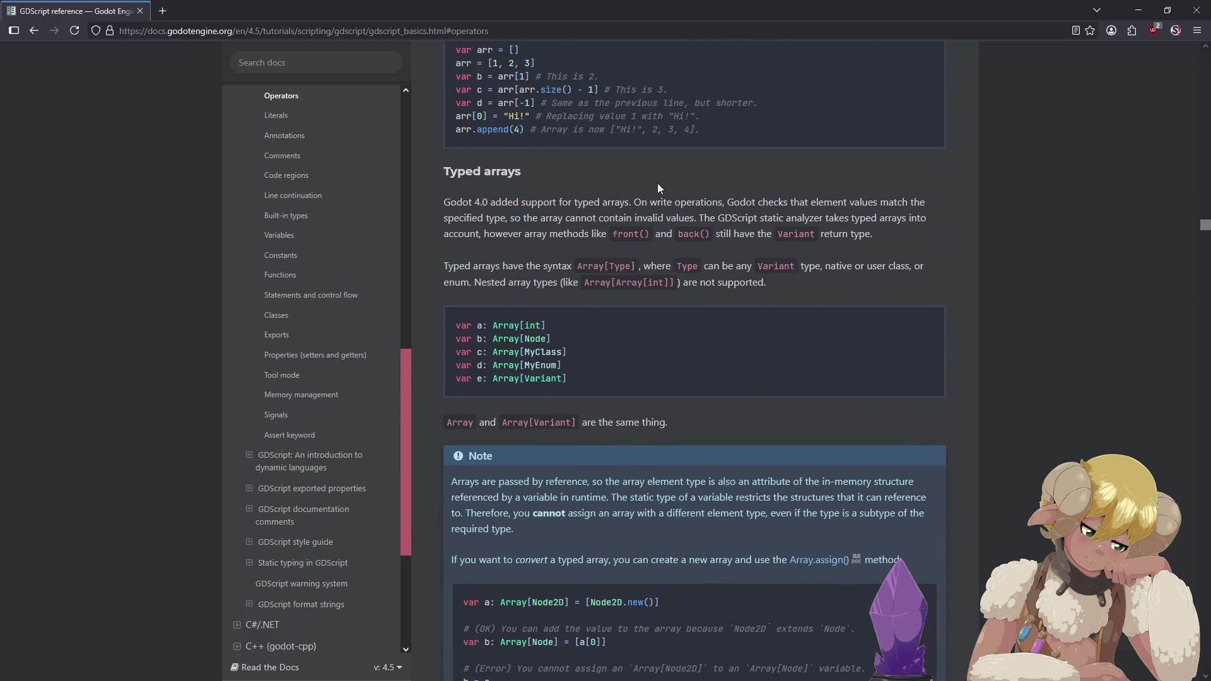
pyautogui.scroll(-5, 657, 183)
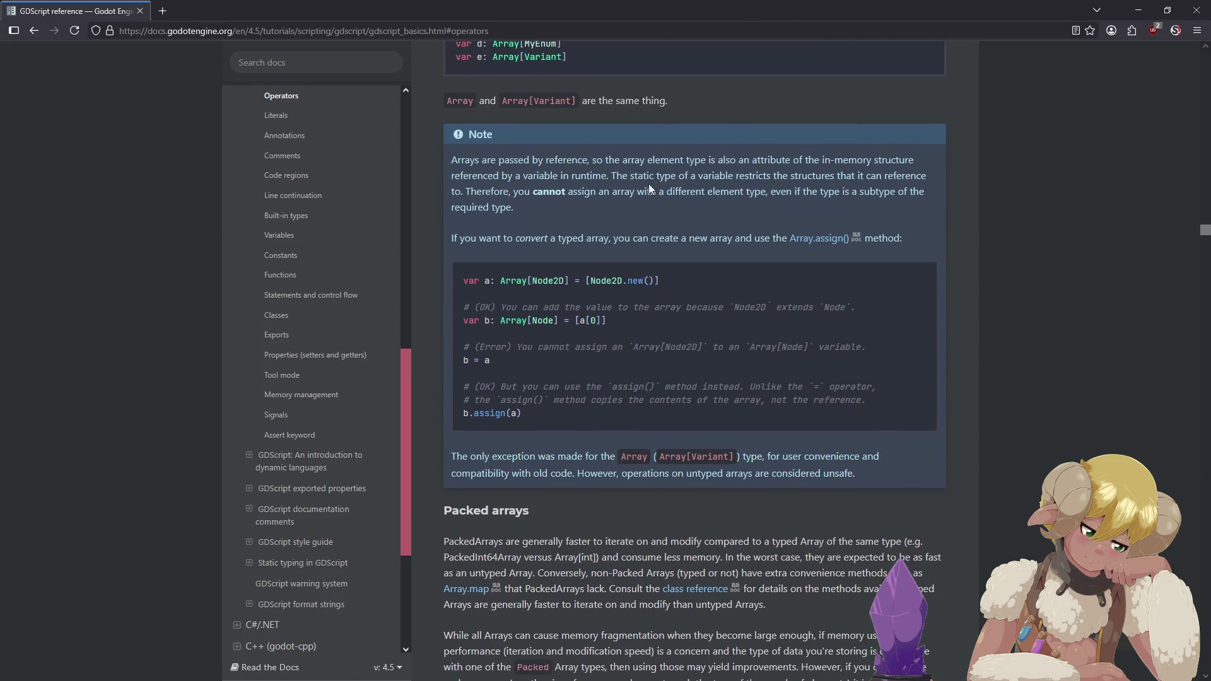
pyautogui.scroll(-4, 648, 184)
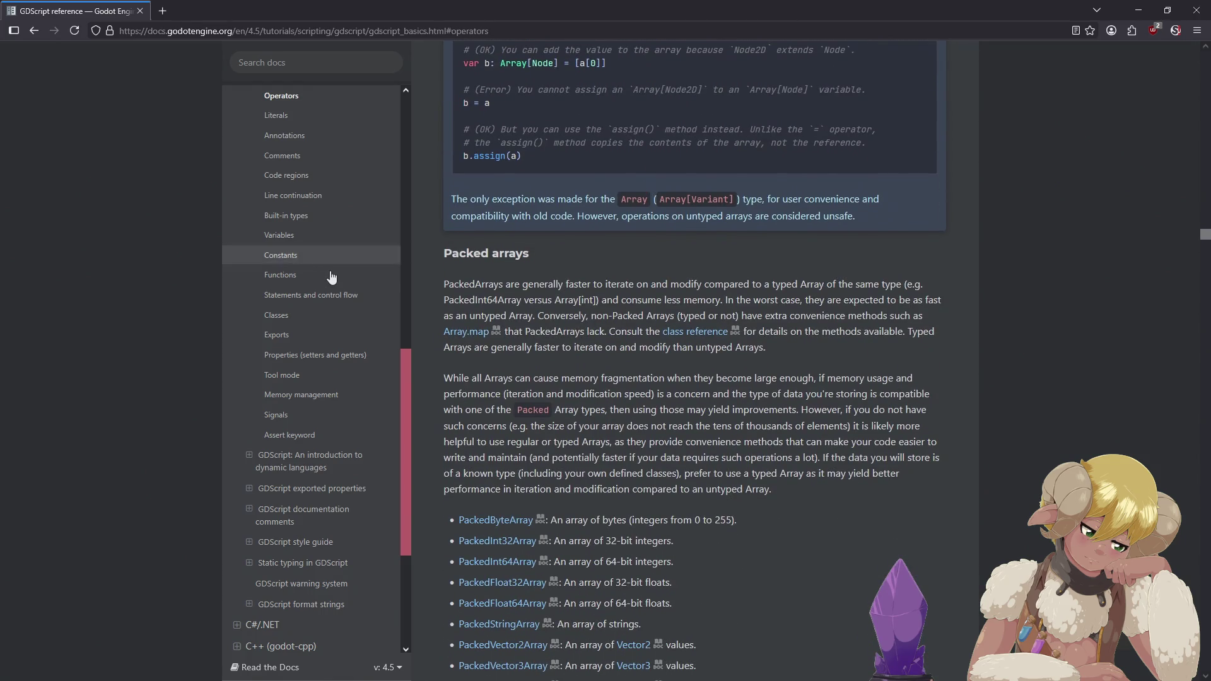
pyautogui.scroll(3, 313, 281)
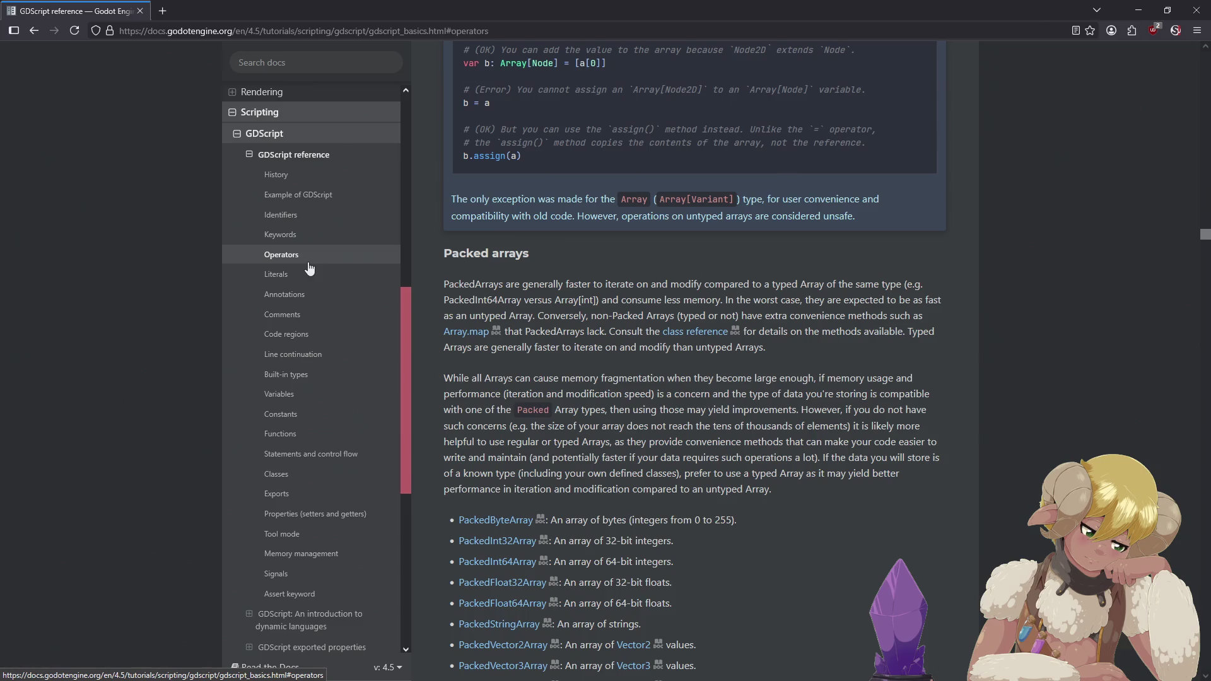
# Step: Open the Statements and control flow section and scroll toward match statements
pyautogui.click(329, 455)
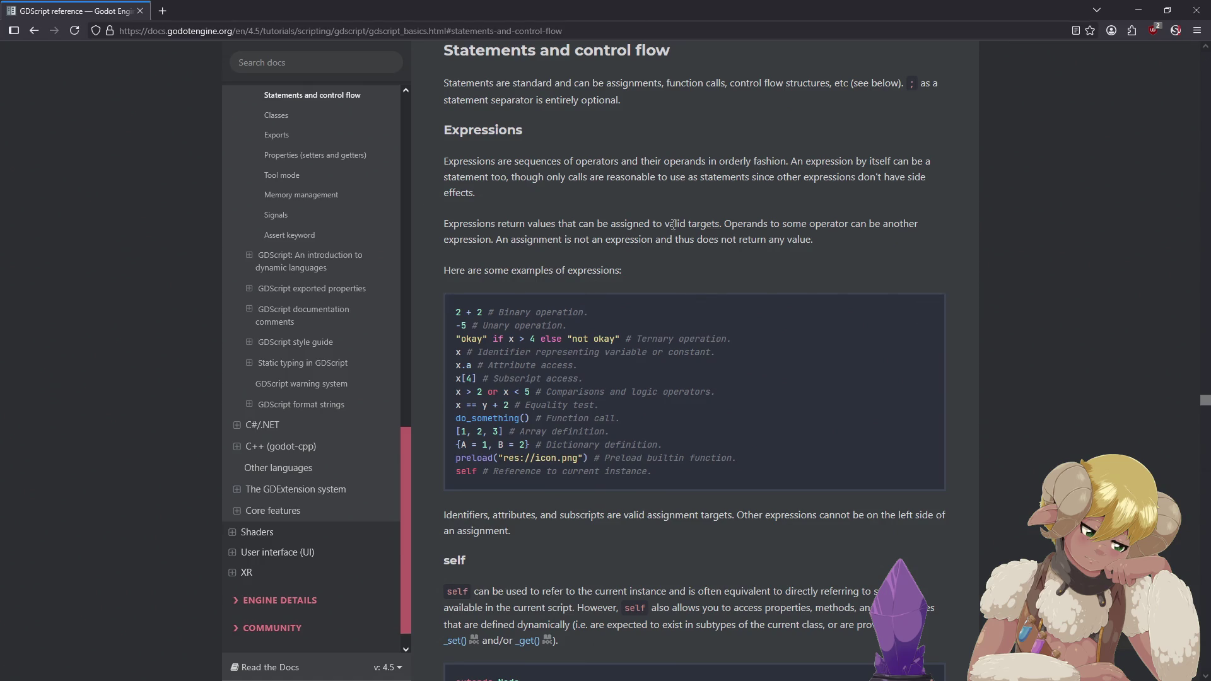
pyautogui.scroll(-10, 671, 226)
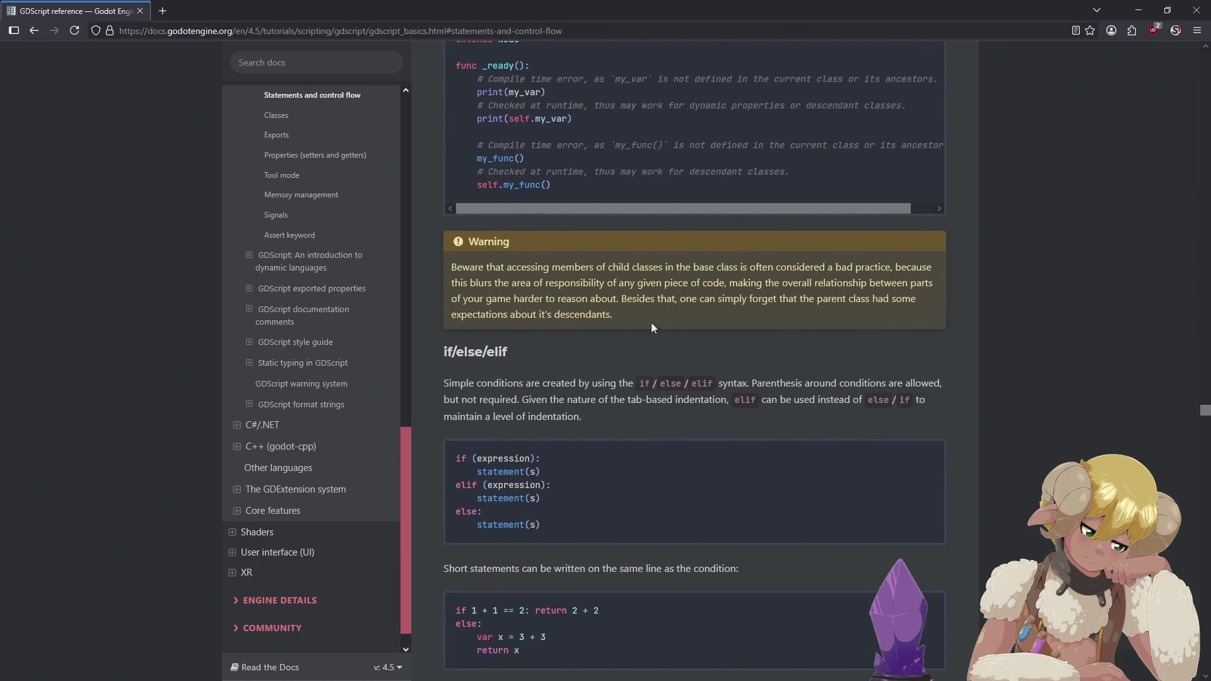
pyautogui.scroll(-3, 651, 329)
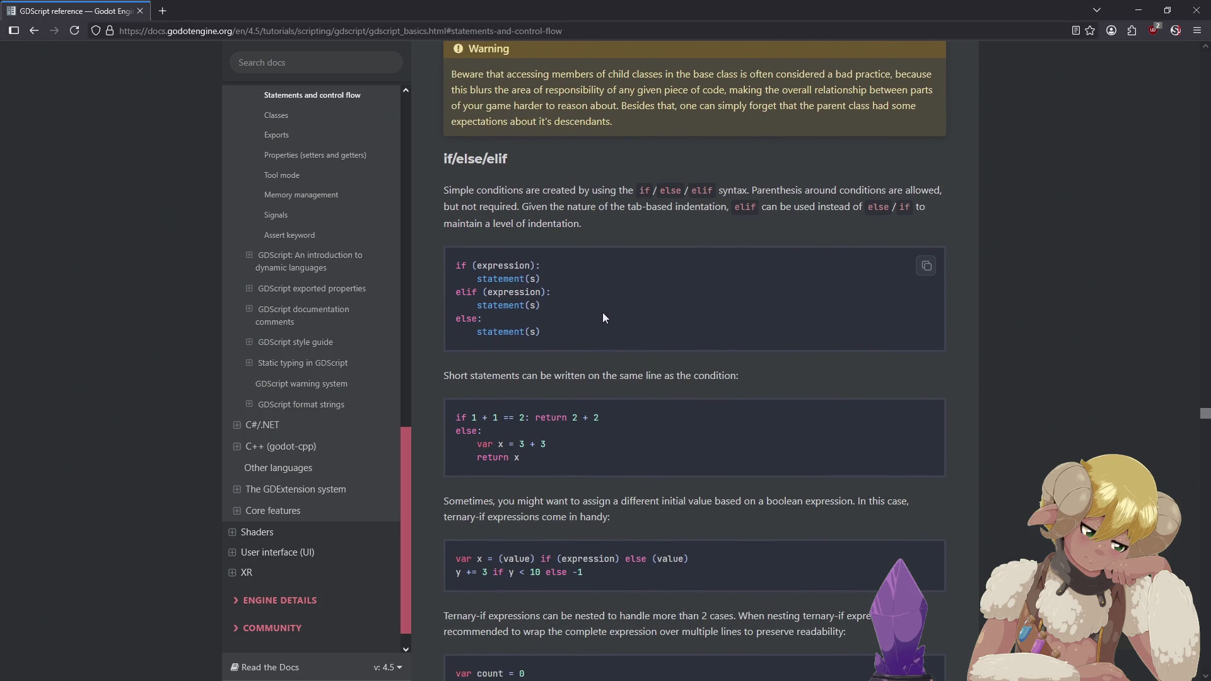
pyautogui.scroll(-9, 597, 310)
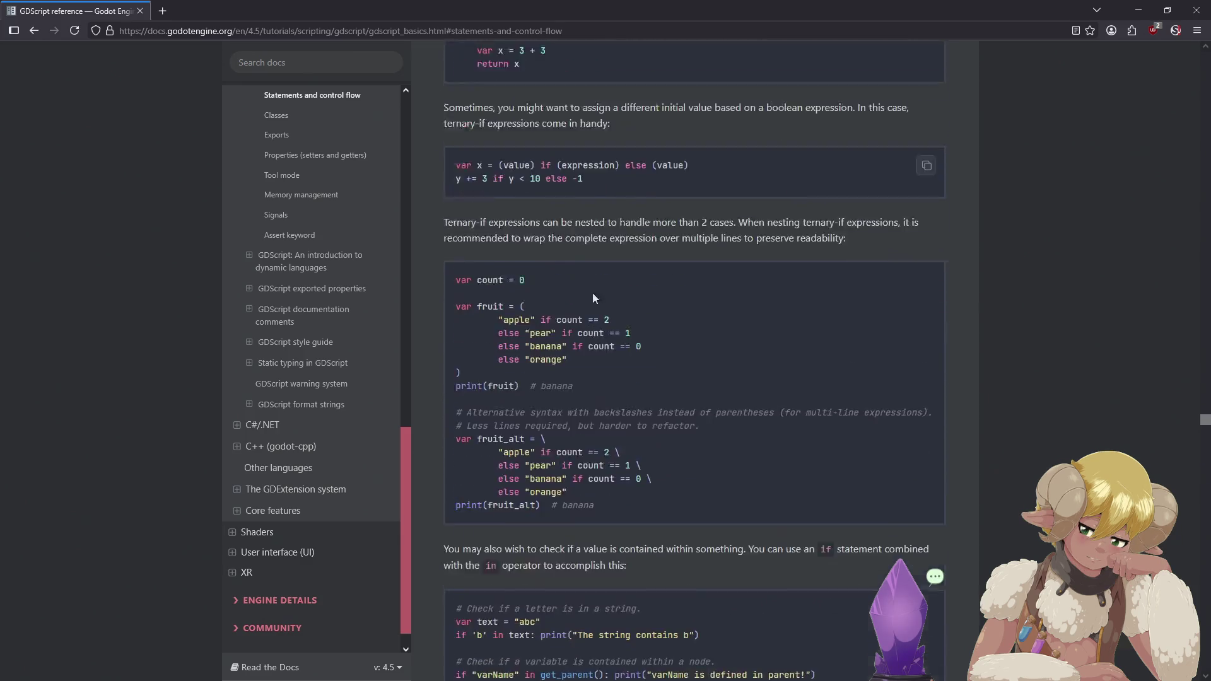
pyautogui.scroll(-4, 592, 290)
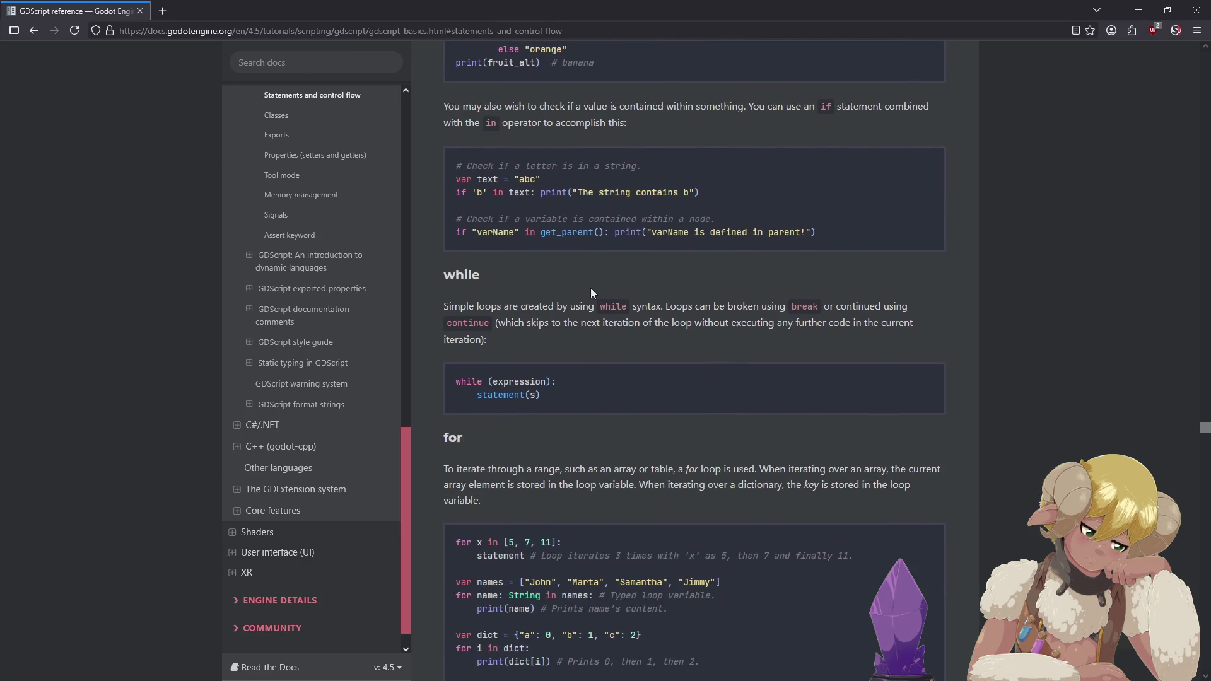
pyautogui.scroll(-4, 592, 290)
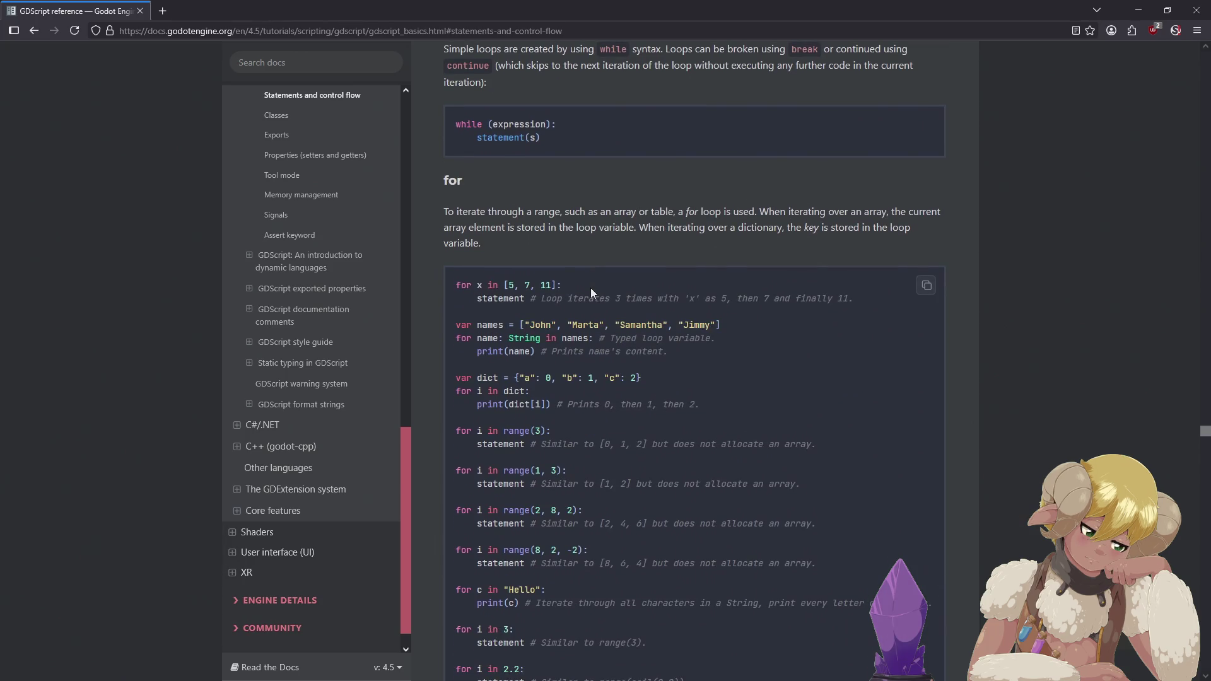
pyautogui.scroll(-6, 591, 287)
pyautogui.scroll(-5, 570, 291)
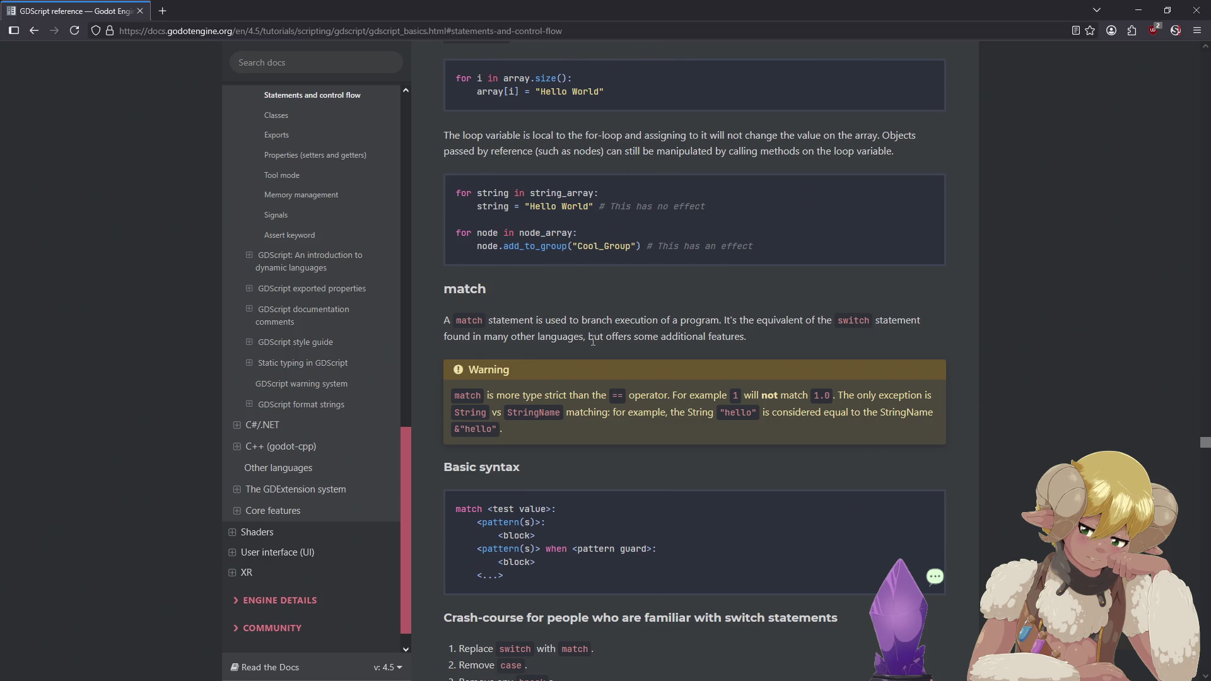
# Step: Read the match section's switch crash-course, control flow and literal pattern examples
pyautogui.scroll(-3, 562, 337)
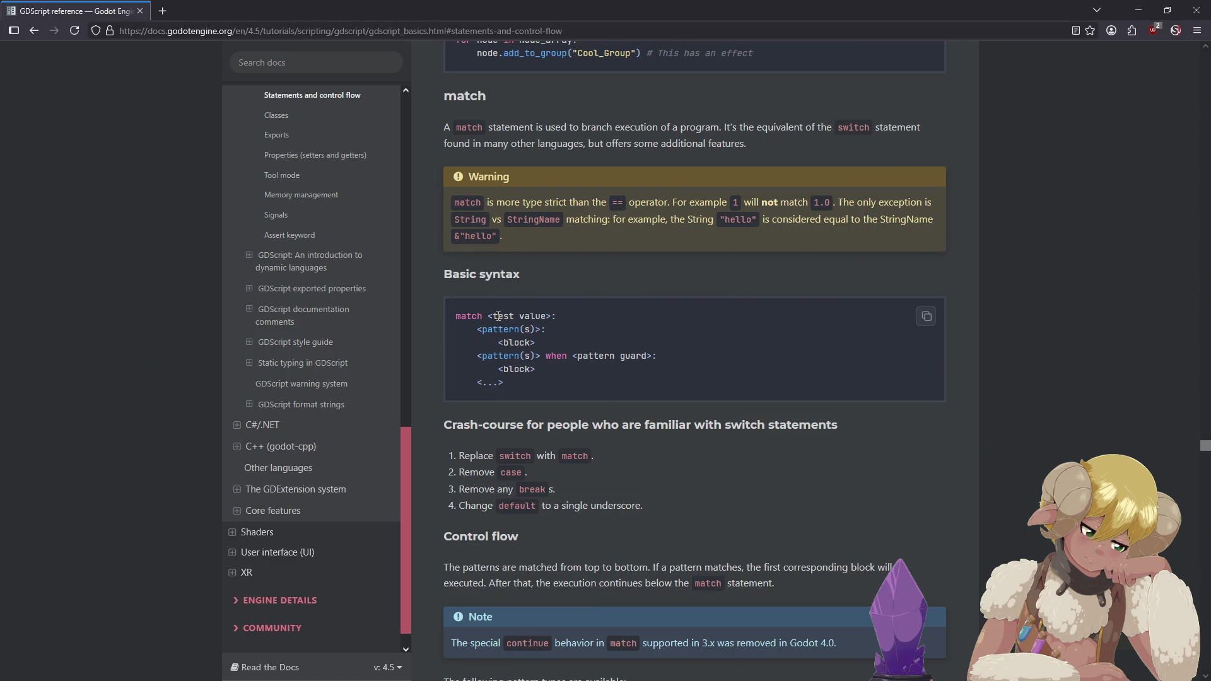
pyautogui.scroll(-2, 591, 315)
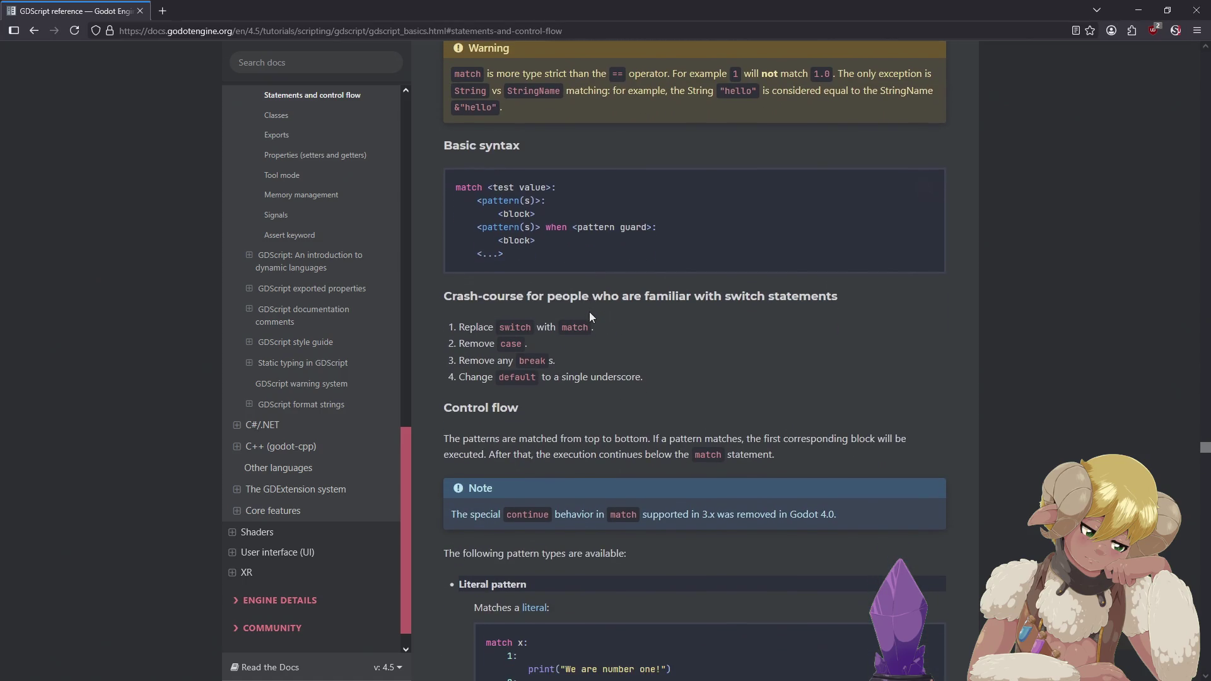
pyautogui.scroll(-2, 589, 314)
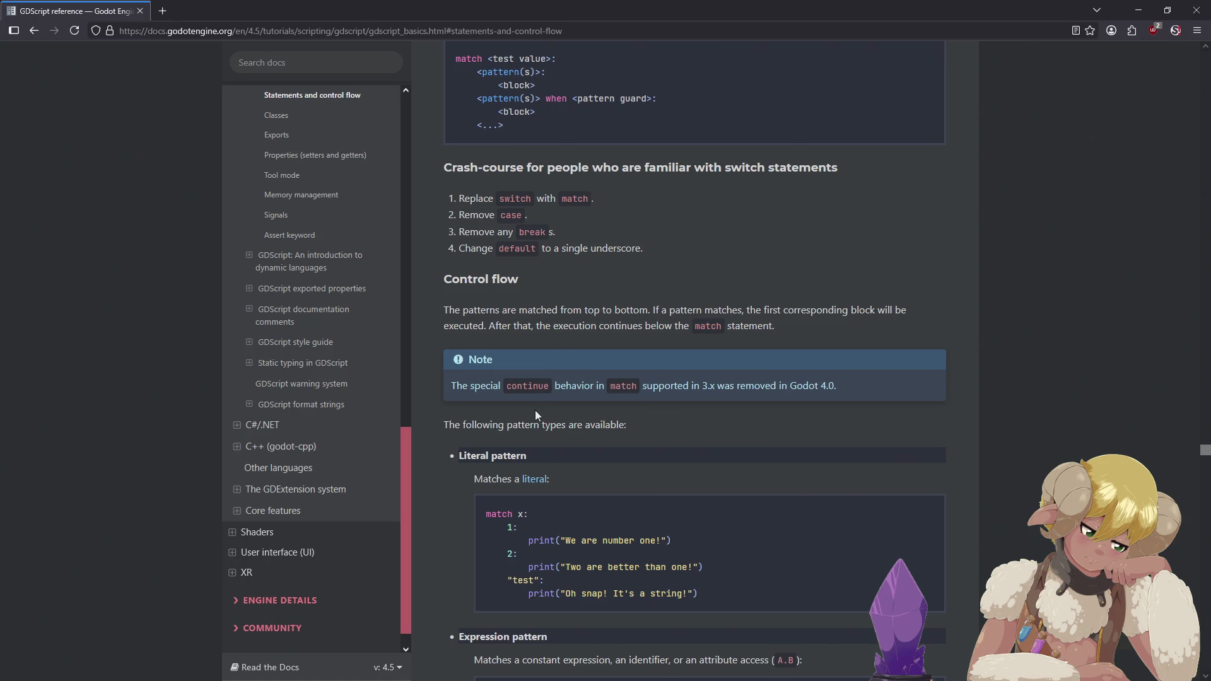
pyautogui.scroll(2, 537, 414)
pyautogui.scroll(-2, 532, 454)
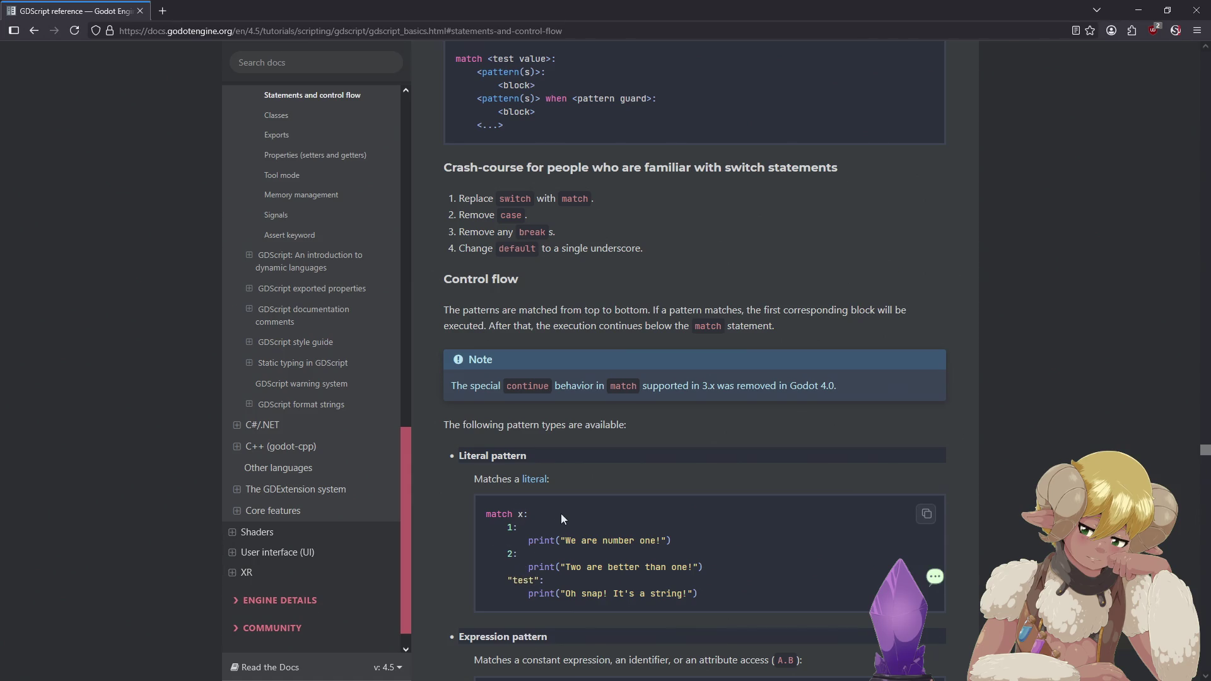
pyautogui.scroll(-4, 522, 460)
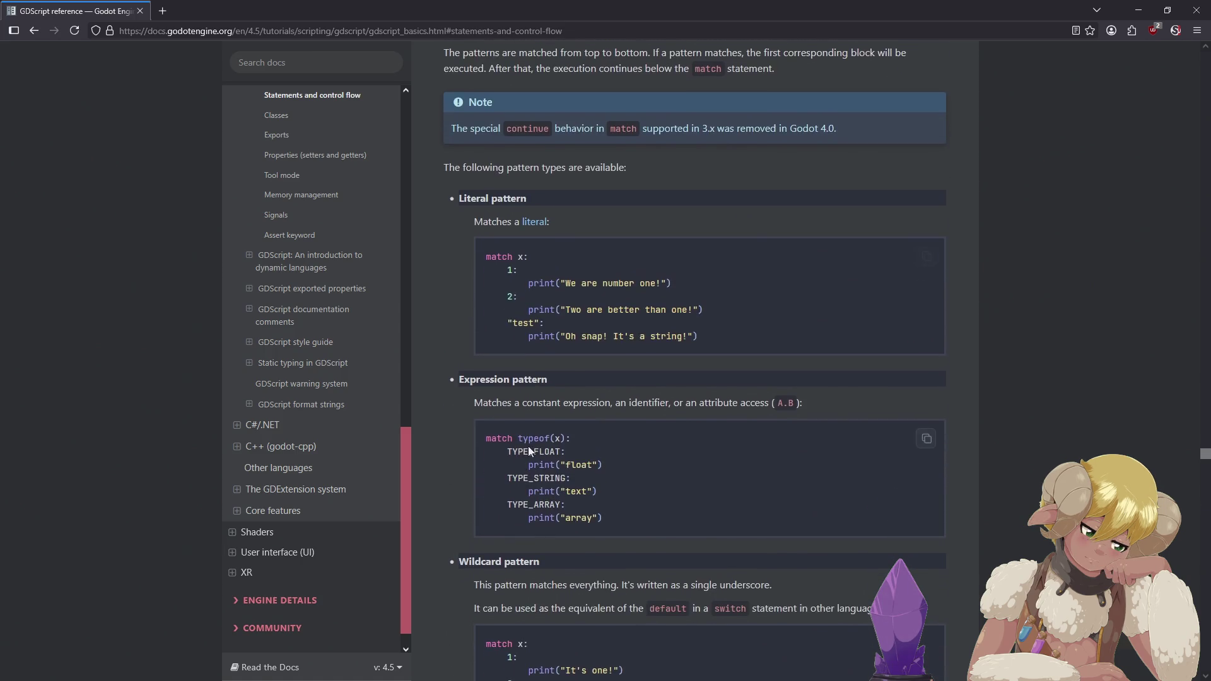
pyautogui.scroll(3, 528, 445)
pyautogui.scroll(1, 529, 445)
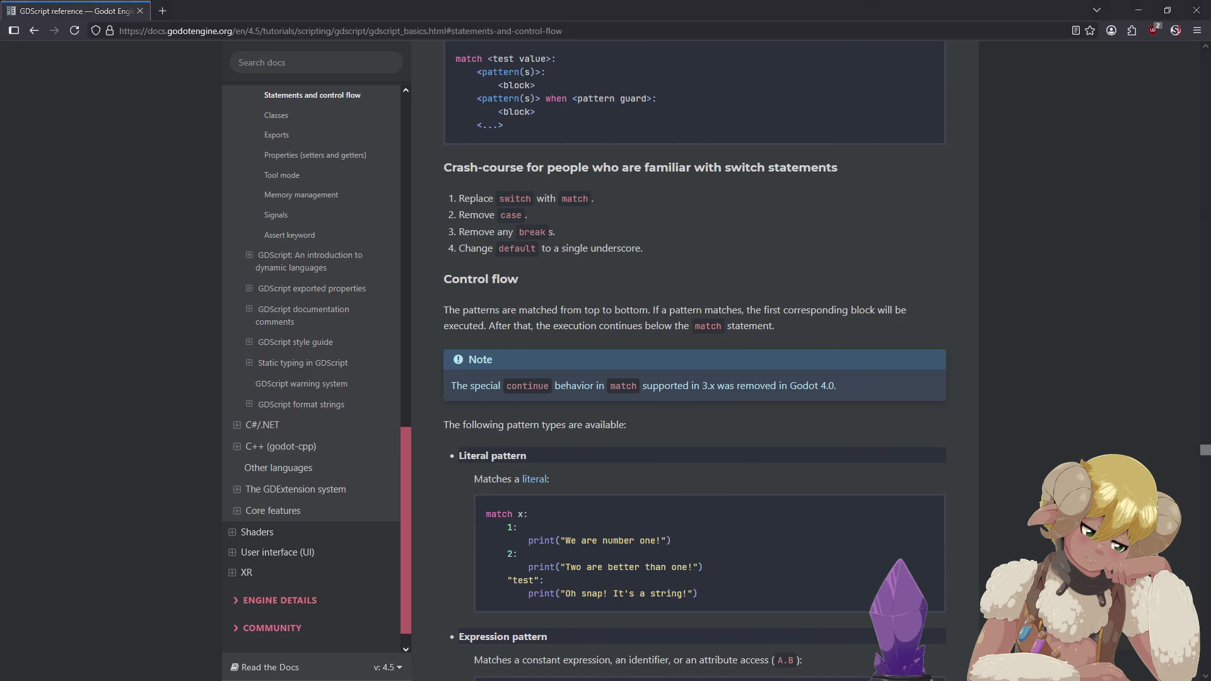
# Step: Delete the unfinished case line and change select(current_phase) into 'match current_phase:'
pyautogui.hotkey('alt', 'Tab')
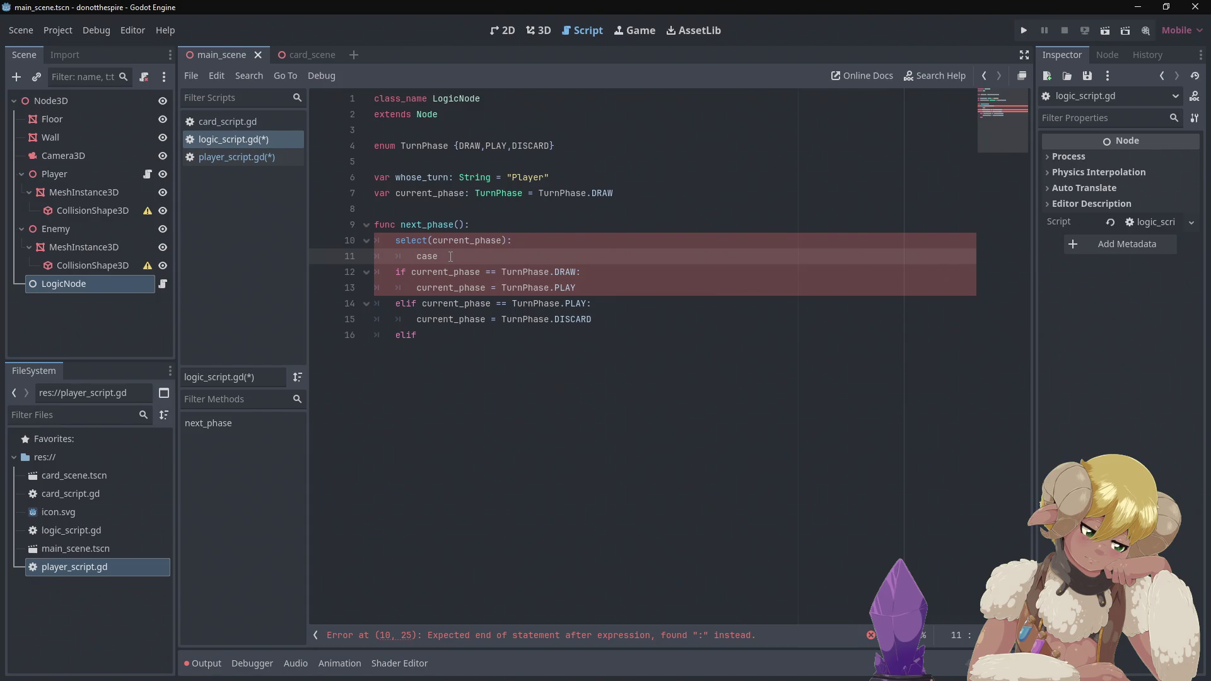
pyautogui.moveTo(450, 256)
pyautogui.mouseDown()
pyautogui.moveTo(373, 256)
pyautogui.moveTo(418, 240)
pyautogui.moveTo(378, 233)
pyautogui.mouseUp()
pyautogui.press('BackSpace')
pyautogui.press('BackSpace')
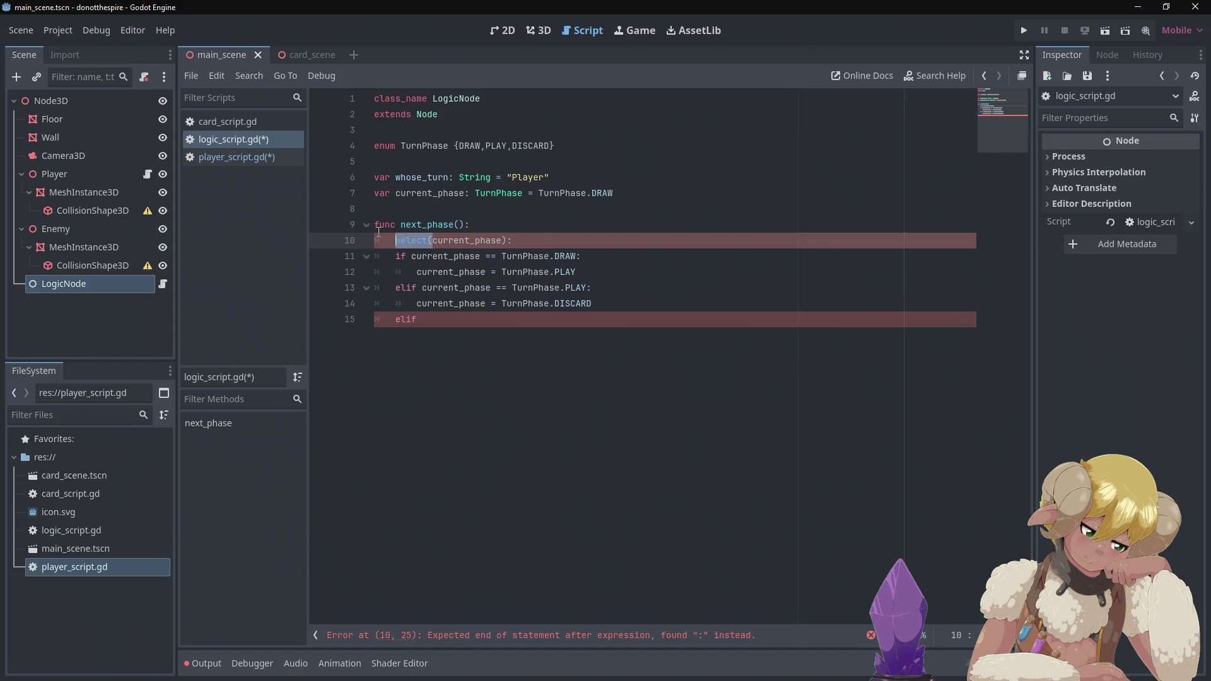
pyautogui.write('match')
pyautogui.press('Delete')
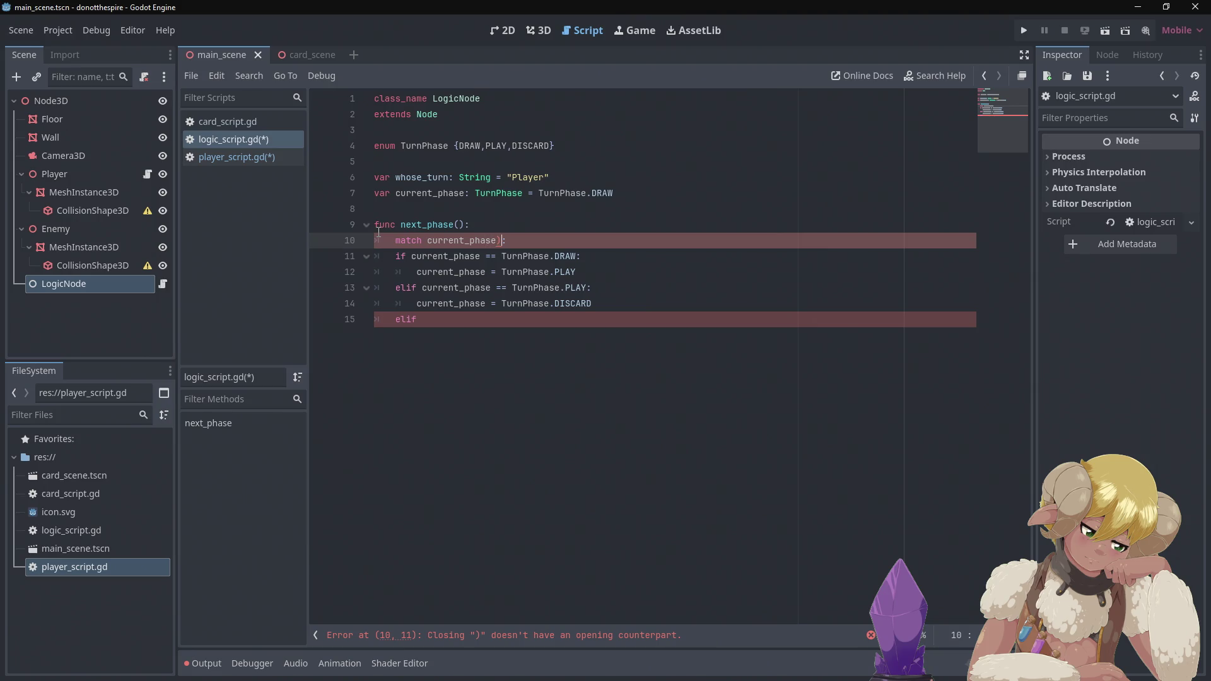
pyautogui.press('BackSpace')
# Step: Convert the if and elif lines into TurnPhase.DRAW and TurnPhase.PLAY patterns with indented bodies
pyautogui.press('Down')
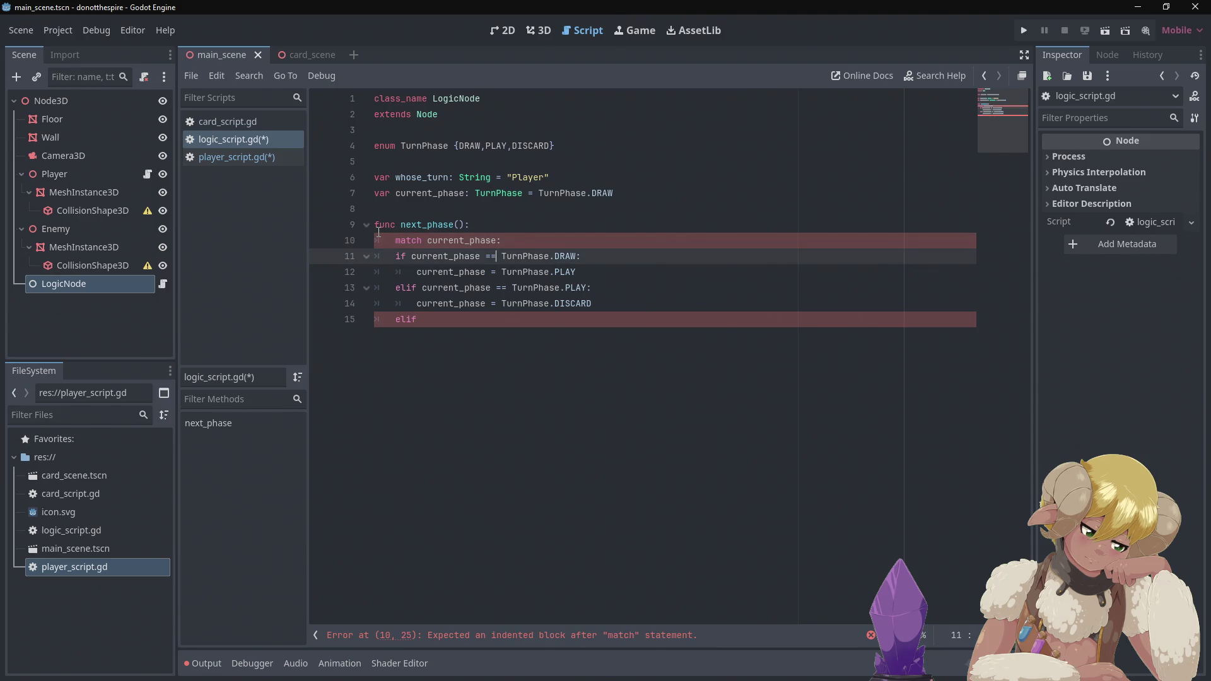
pyautogui.press('BackSpace')
pyautogui.press('BackSpace')
pyautogui.press('BackSpace')
pyautogui.press('BackSpace')
pyautogui.press('BackSpace')
pyautogui.press('BackSpace')
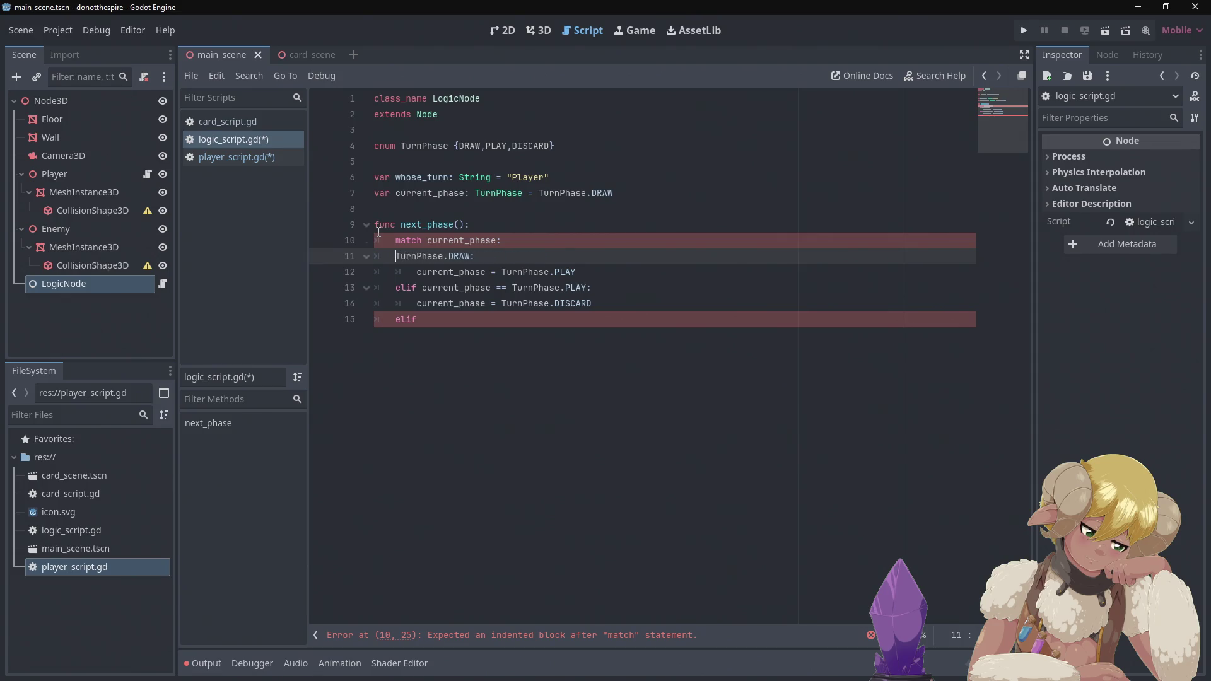
pyautogui.press('Tab')
pyautogui.press('Down')
pyautogui.press('Tab')
pyautogui.press('Down')
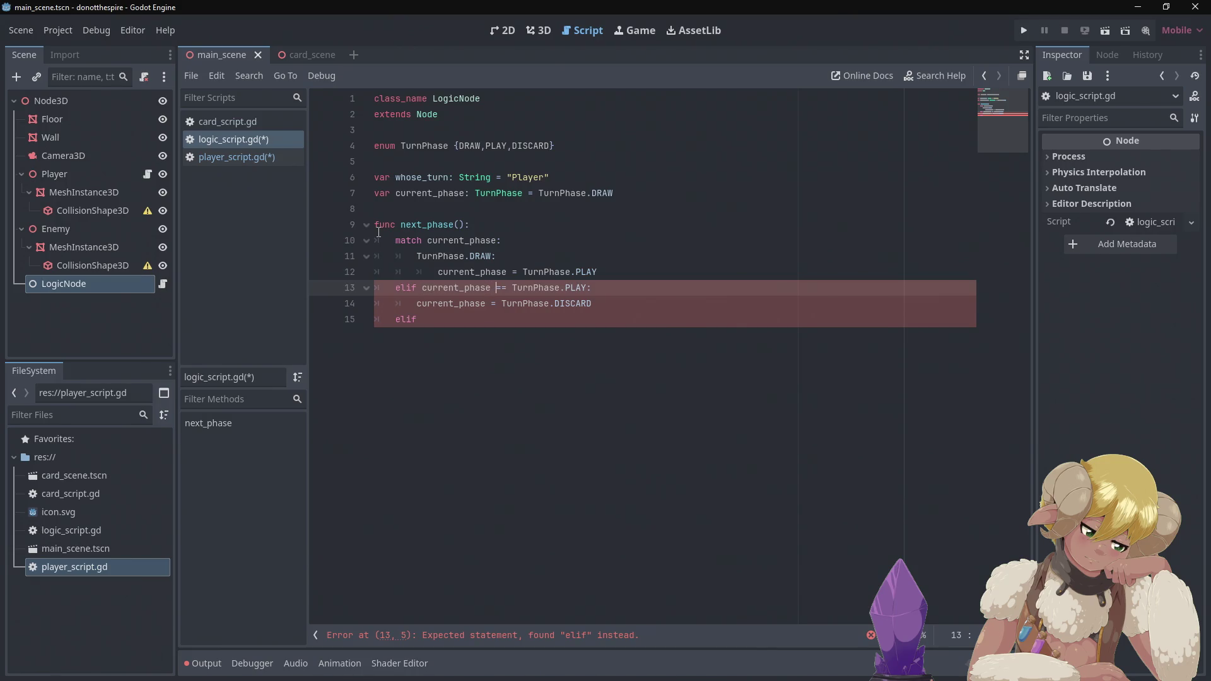
pyautogui.press('BackSpace')
pyautogui.press('BackSpace')
pyautogui.press('BackSpace')
pyautogui.press('BackSpace')
pyautogui.press('BackSpace')
pyautogui.press('BackSpace')
pyautogui.press('Tab')
pyautogui.press('Down')
pyautogui.press('Tab')
# Step: Replace the leftover elif with a TurnPhase.DISCARD pattern and open its indented body
pyautogui.press('Down')
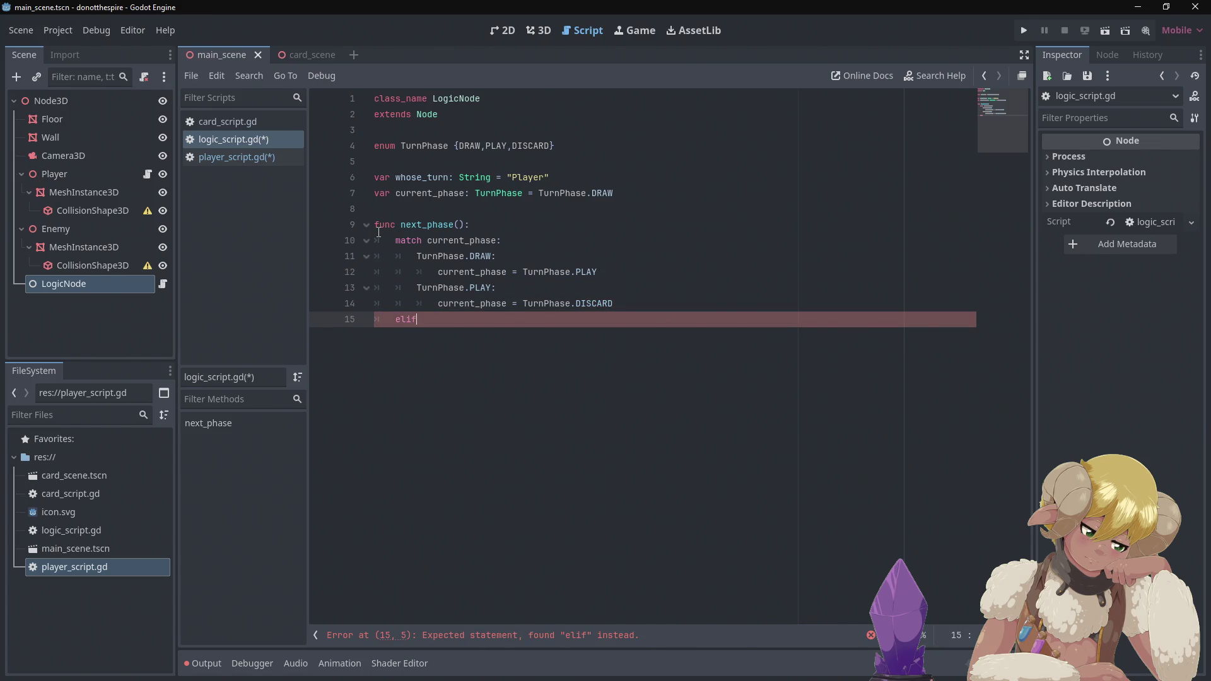
pyautogui.press('BackSpace')
pyautogui.press('BackSpace')
pyautogui.press('BackSpace')
pyautogui.press('Tab')
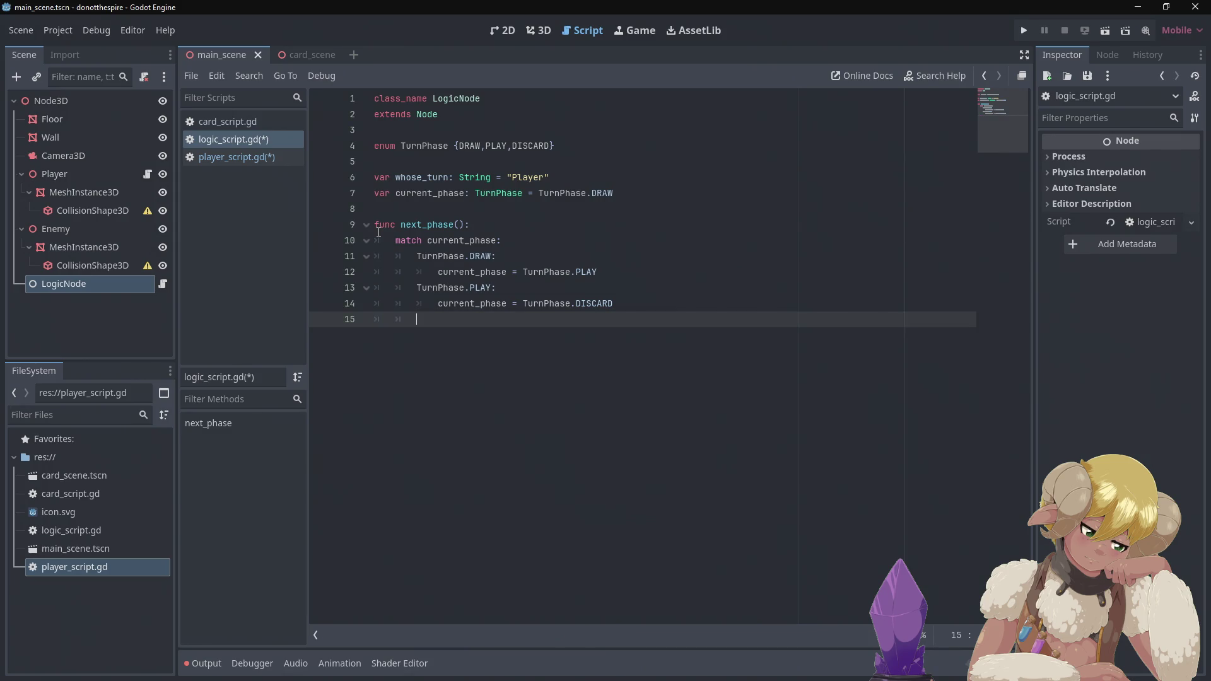
pyautogui.write('TurnPhase.')
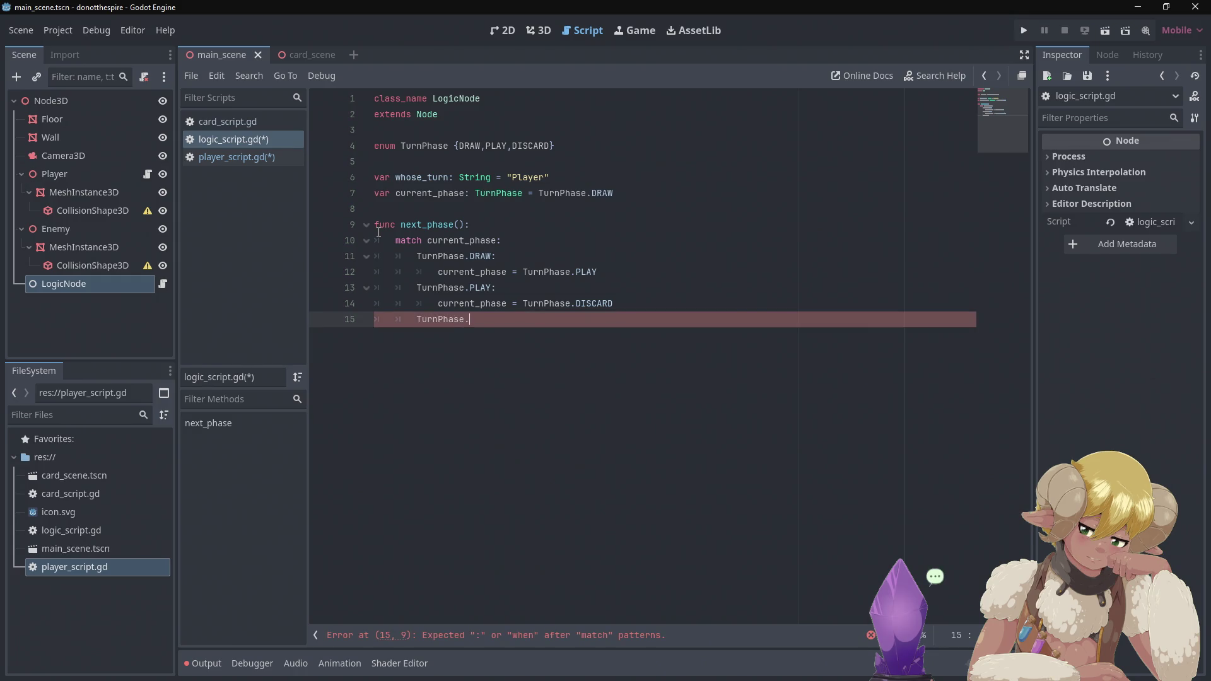
pyautogui.write('di')
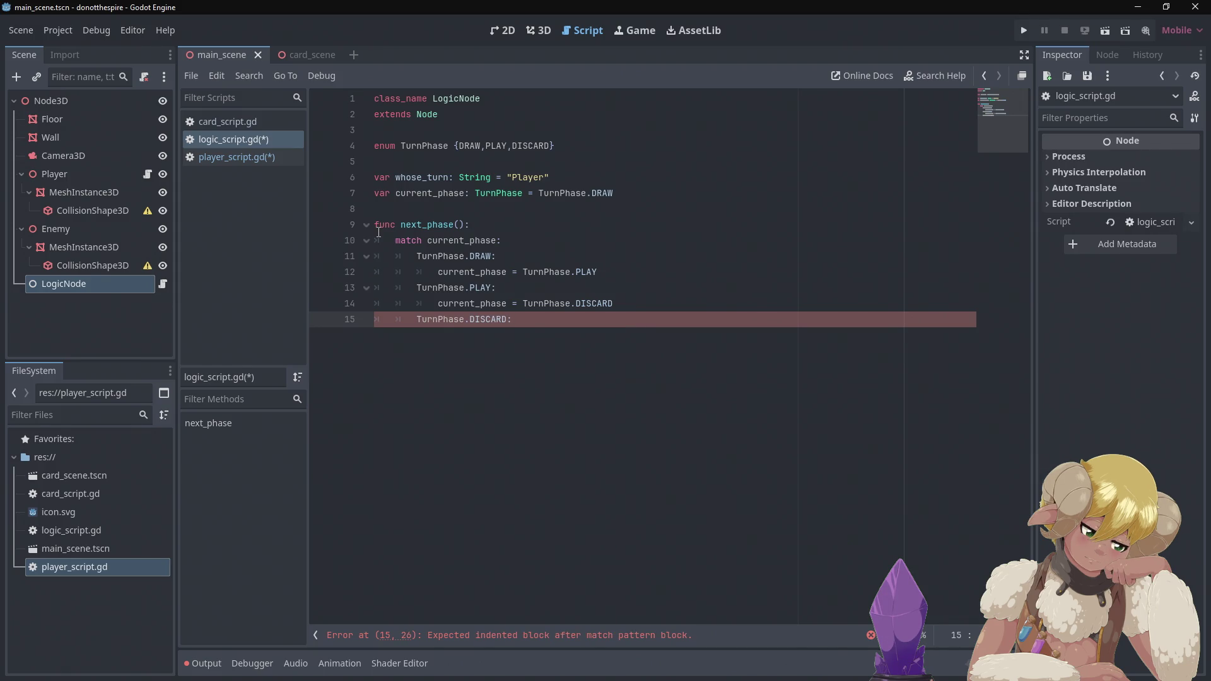
pyautogui.press('Return')
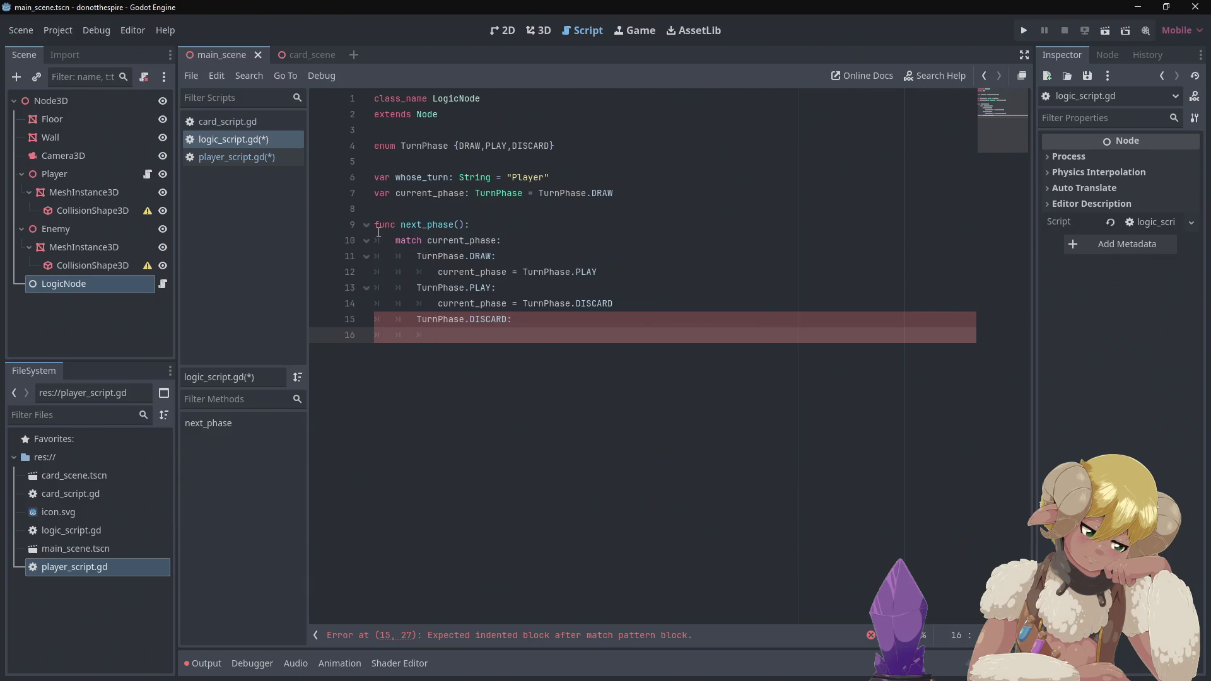
# Step: In the DISCARD case, write whose_turn = "" and current_phase = TurnPhase.DRAW
pyautogui.write('whose')
pyautogui.press('Return')
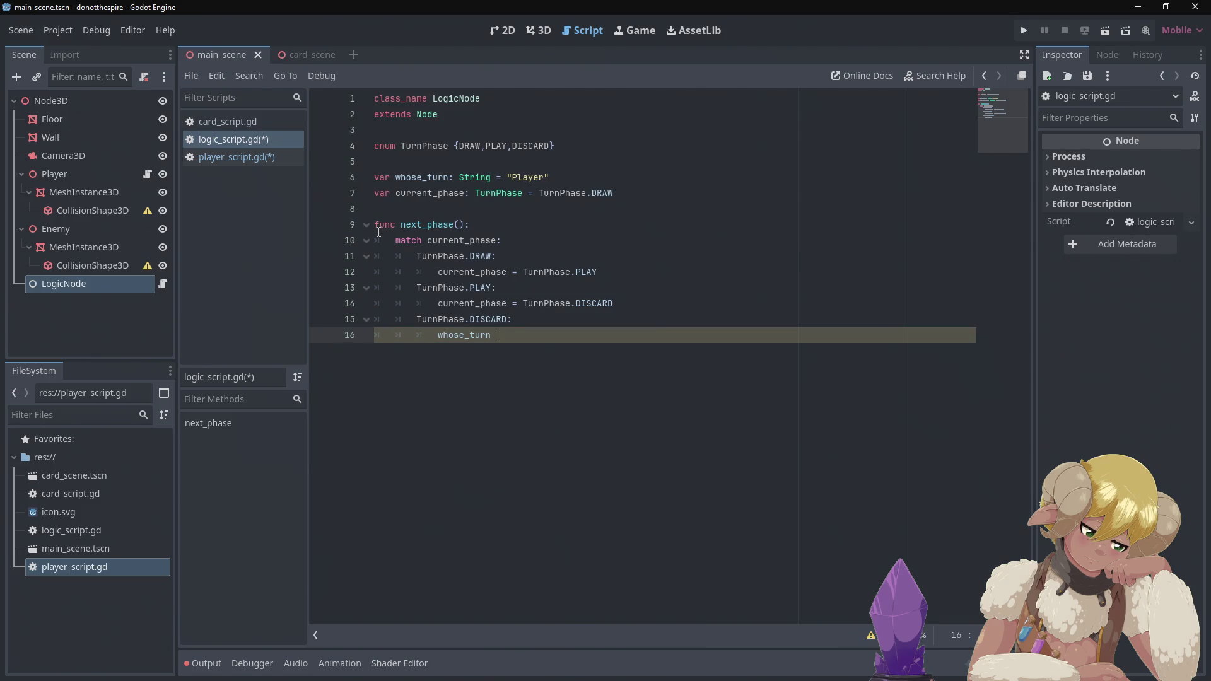
pyautogui.write('=')
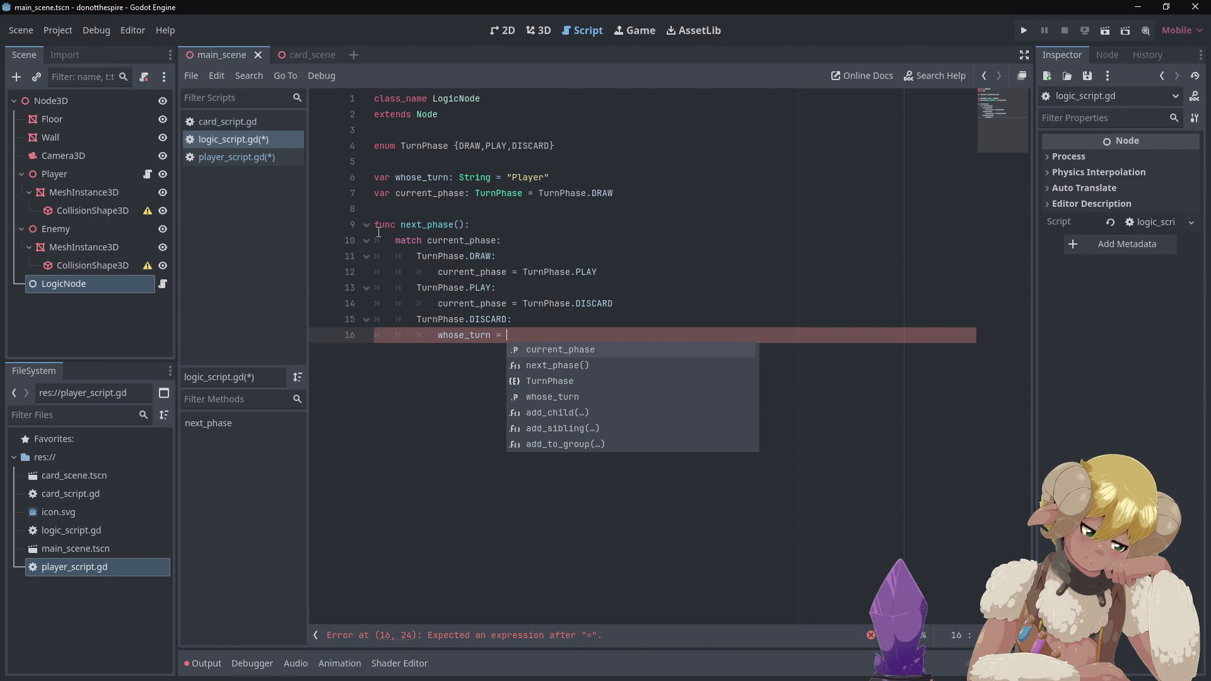
pyautogui.write(' "')
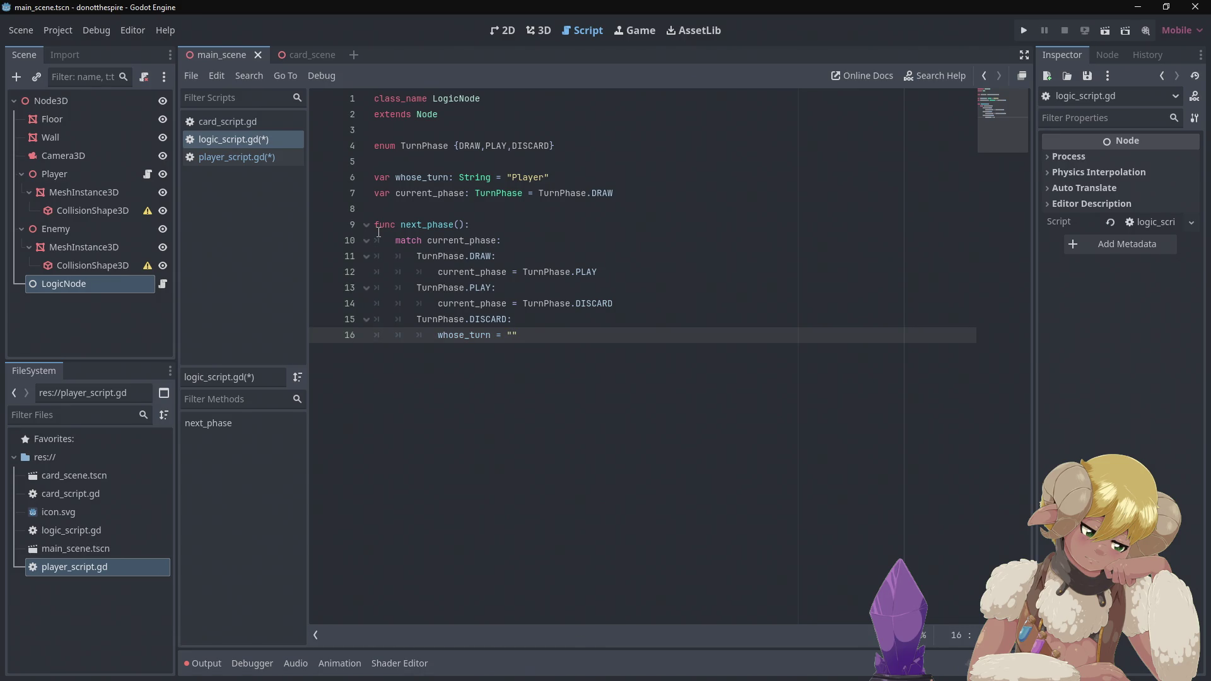
pyautogui.press('Return')
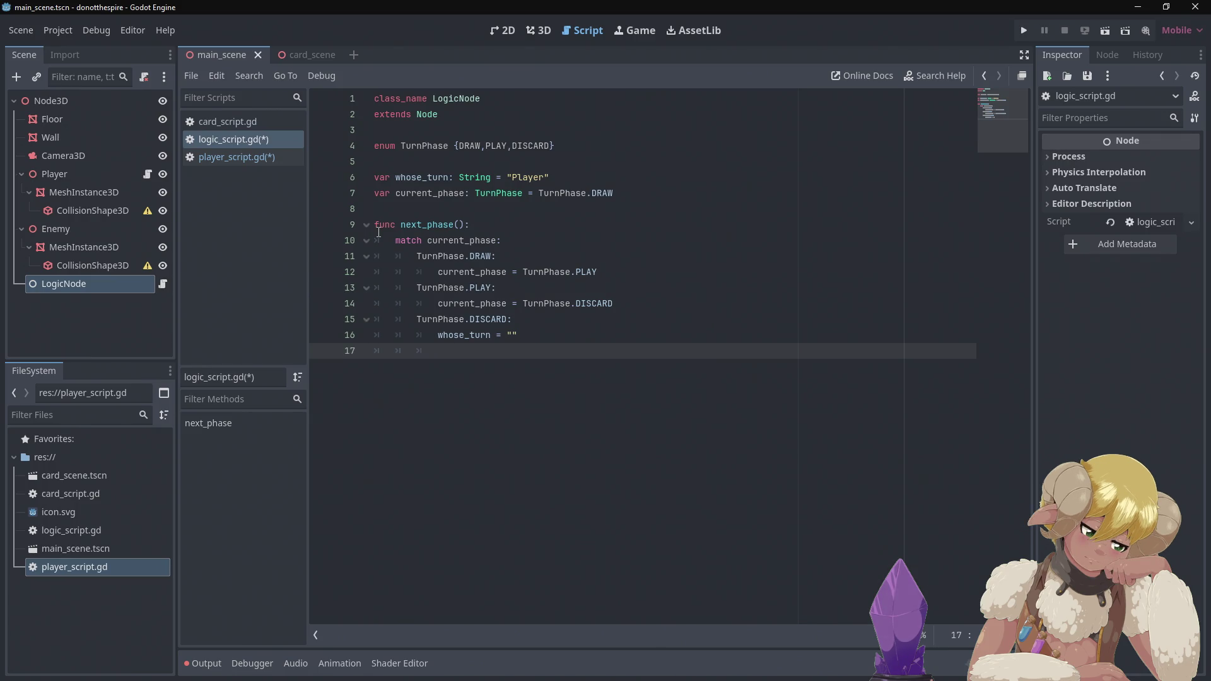
pyautogui.write('curr')
pyautogui.press('Return')
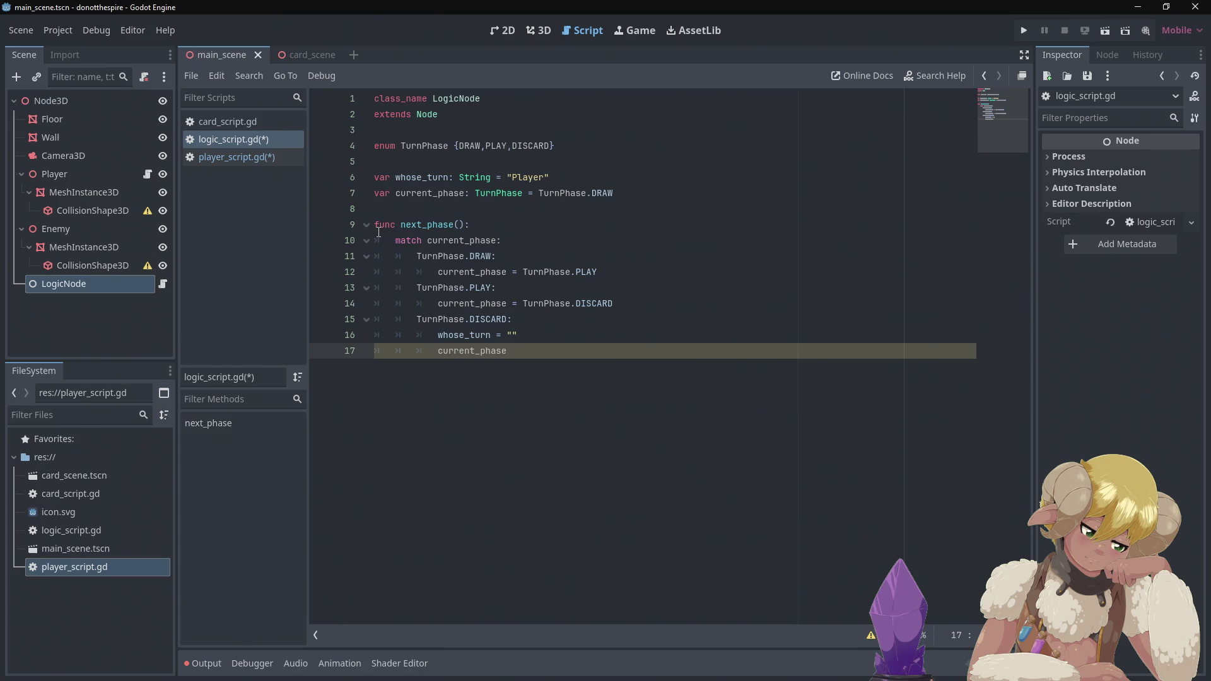
pyautogui.write('Turn')
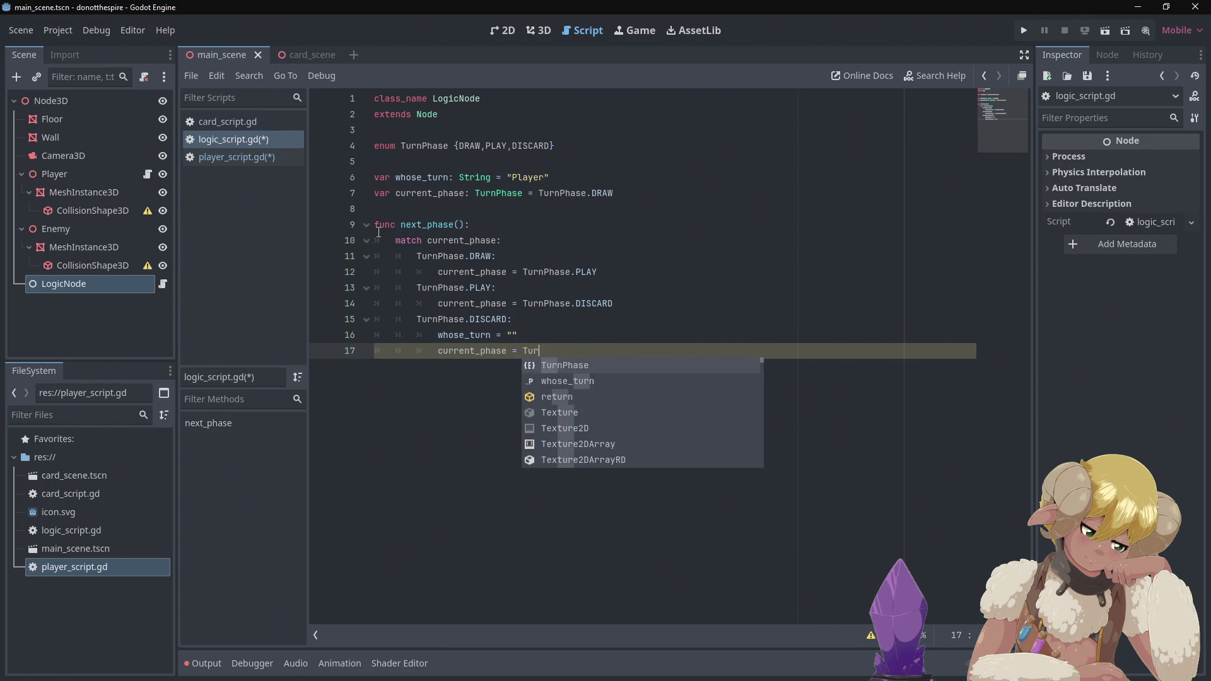
pyautogui.press('Return')
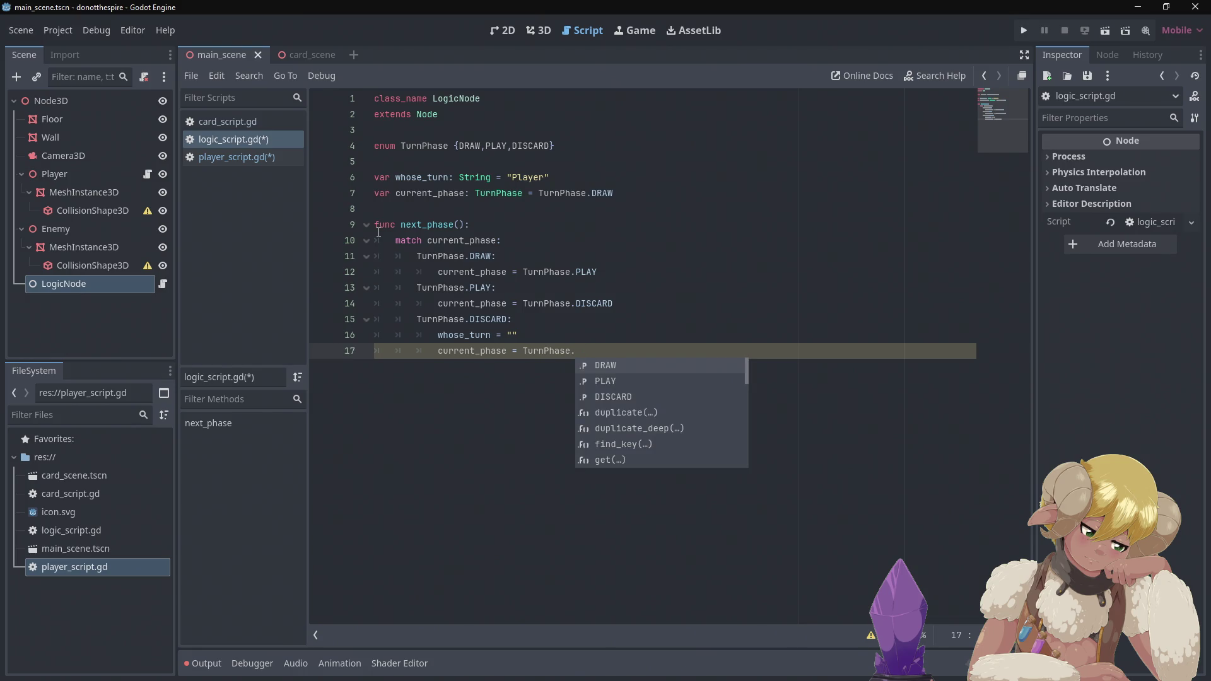
pyautogui.press('Return')
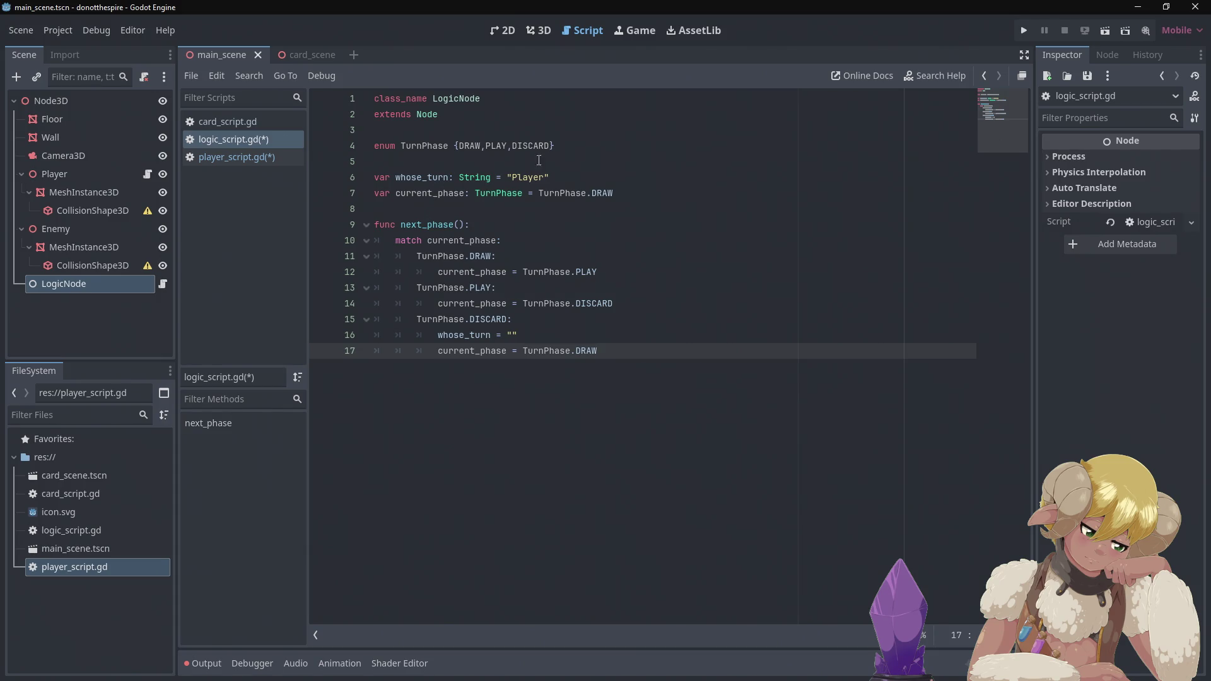
# Step: Add 'var participants: Array[String] = []' on a new line 6 below the TurnPhase enum
pyautogui.click(498, 162)
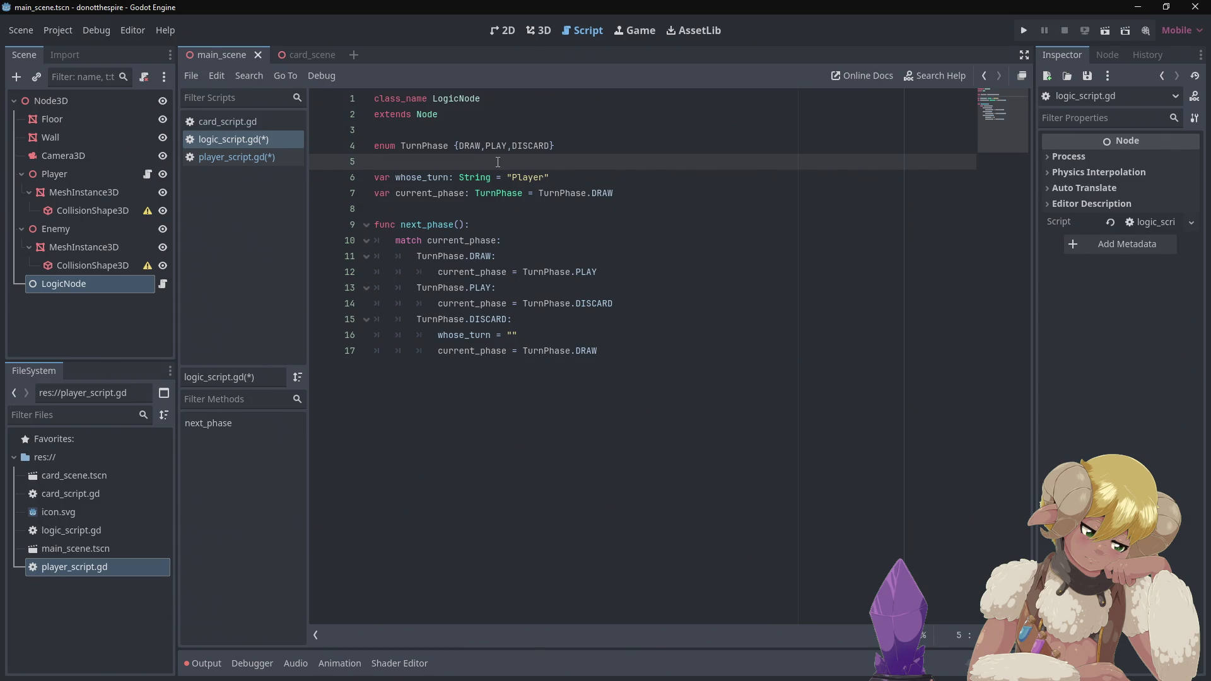
pyautogui.press('Return')
pyautogui.press('Return')
pyautogui.press('Up')
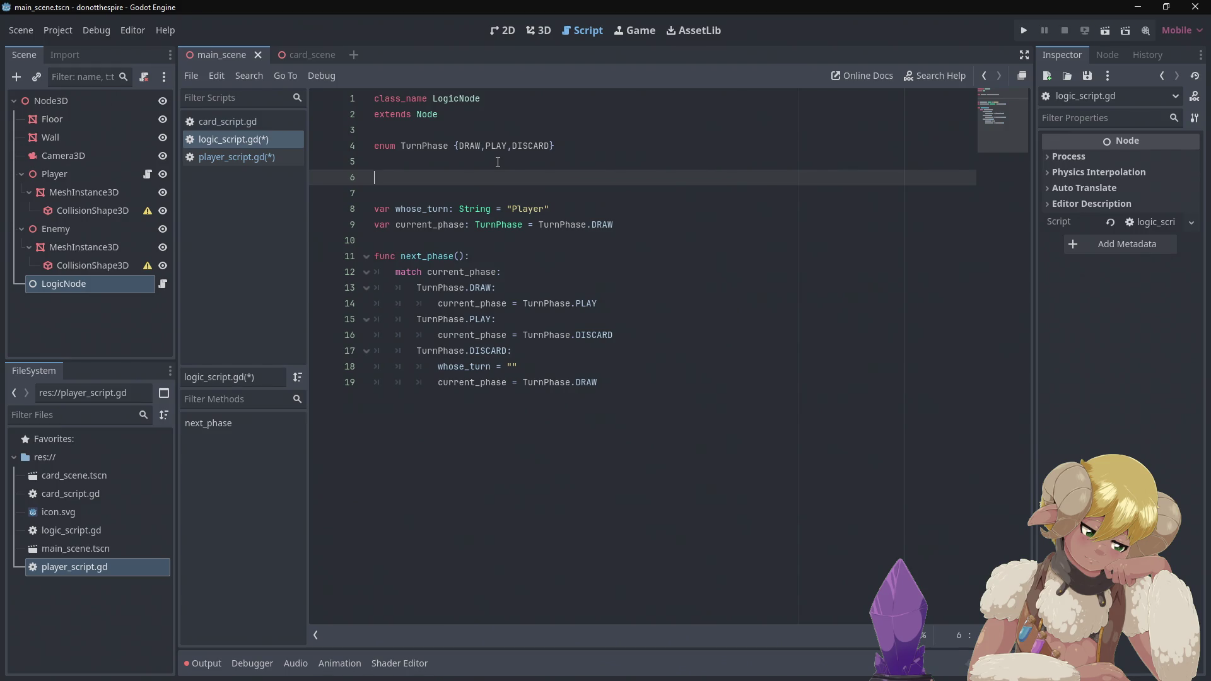
pyautogui.write('va')
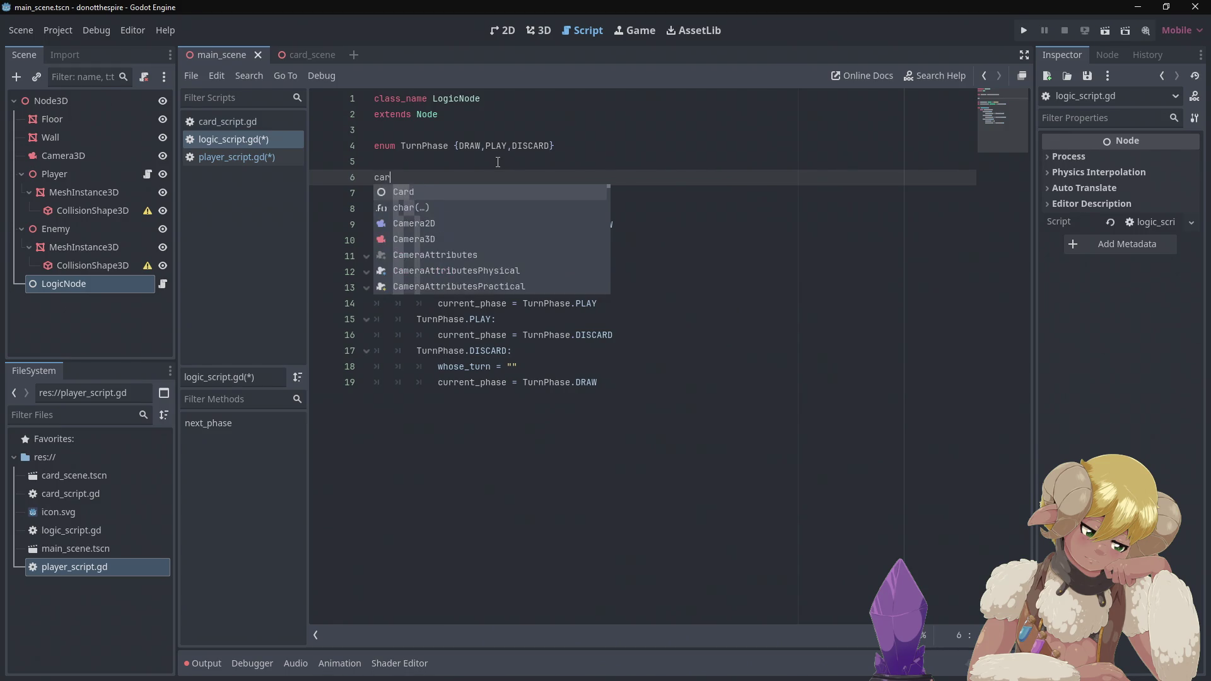
pyautogui.press('BackSpace')
pyautogui.press('Escape')
pyautogui.write('ar ')
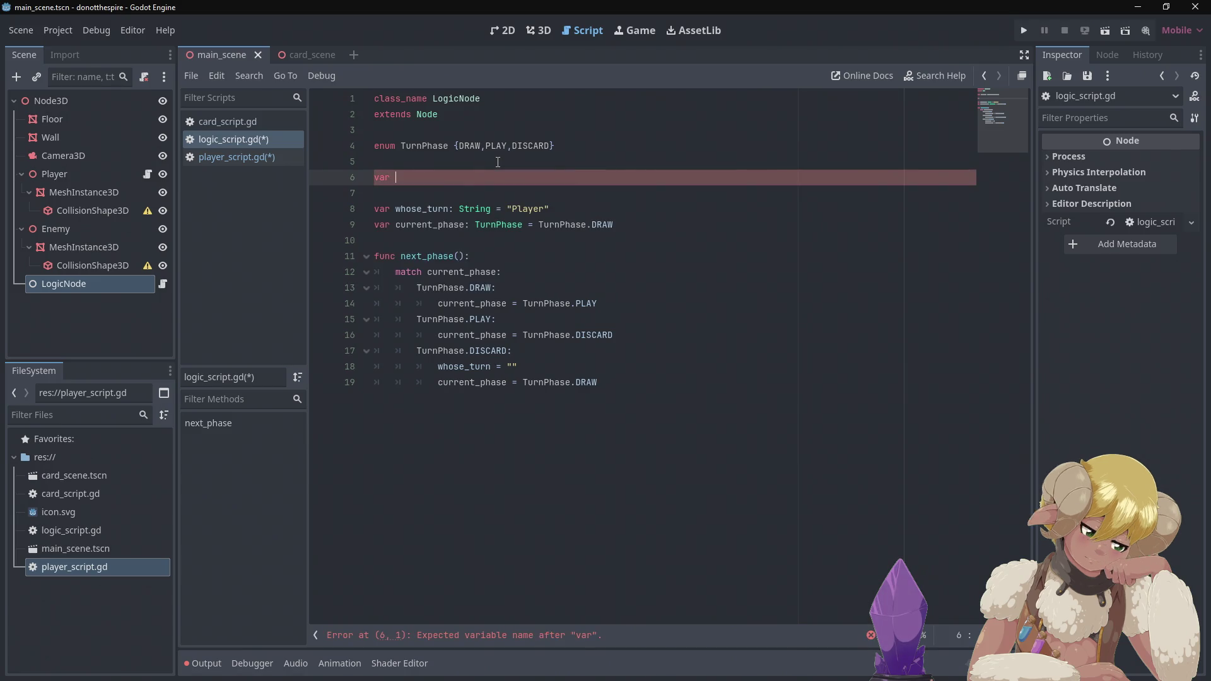
pyautogui.write('participa')
pyautogui.write('nts')
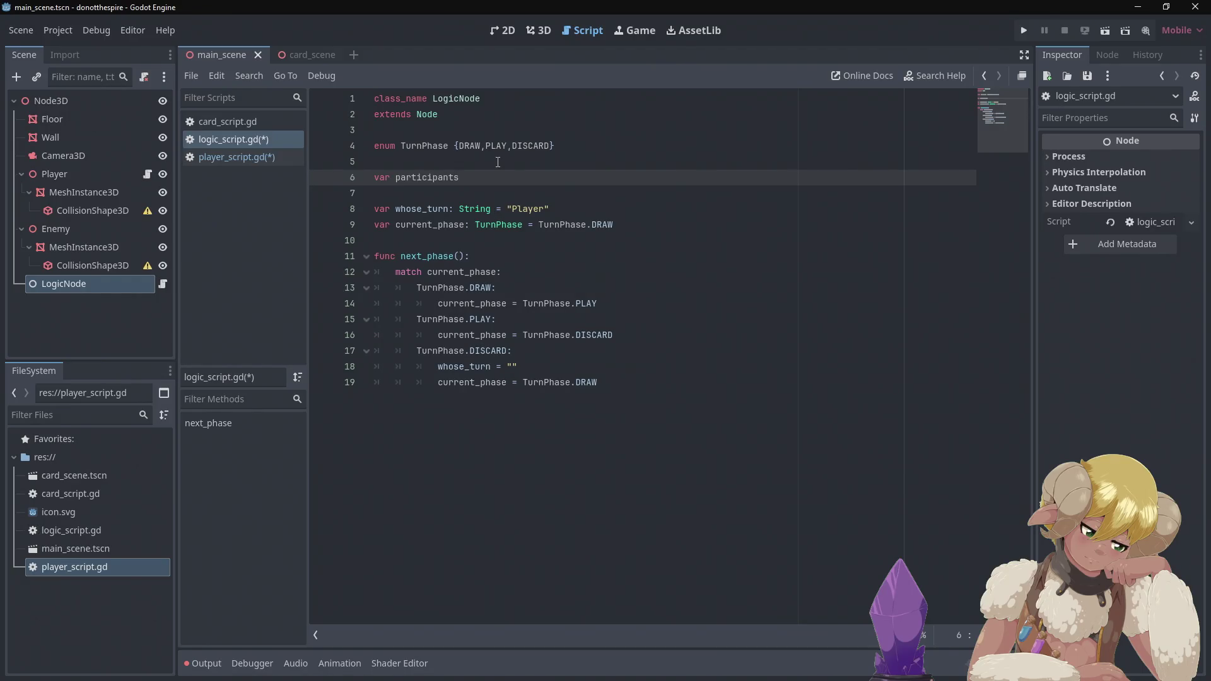
pyautogui.write(': ')
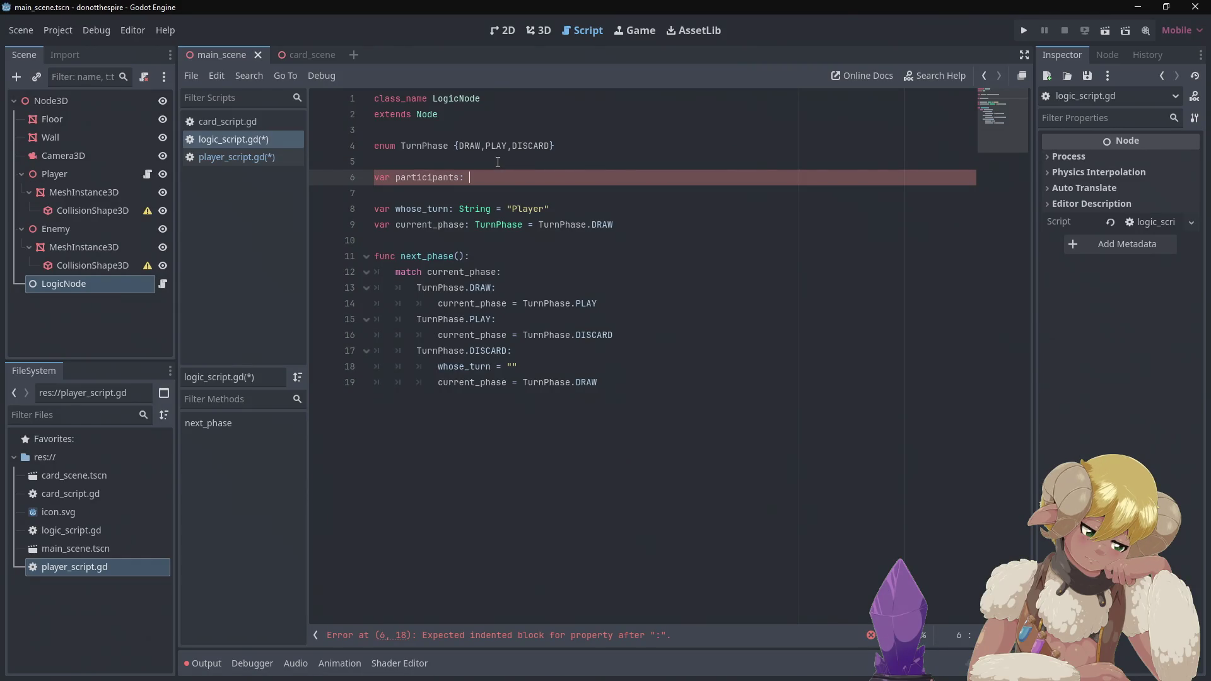
pyautogui.write('Array')
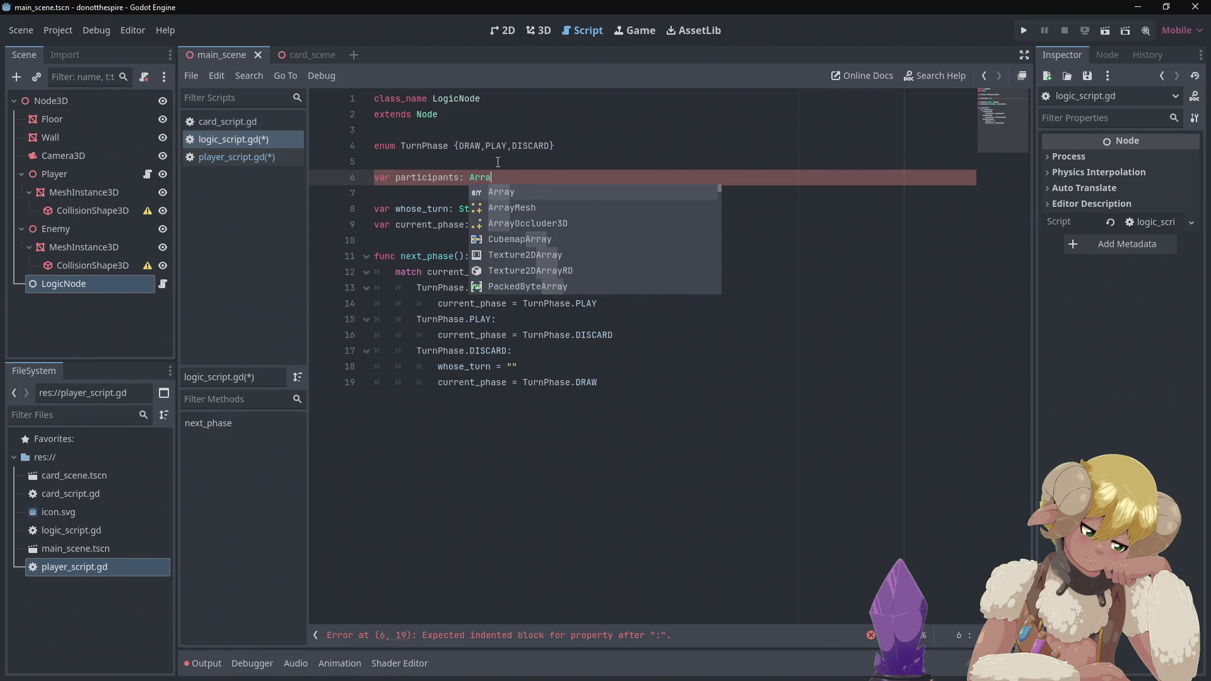
pyautogui.write('[')
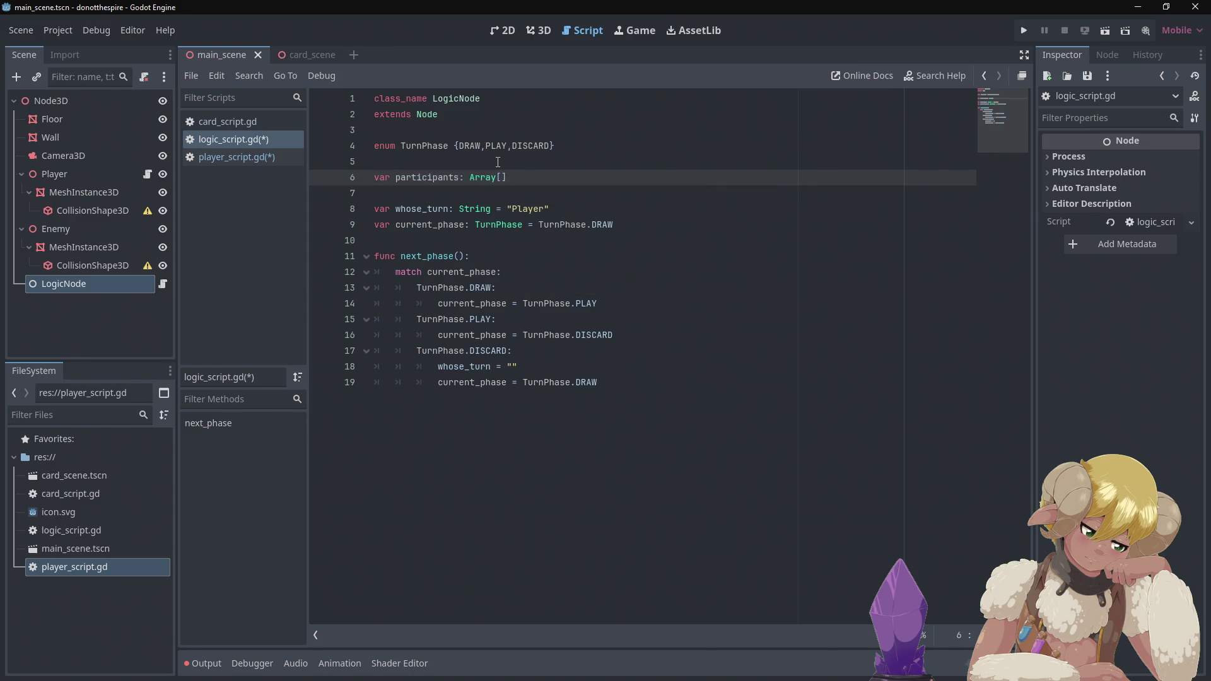
pyautogui.write('String')
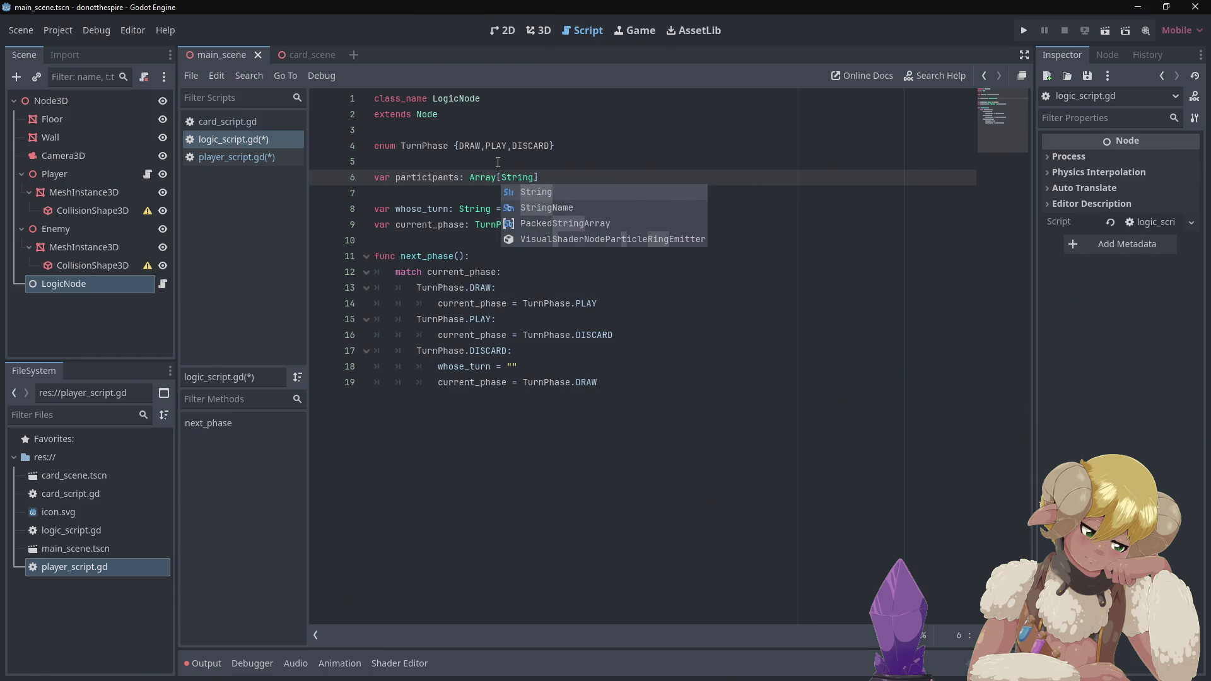
pyautogui.press('Right')
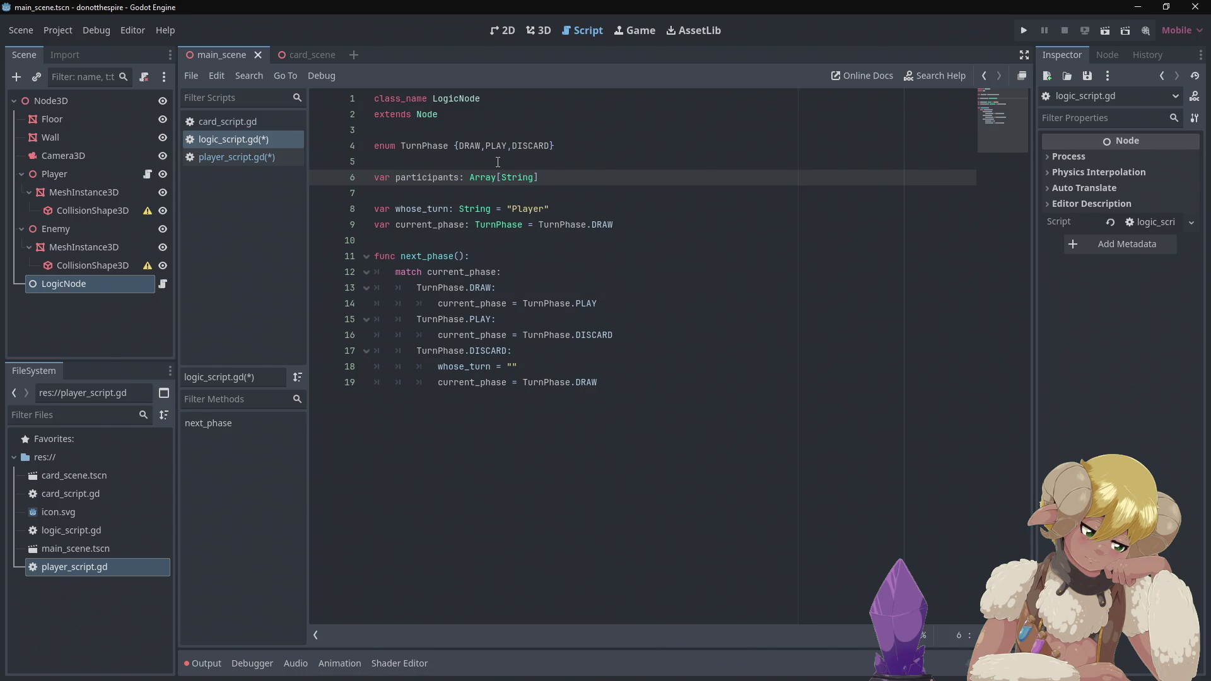
pyautogui.write('=')
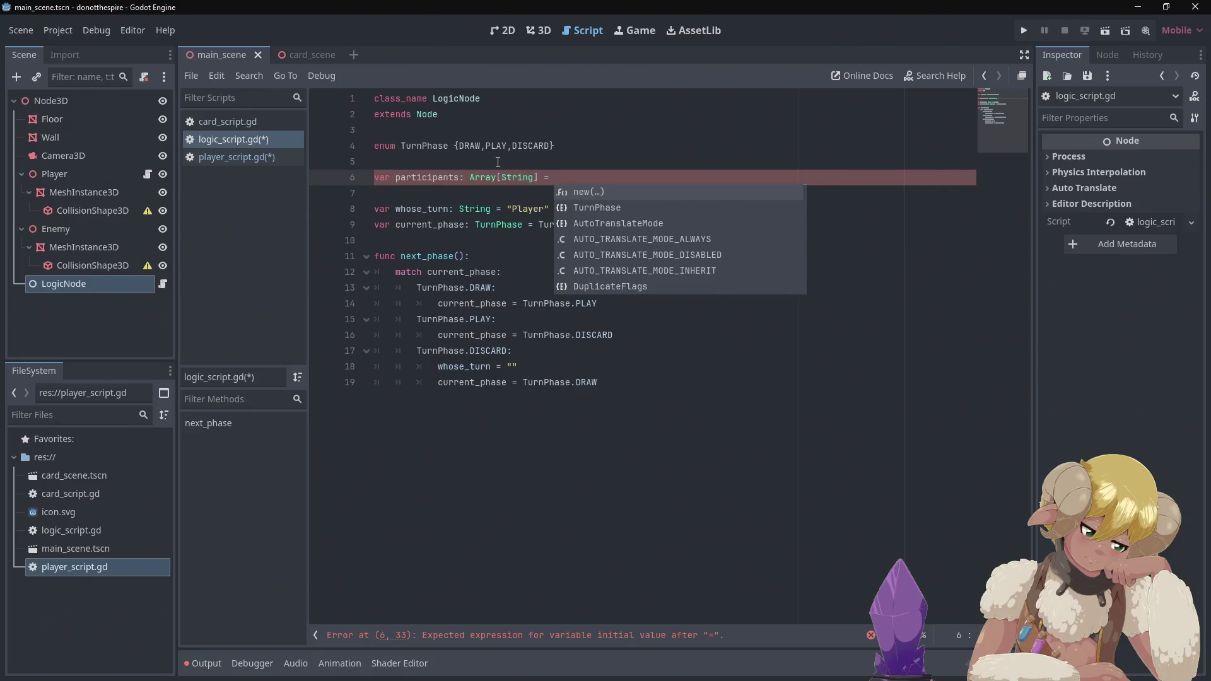
pyautogui.write(' []')
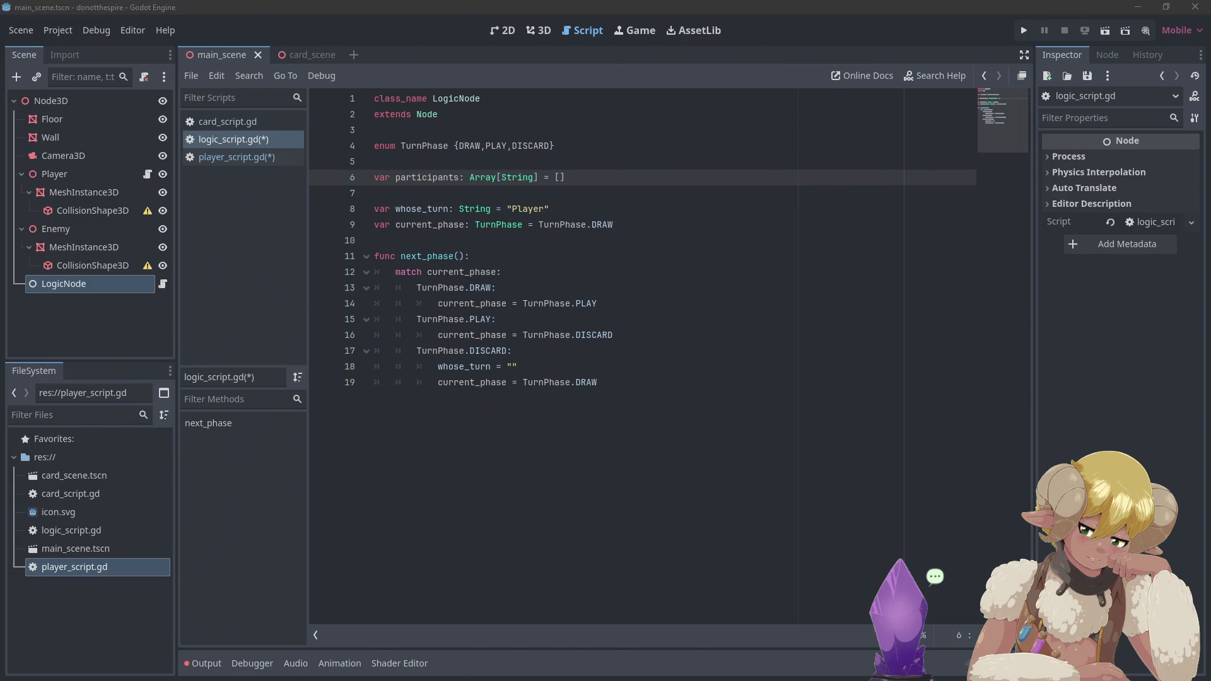
pyautogui.hotkey('alt', 'Tab')
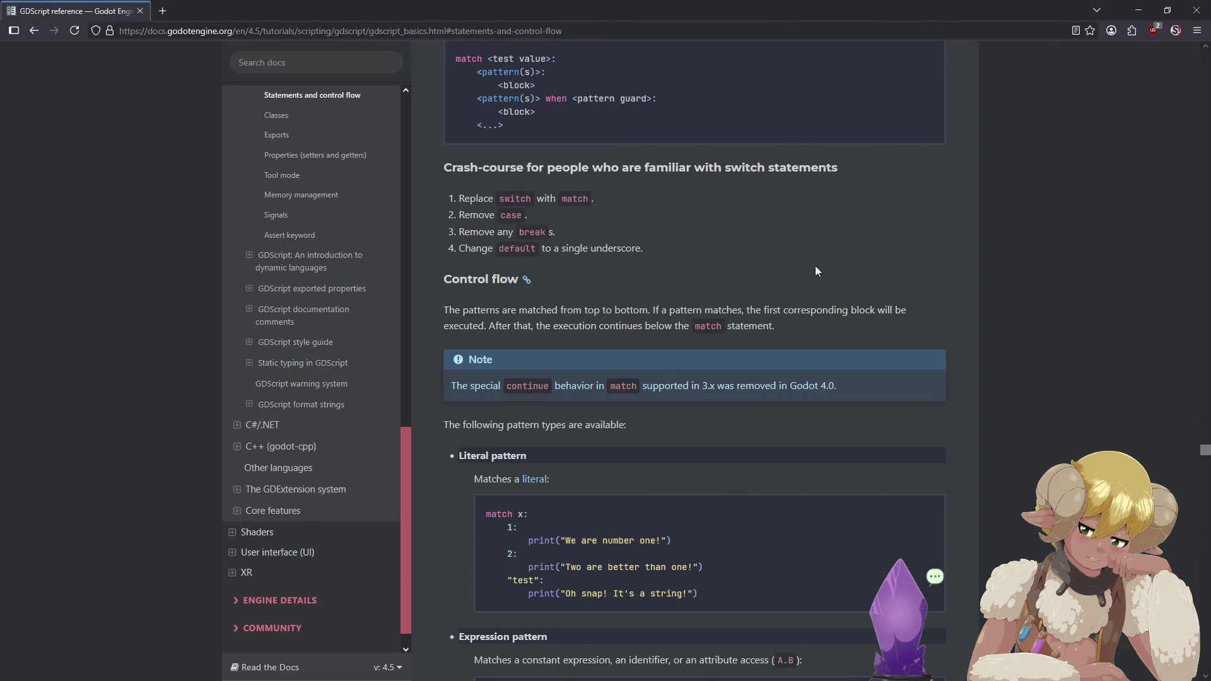
# Step: Scroll the GDScript reference to the Array entry under Container built-in types
pyautogui.scroll(4, 417, 263)
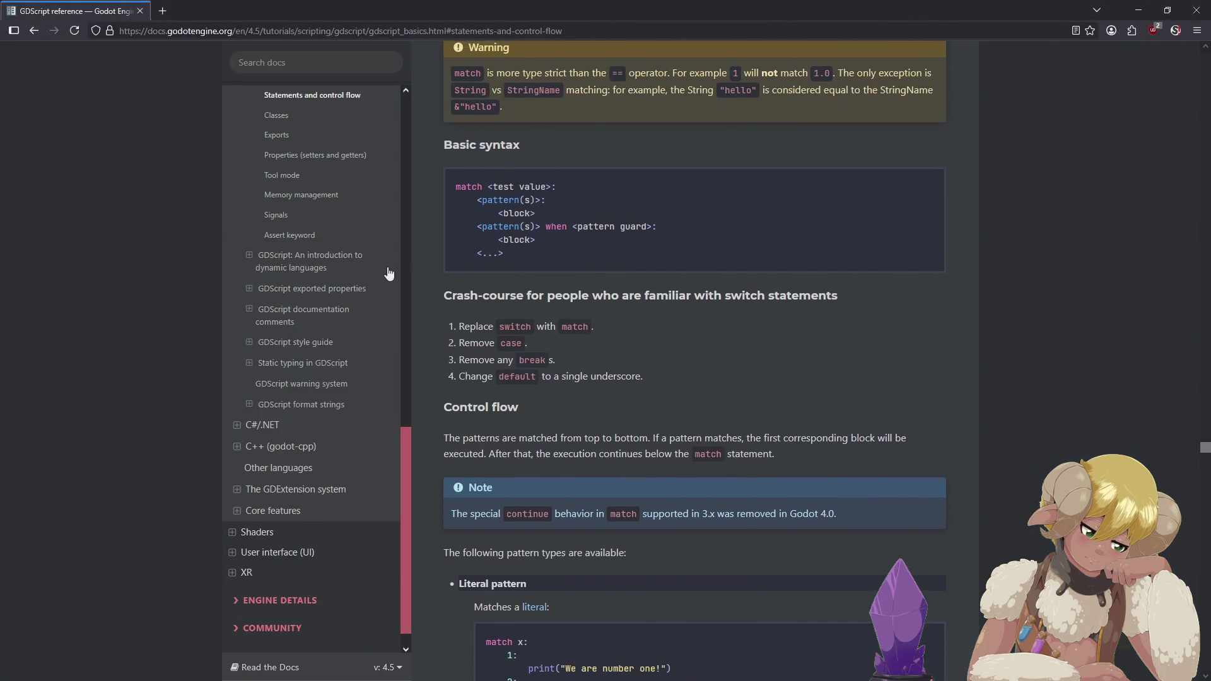
pyautogui.scroll(6, 346, 278)
pyautogui.scroll(3, 340, 278)
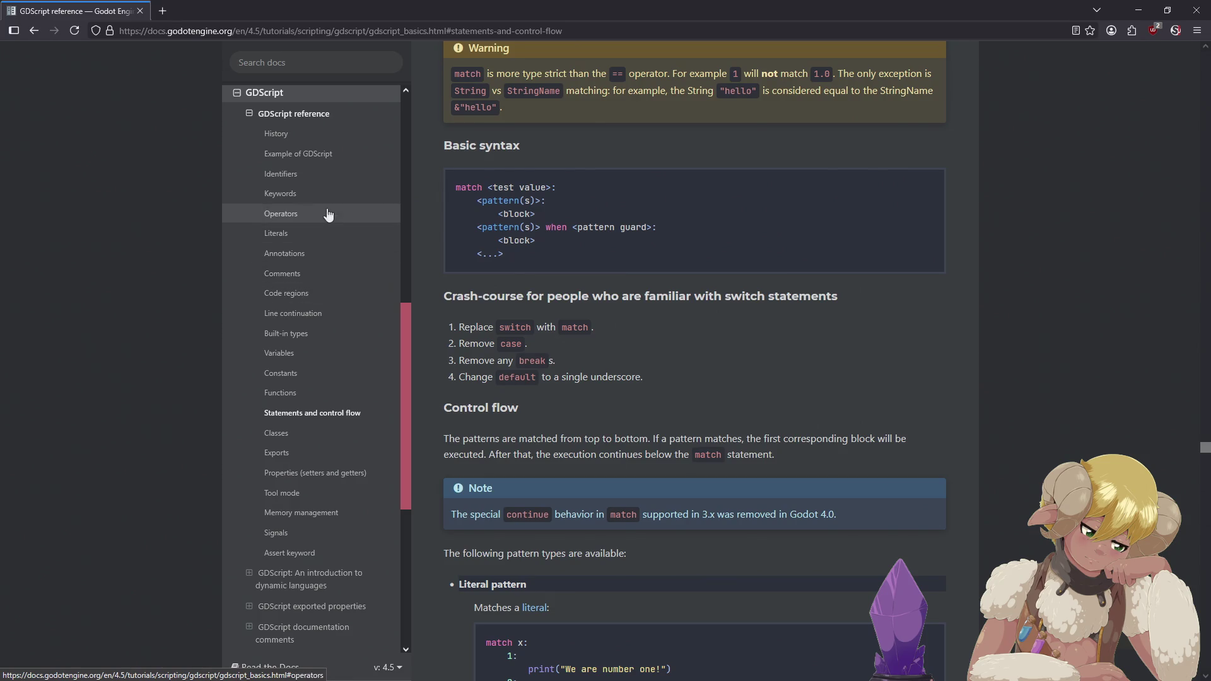
pyautogui.hotkey('alt', 'Left')
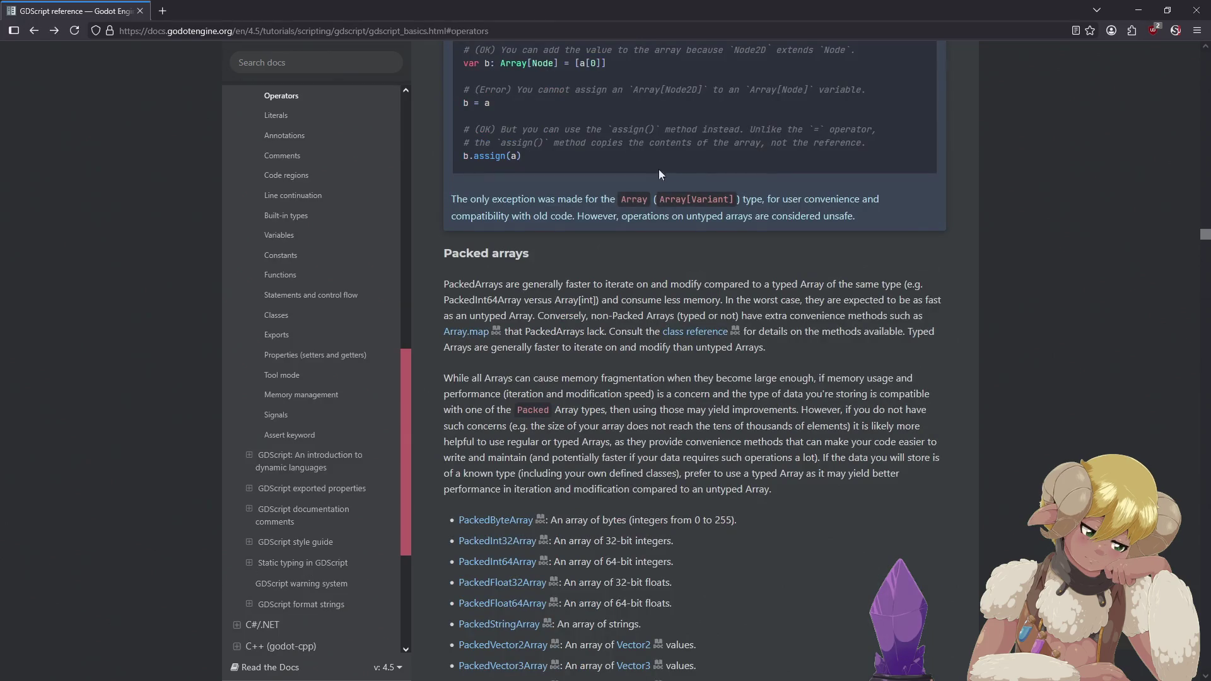
pyautogui.scroll(-4, 664, 259)
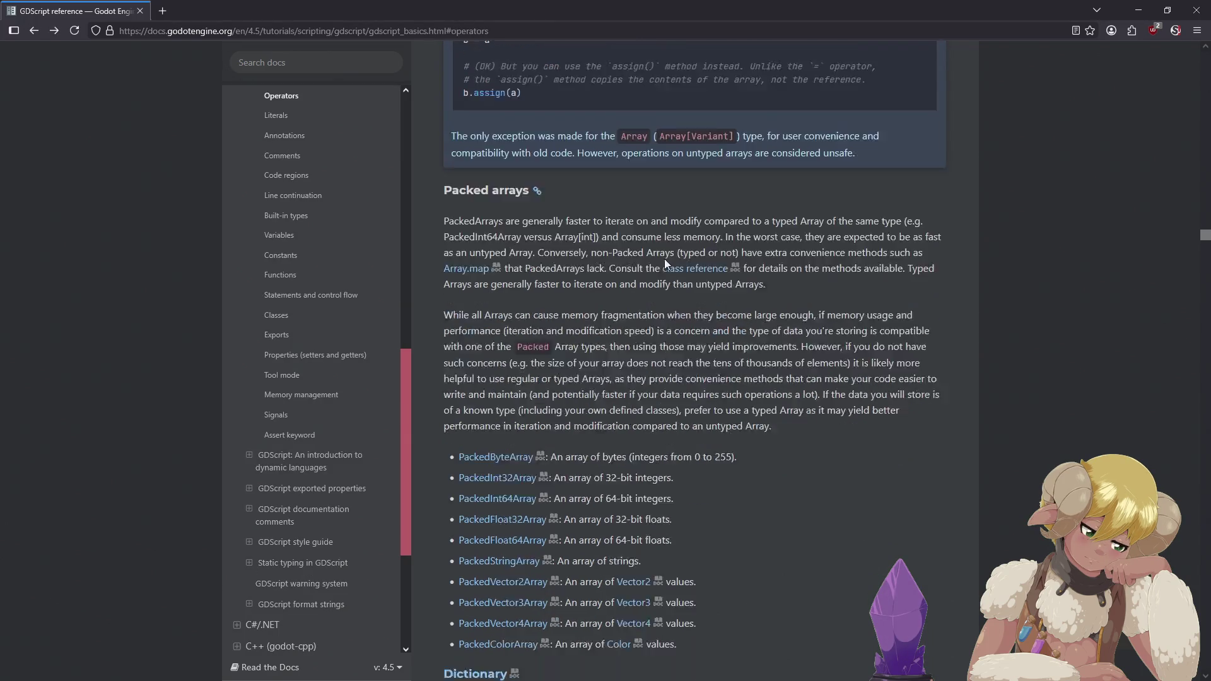
pyautogui.scroll(10, 677, 248)
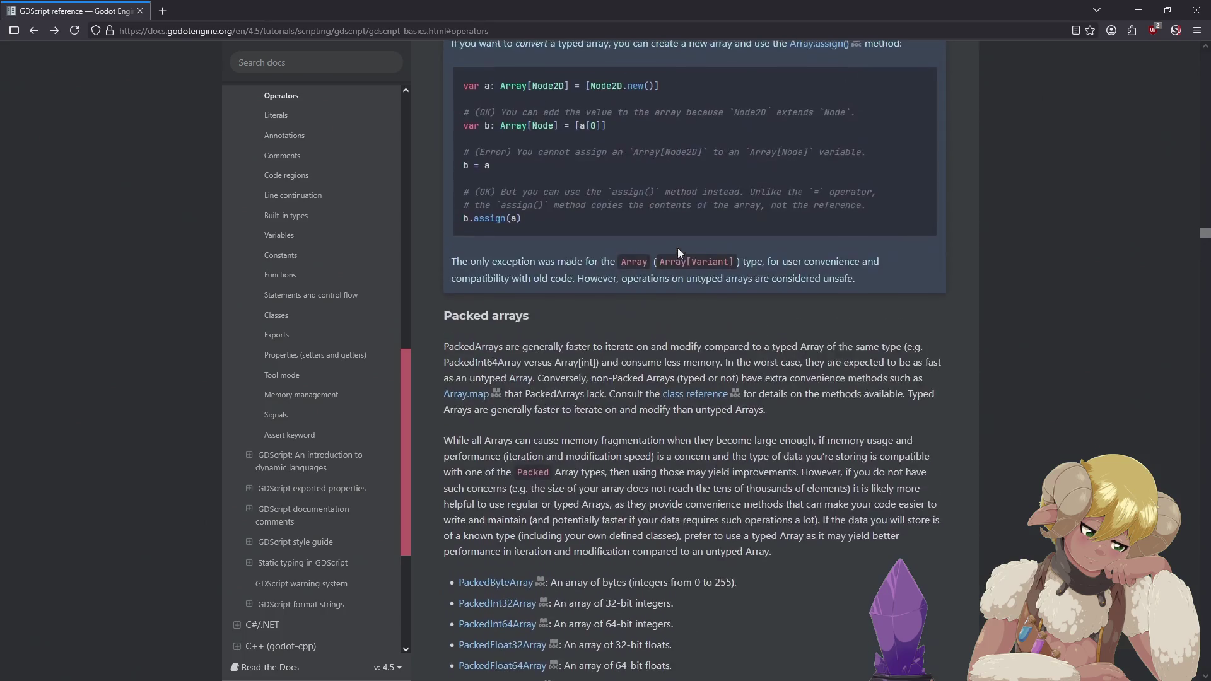
pyautogui.scroll(8, 688, 247)
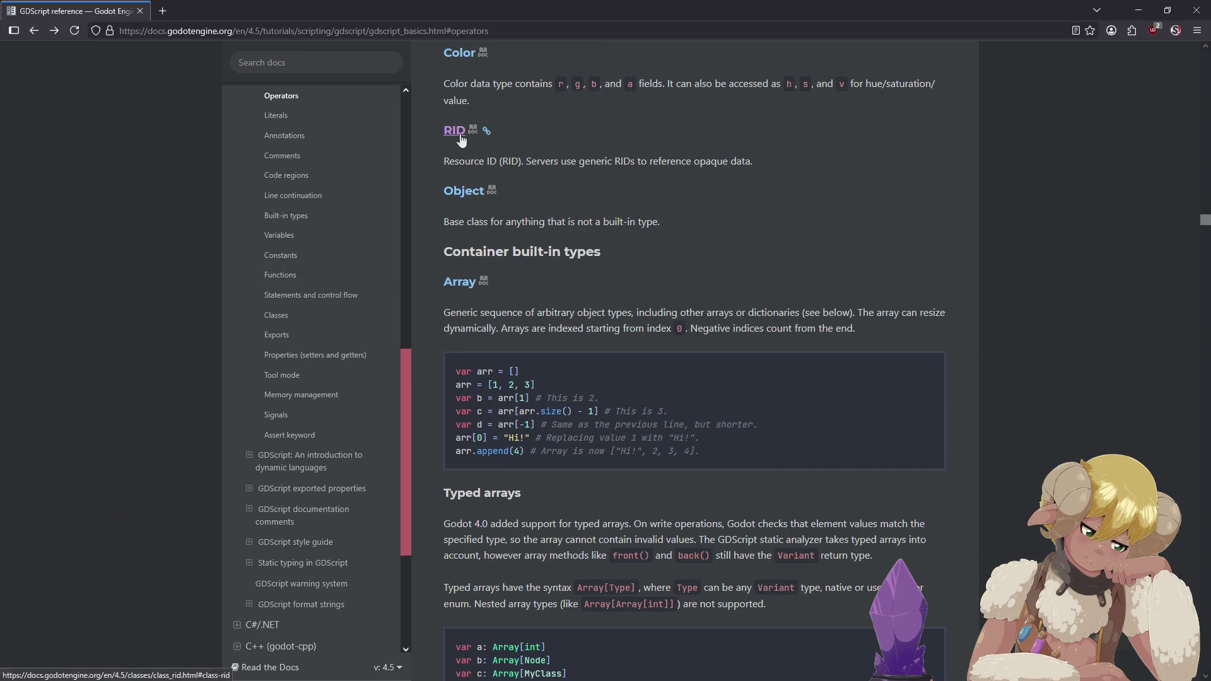
pyautogui.click(460, 135)
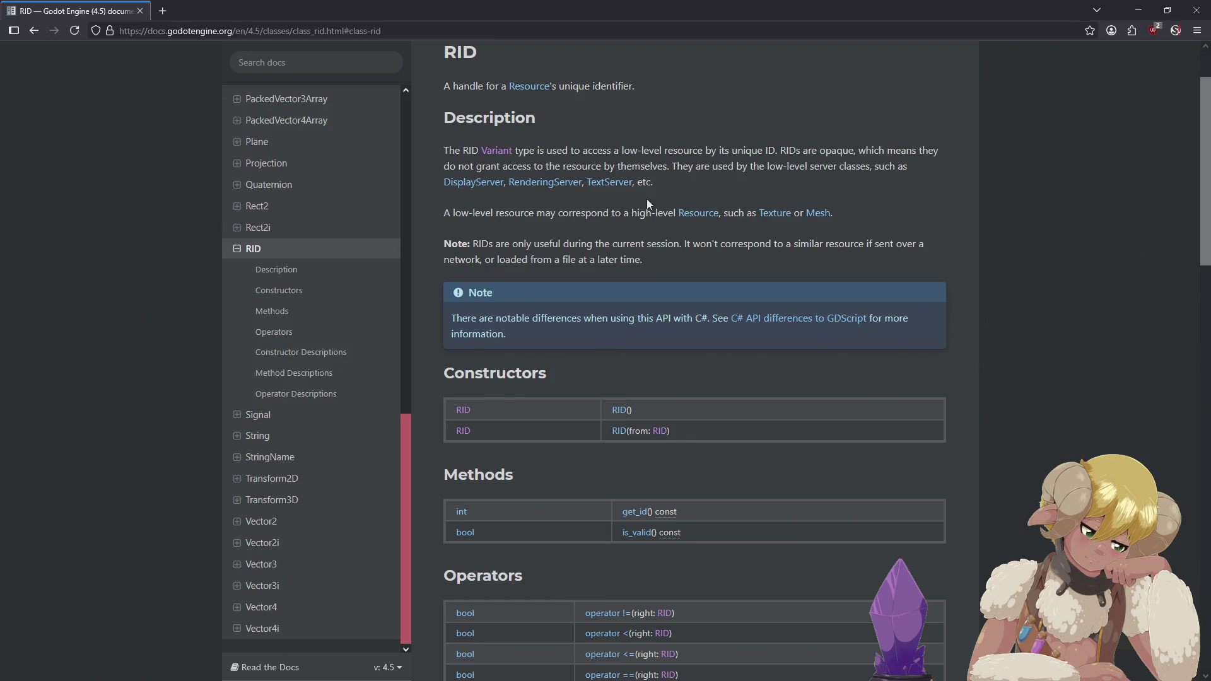
pyautogui.scroll(2, 583, 233)
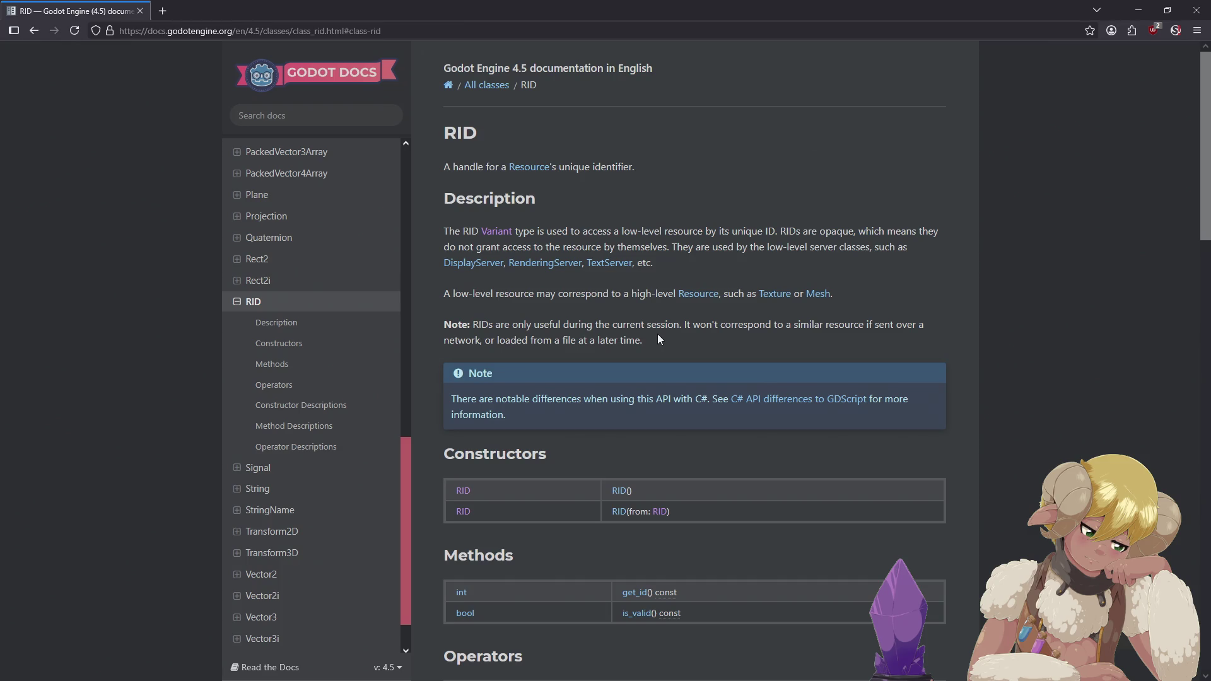
pyautogui.scroll(-4, 658, 335)
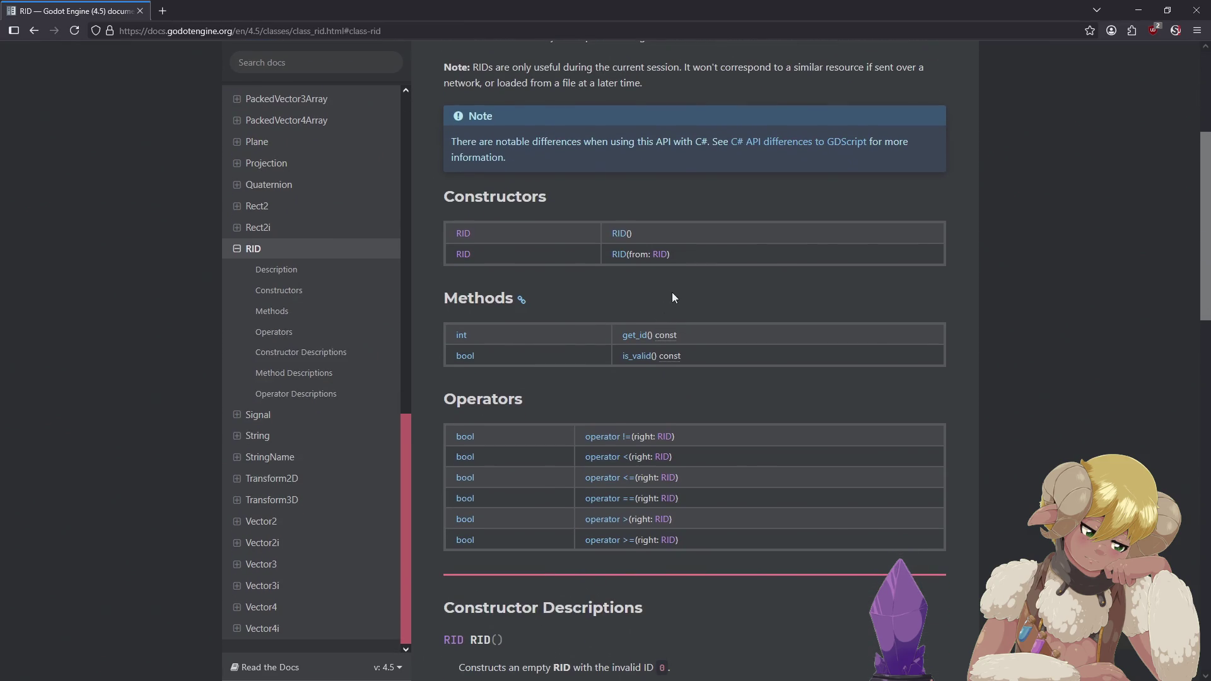
pyautogui.hotkey('alt', 'Left')
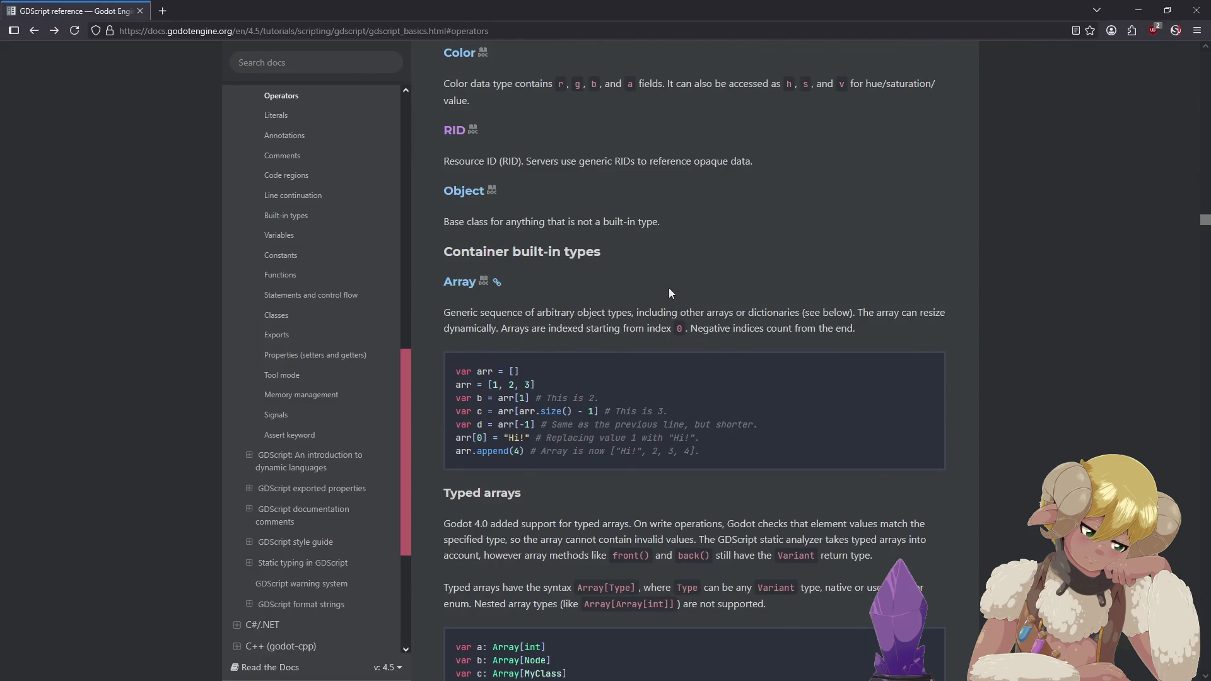
# Step: Scroll past Variables, Static variables and Classes to the Properties (setters and getters) heading
pyautogui.scroll(-8, 669, 287)
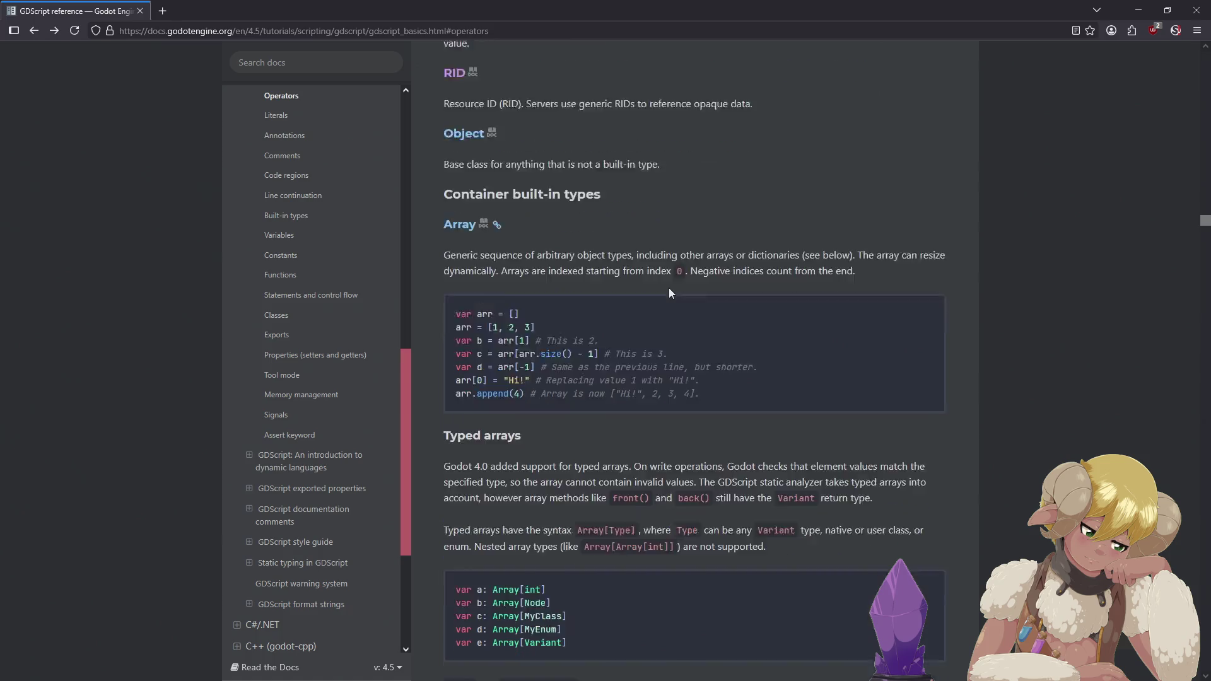
pyautogui.scroll(-20, 668, 287)
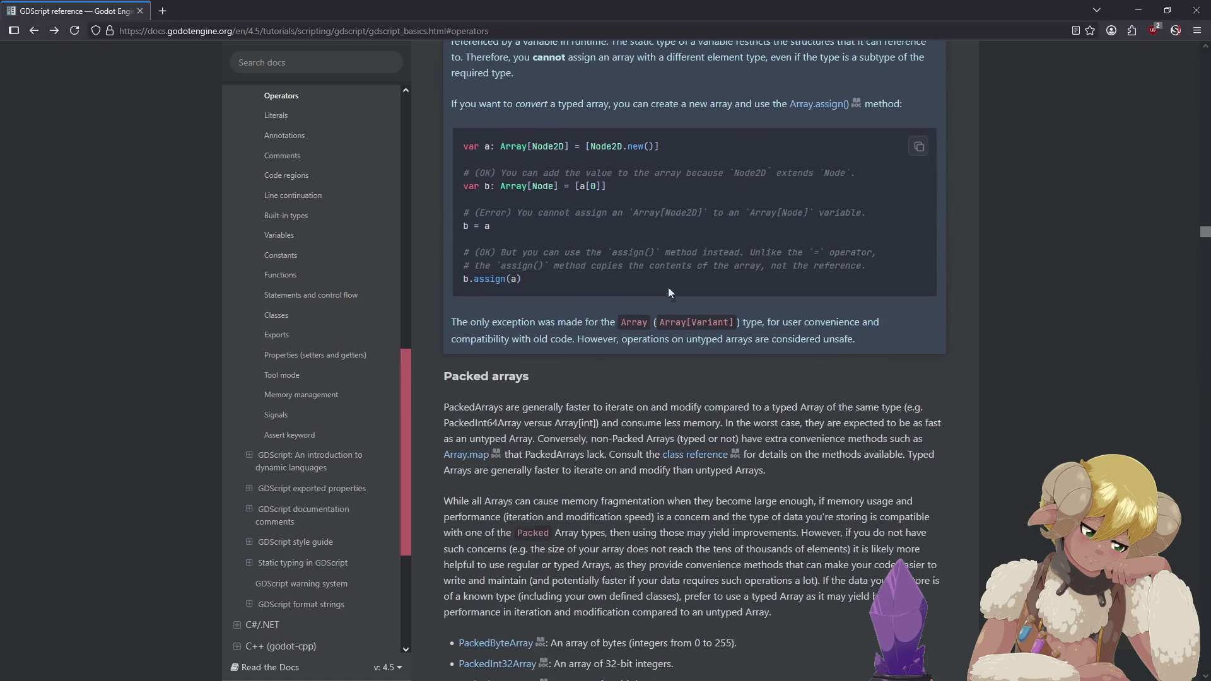
pyautogui.scroll(-14, 691, 295)
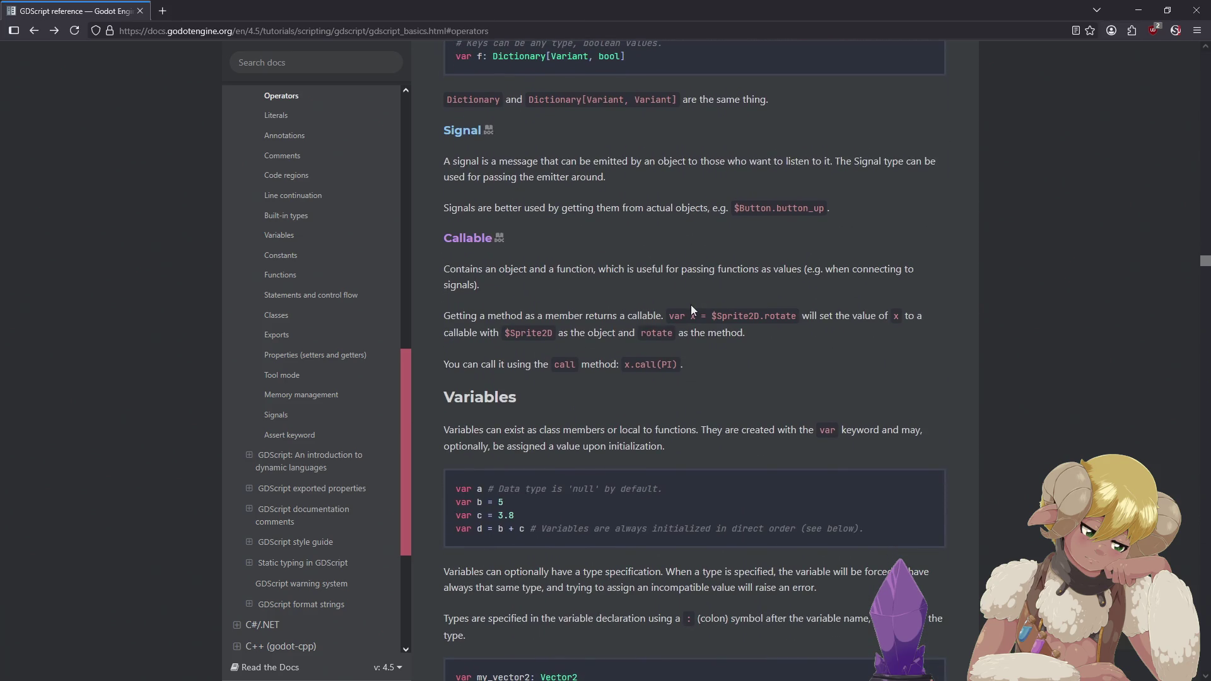
pyautogui.scroll(1, 691, 305)
pyautogui.scroll(-4, 678, 304)
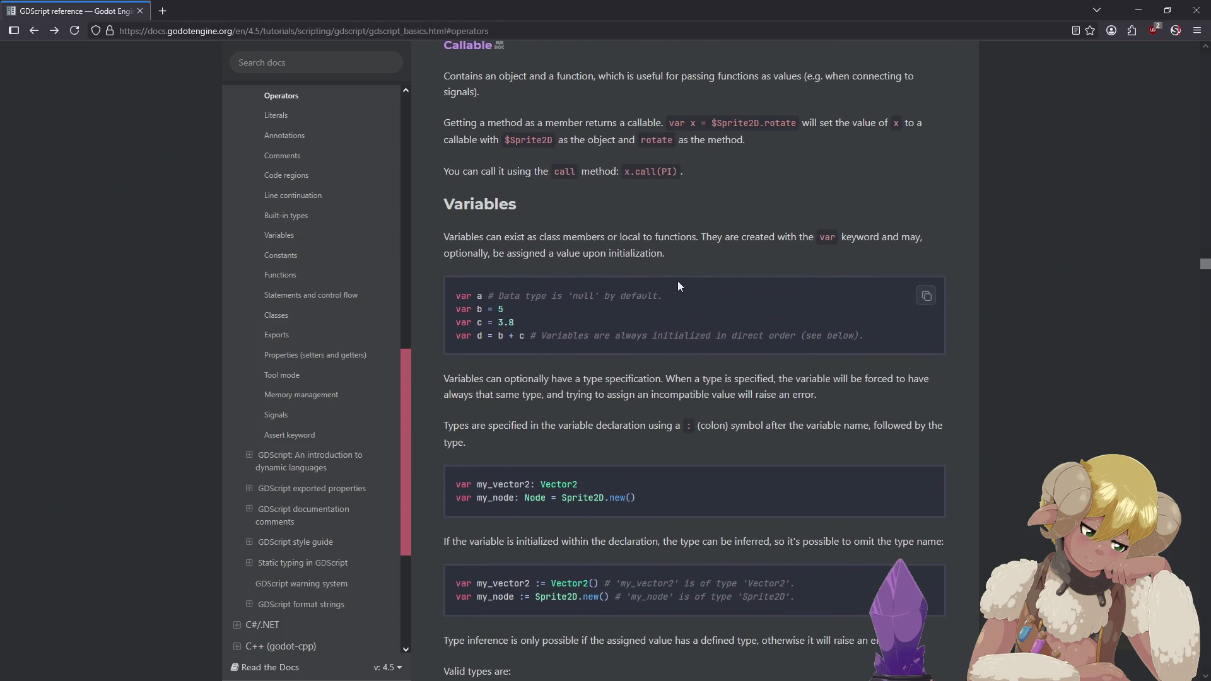
pyautogui.scroll(-10, 668, 277)
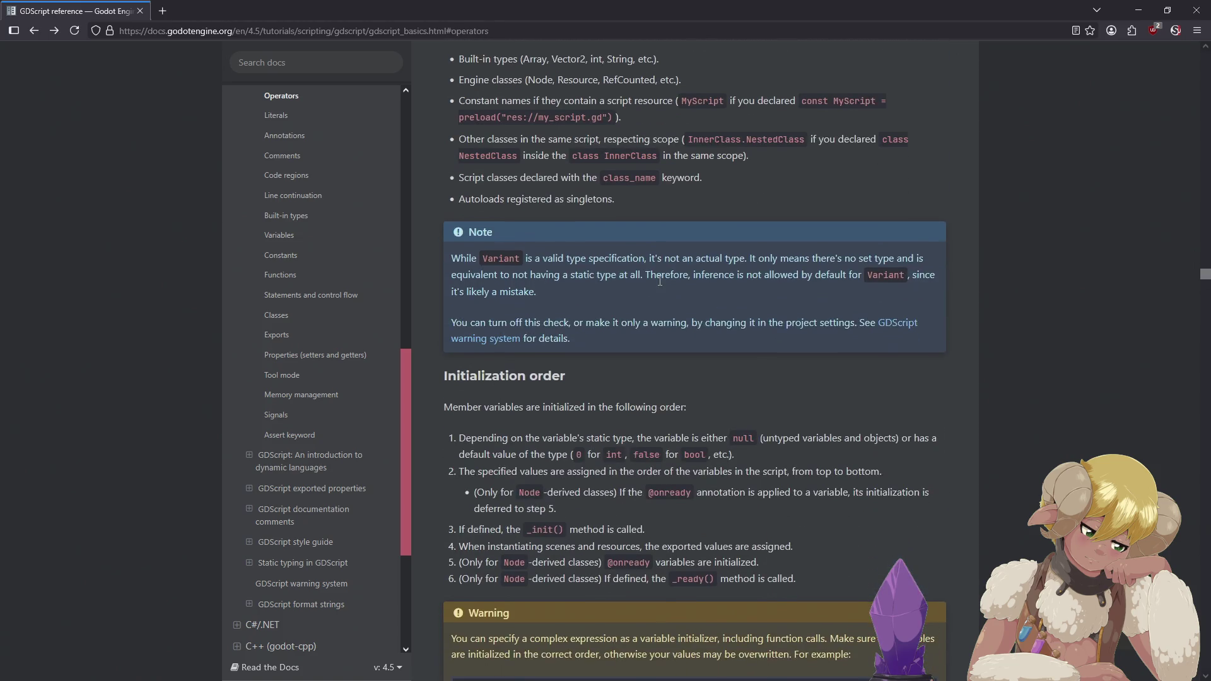
pyautogui.scroll(-15, 662, 282)
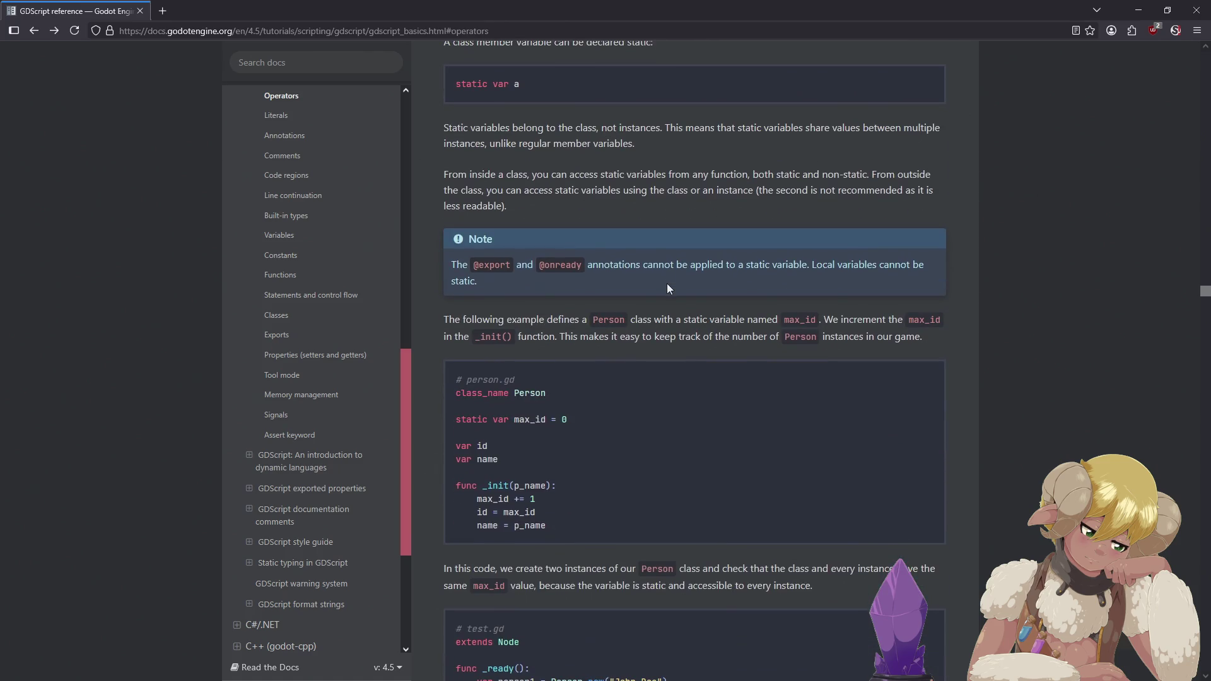
pyautogui.scroll(-5, 668, 287)
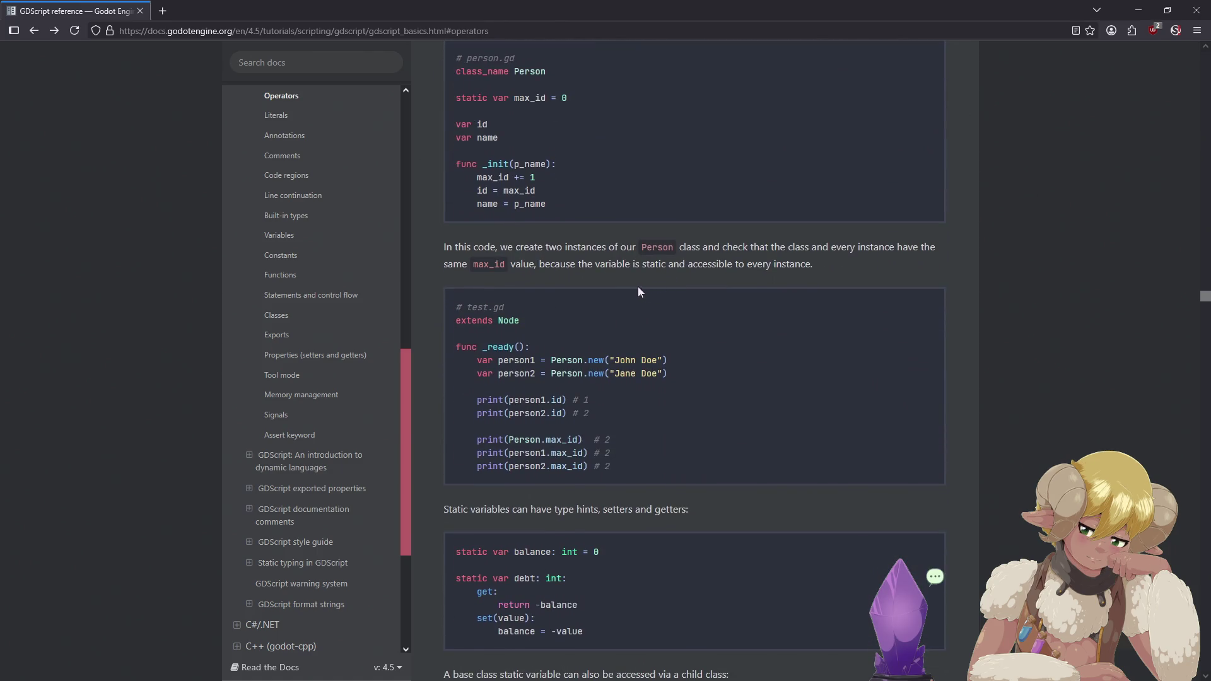
pyautogui.scroll(-20, 635, 286)
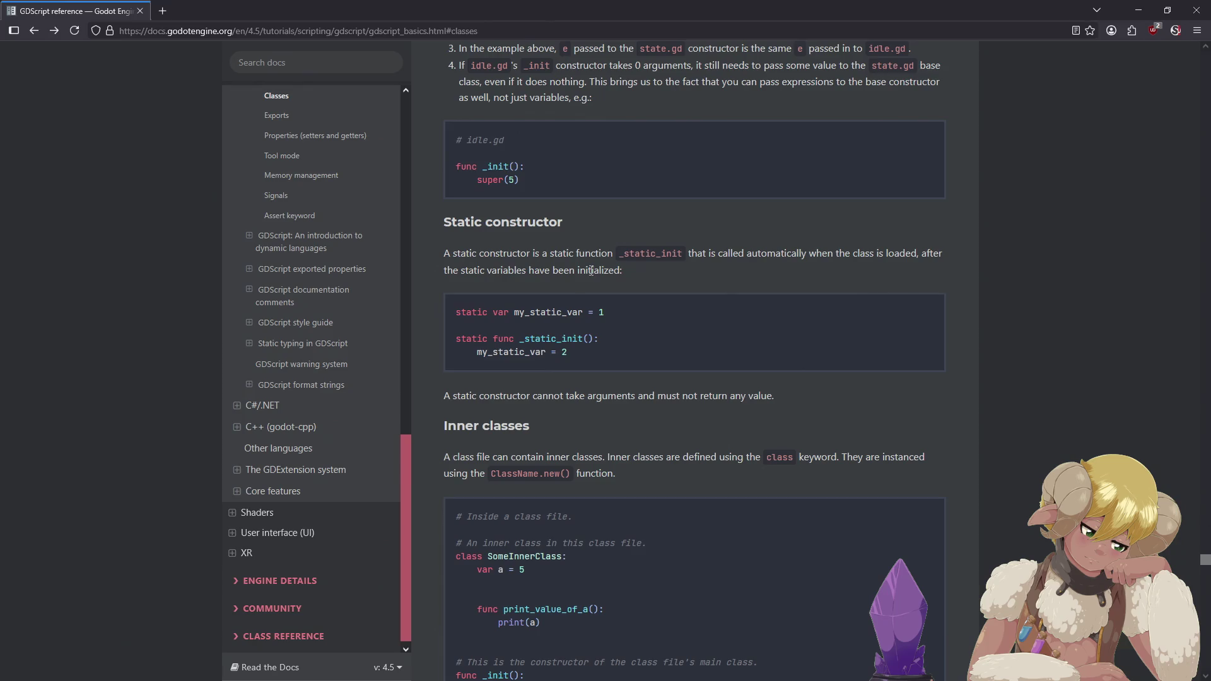
pyautogui.scroll(-8, 590, 271)
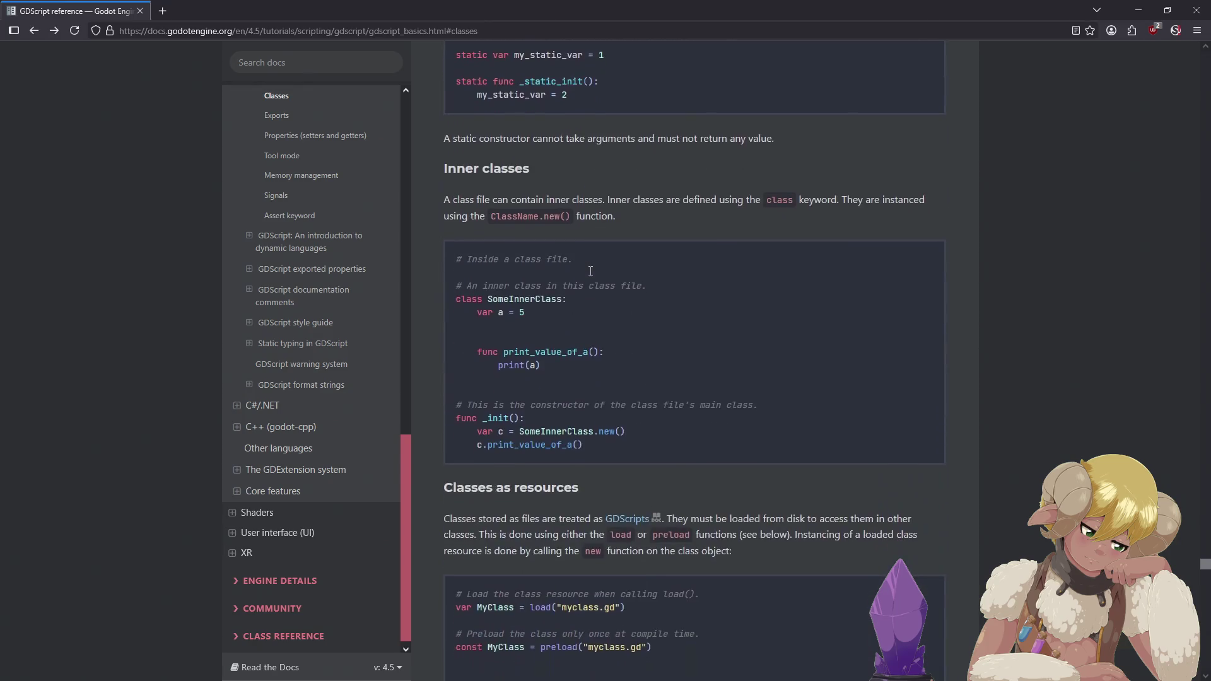
pyautogui.scroll(-2, 590, 273)
pyautogui.scroll(-10, 589, 272)
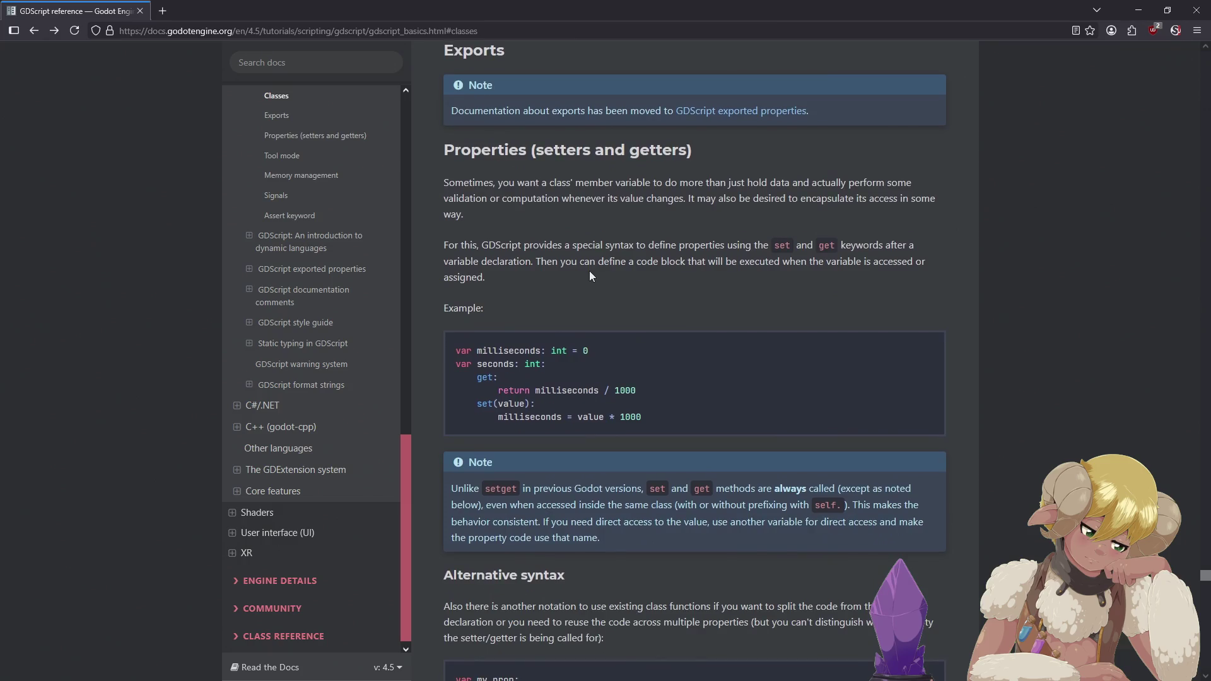
pyautogui.scroll(-4, 589, 271)
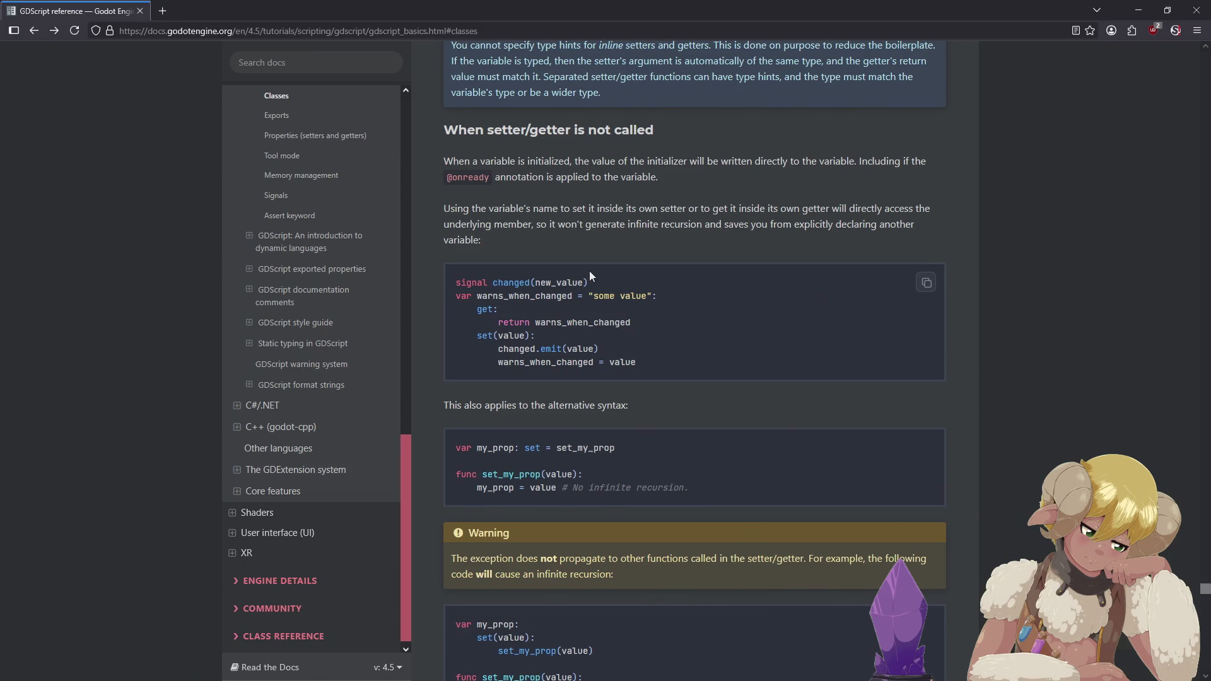
pyautogui.scroll(4, 589, 235)
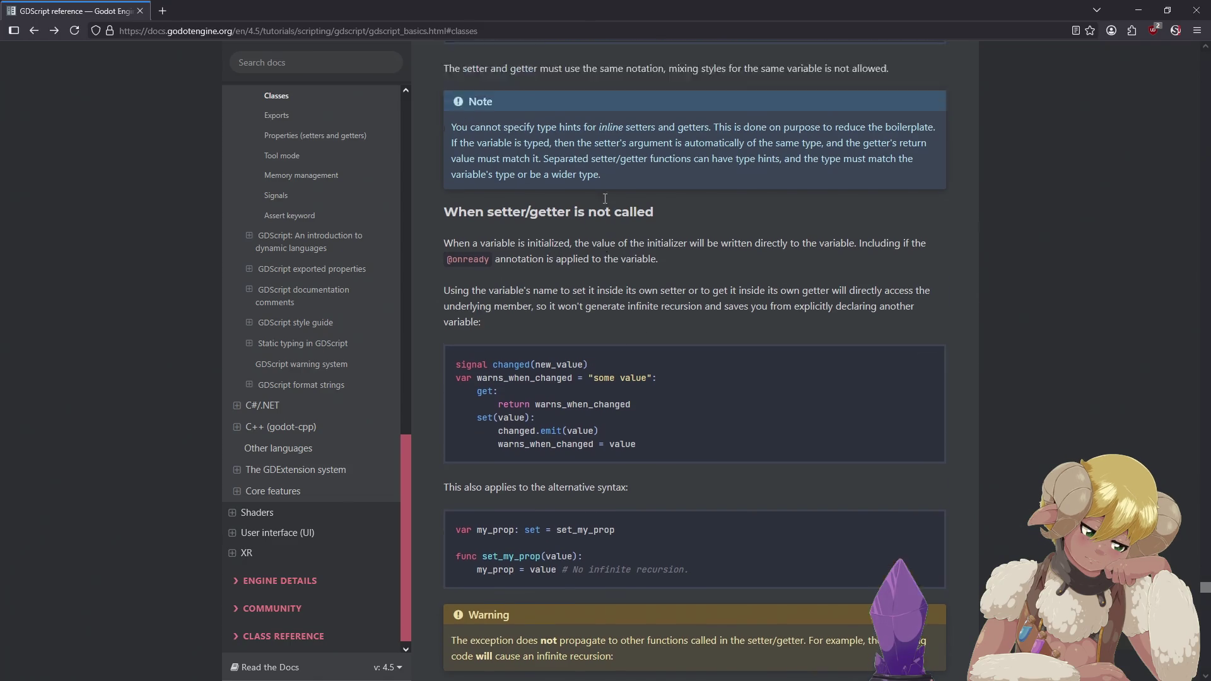
pyautogui.scroll(6, 589, 235)
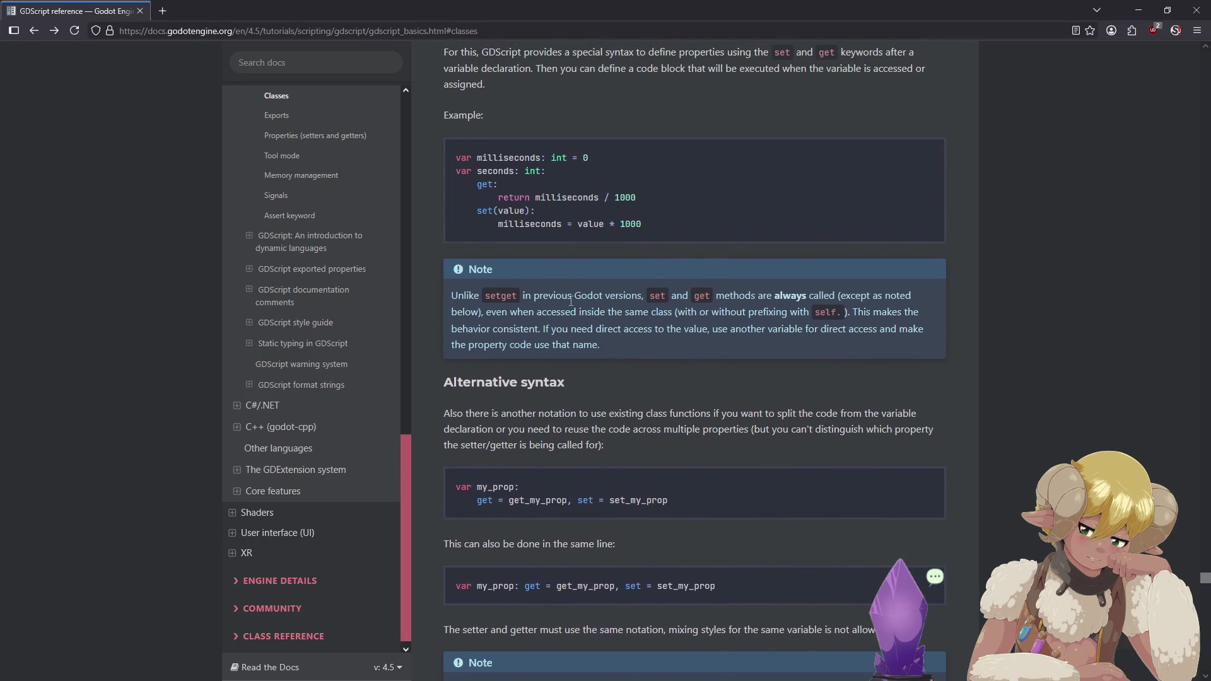
pyautogui.scroll(-2, 570, 291)
pyautogui.scroll(4, 570, 292)
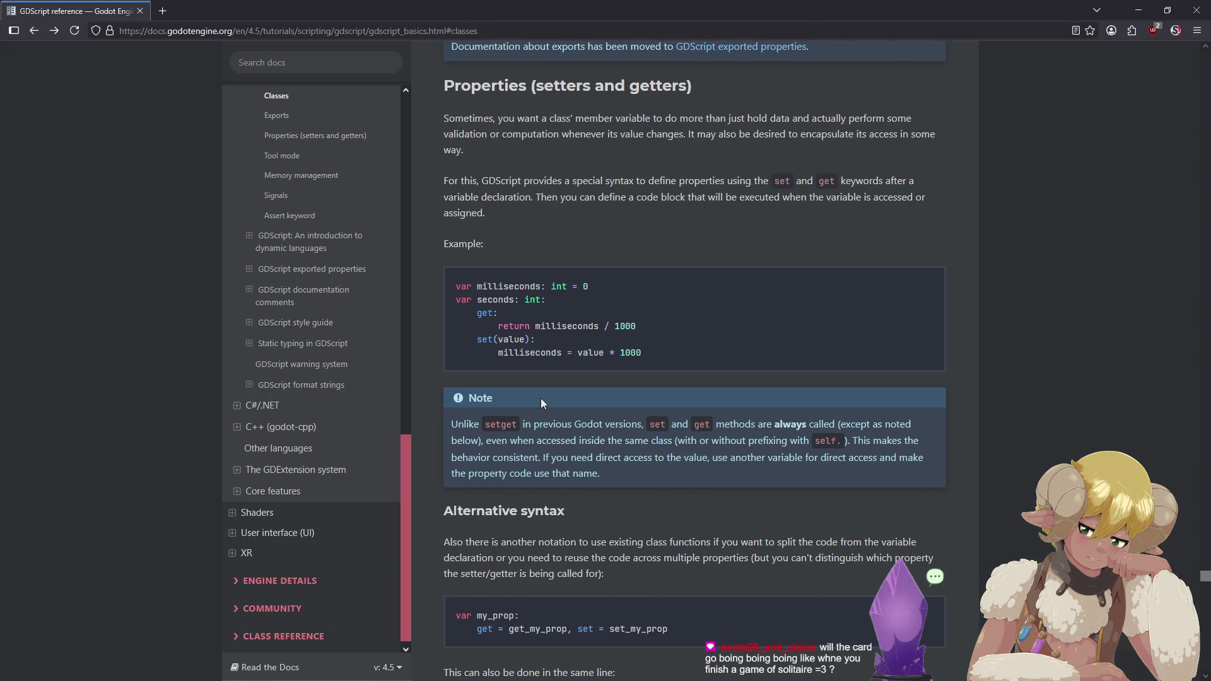
# Step: Scroll down through the setter/getter and Alternative syntax examples
pyautogui.scroll(-3, 540, 399)
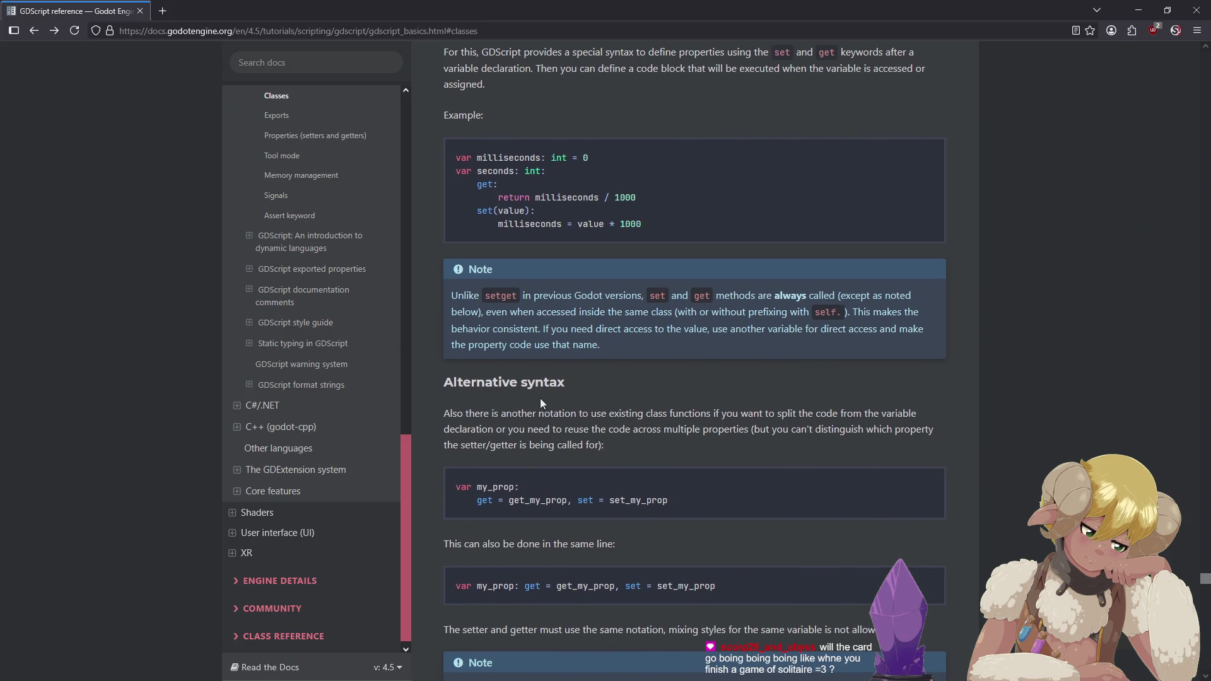
pyautogui.scroll(-3, 541, 404)
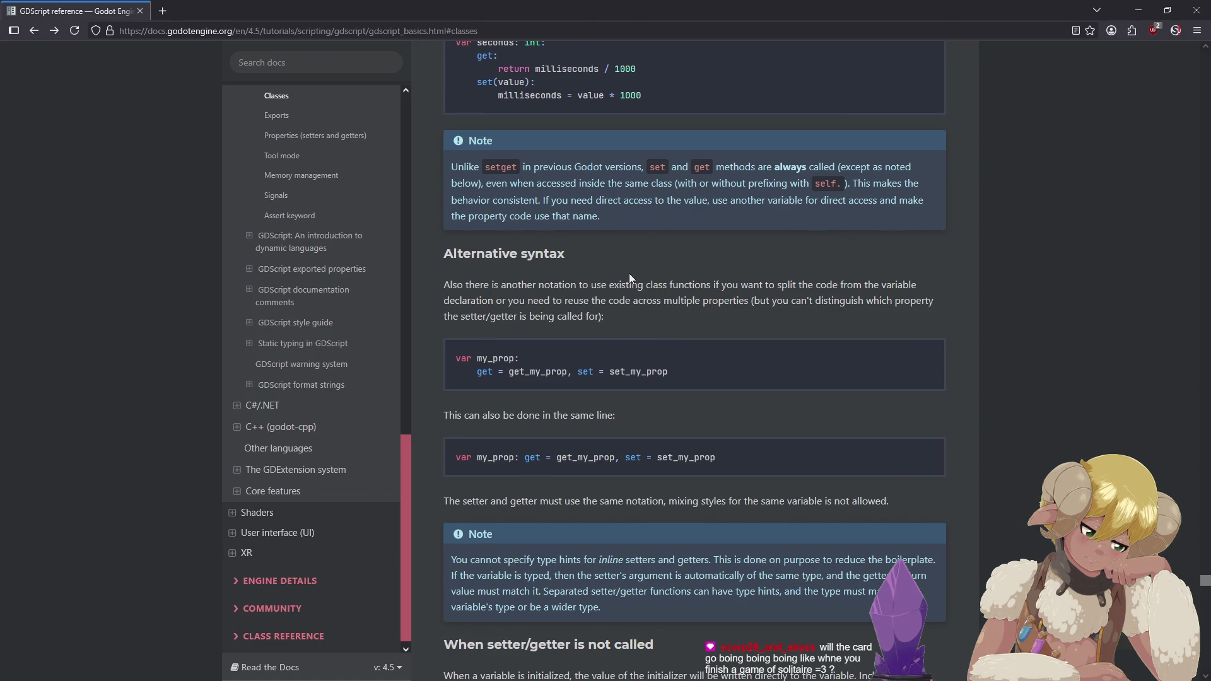
pyautogui.scroll(-3, 629, 273)
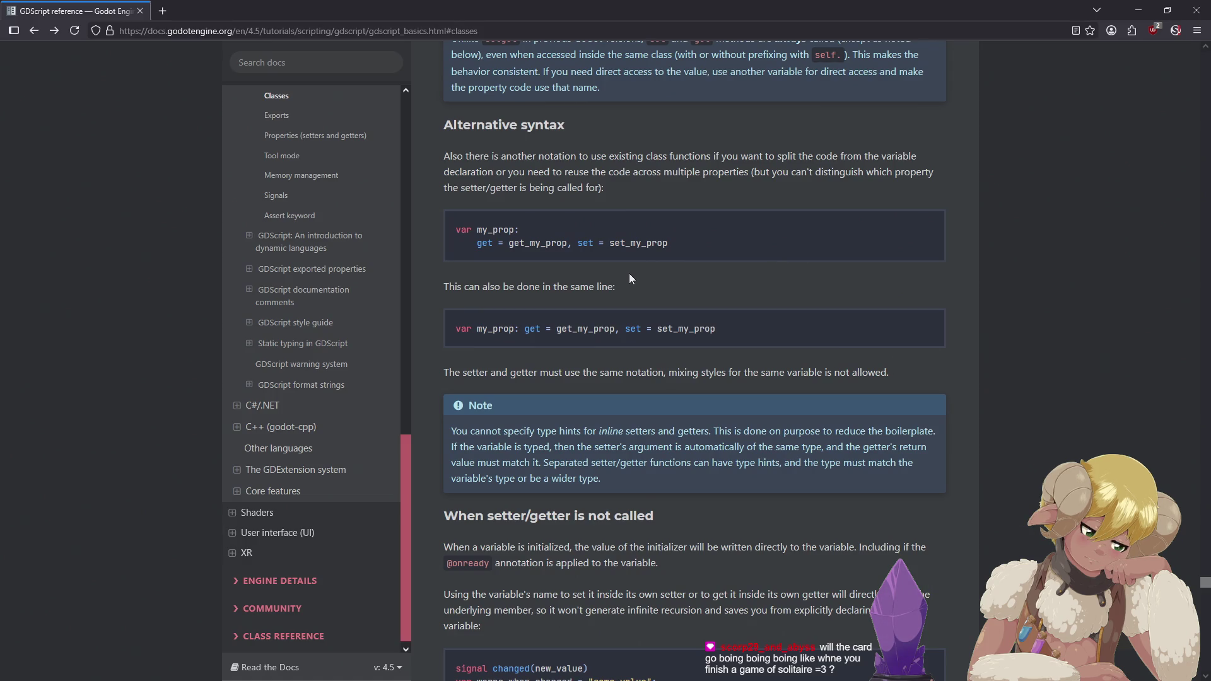
pyautogui.scroll(-3, 630, 273)
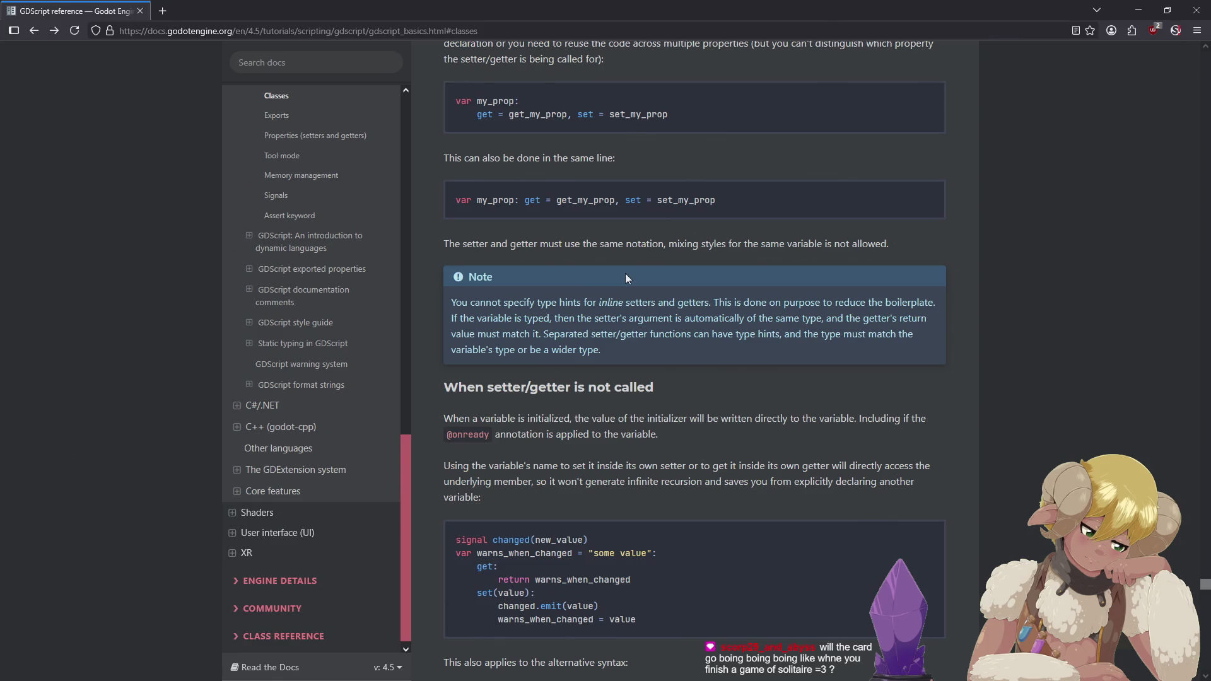
pyautogui.scroll(-6, 625, 273)
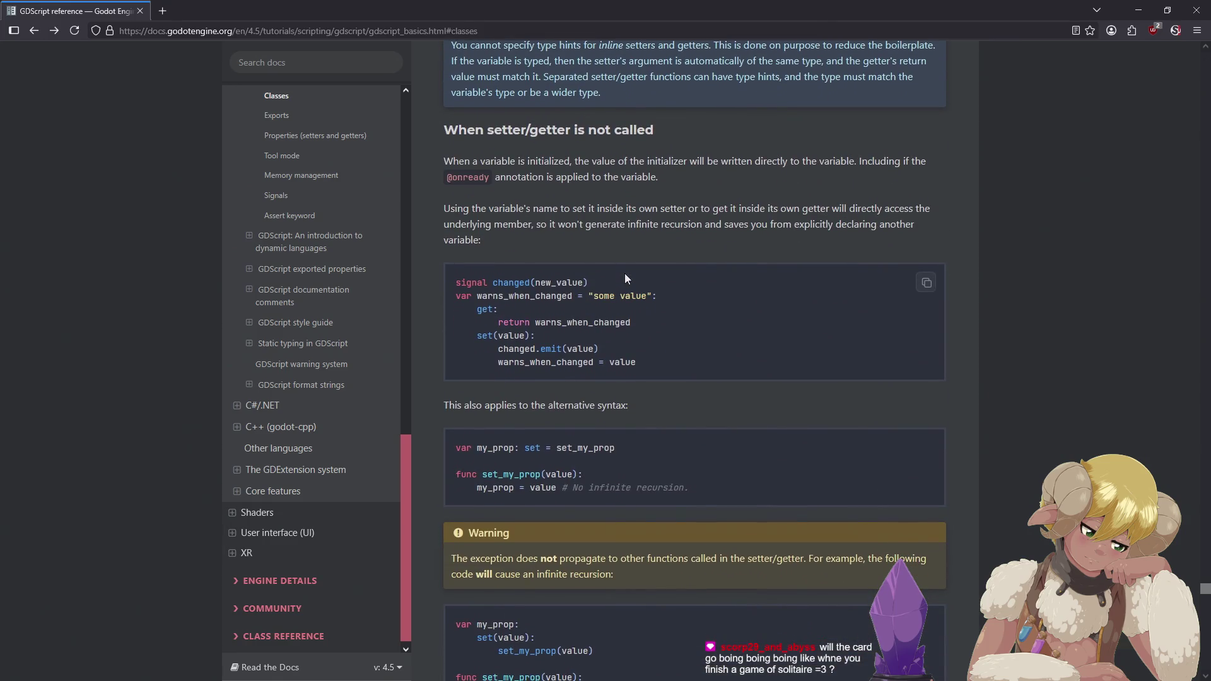
pyautogui.scroll(-3, 624, 274)
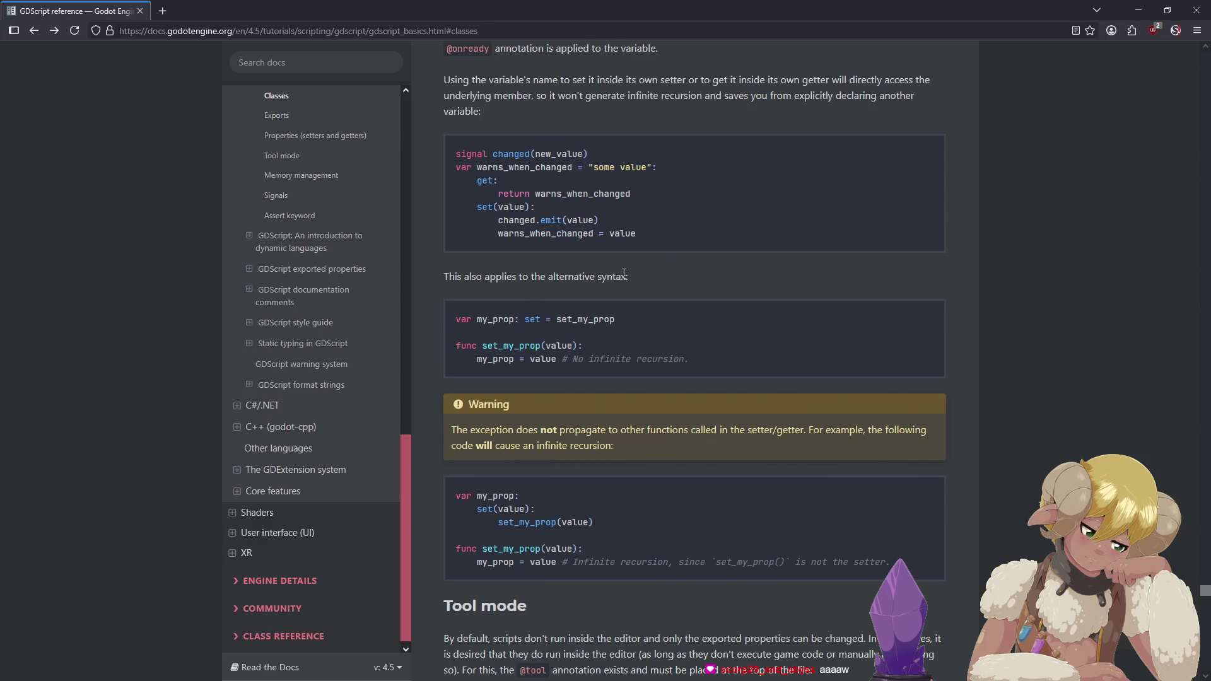
pyautogui.scroll(-3, 649, 274)
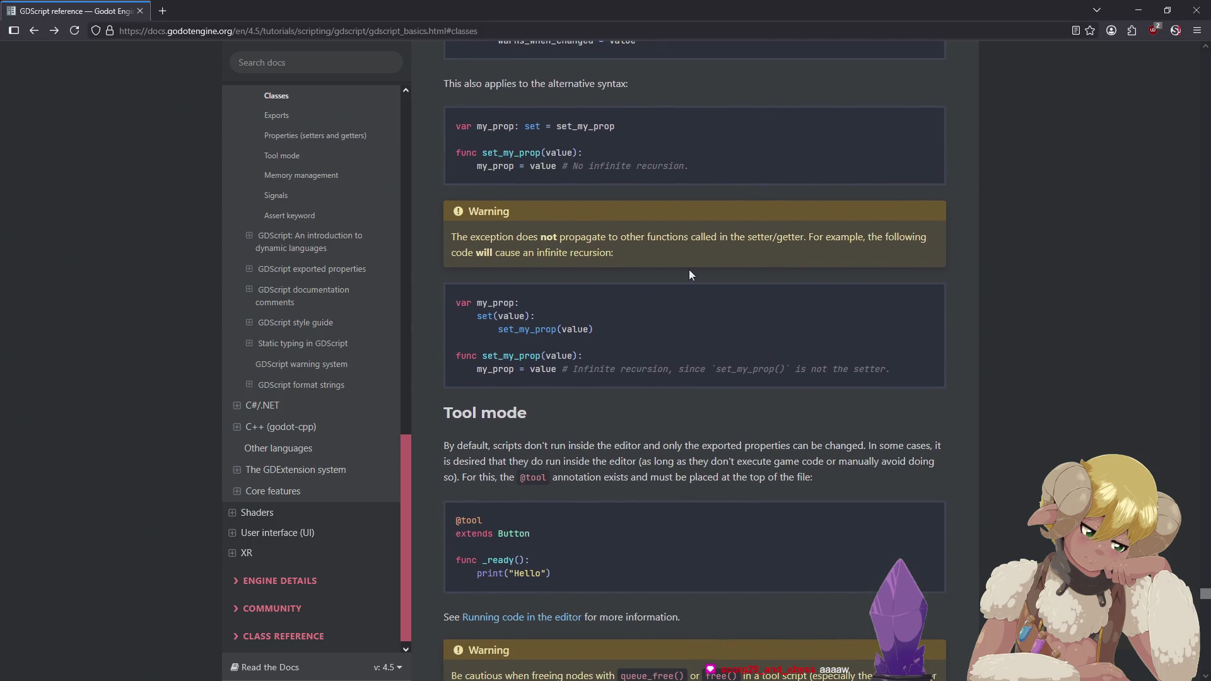
# Step: Scroll back up over the setter/getter examples and return to logic_script.gd in Godot
pyautogui.scroll(3, 699, 269)
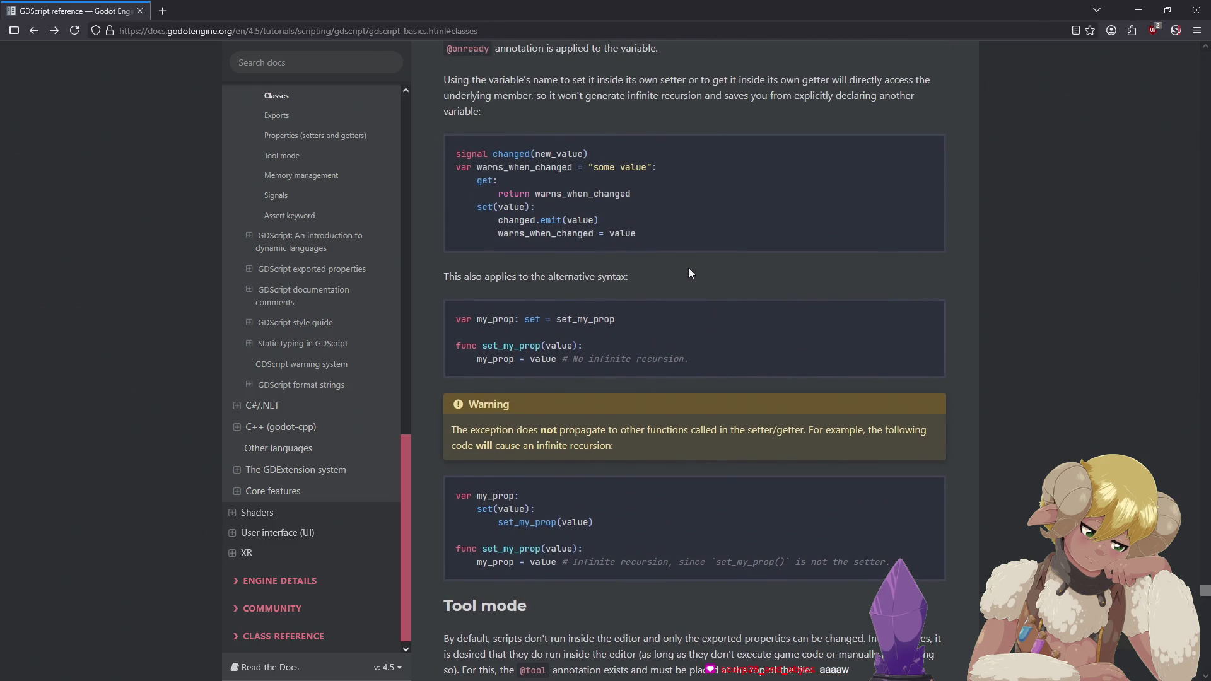
pyautogui.scroll(2, 688, 269)
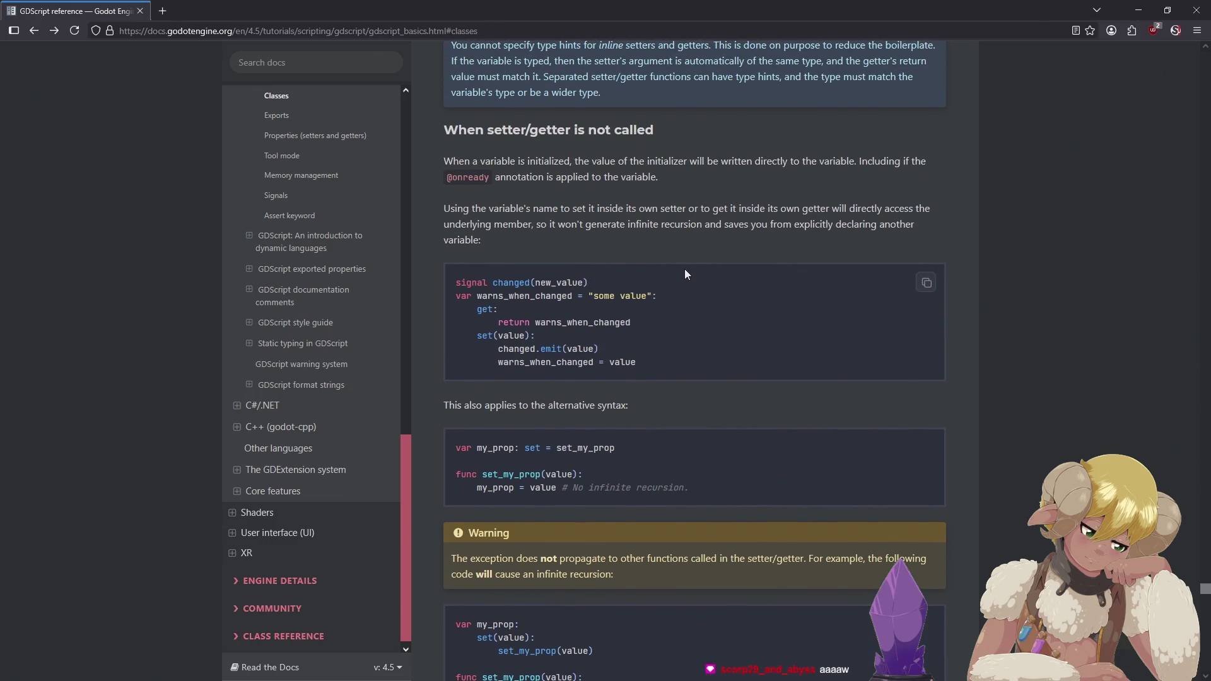
pyautogui.scroll(3, 683, 269)
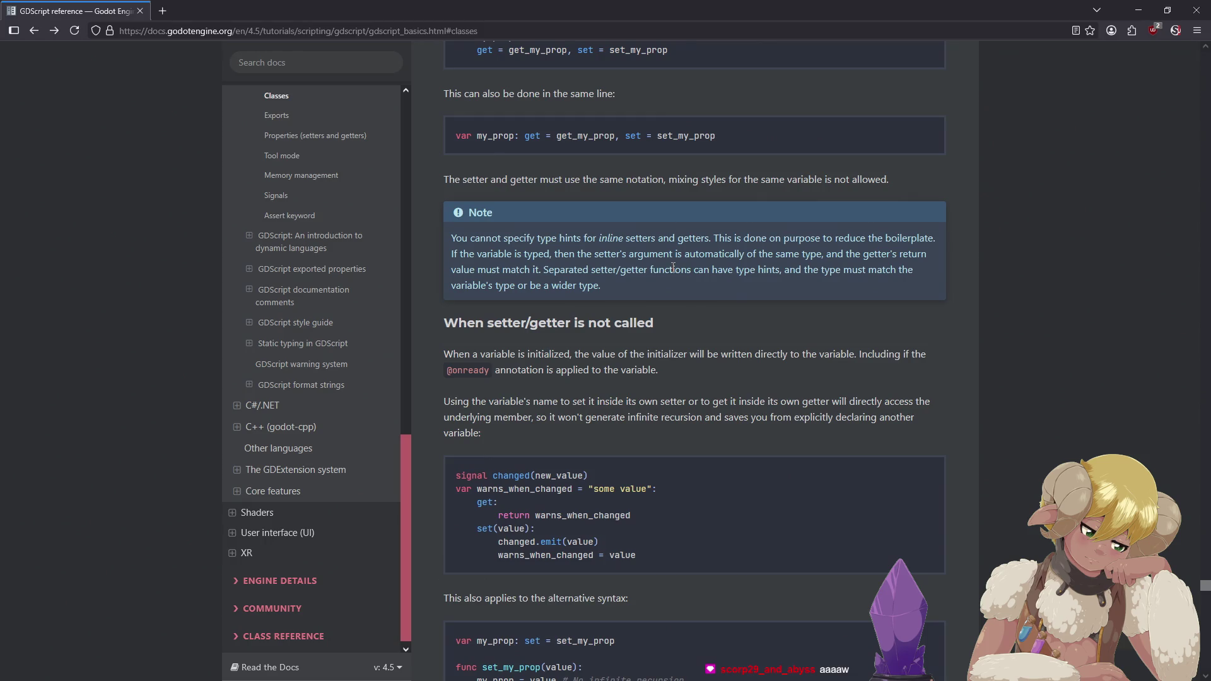
pyautogui.scroll(5, 673, 268)
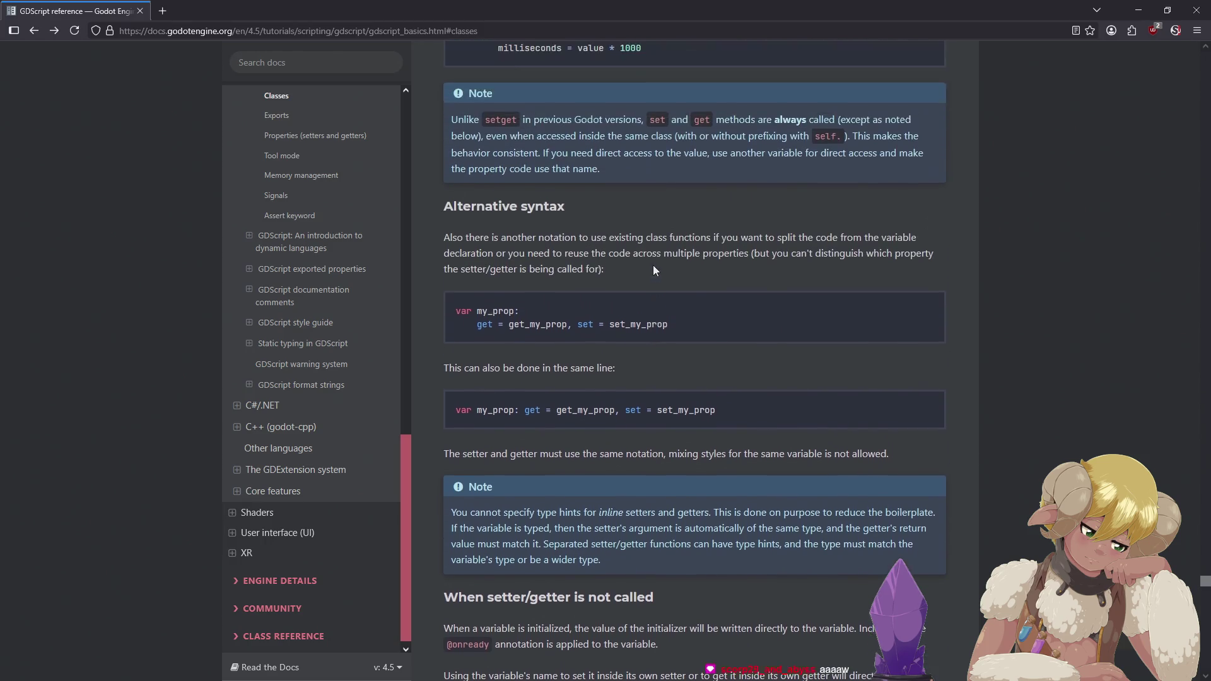
pyautogui.scroll(2, 653, 269)
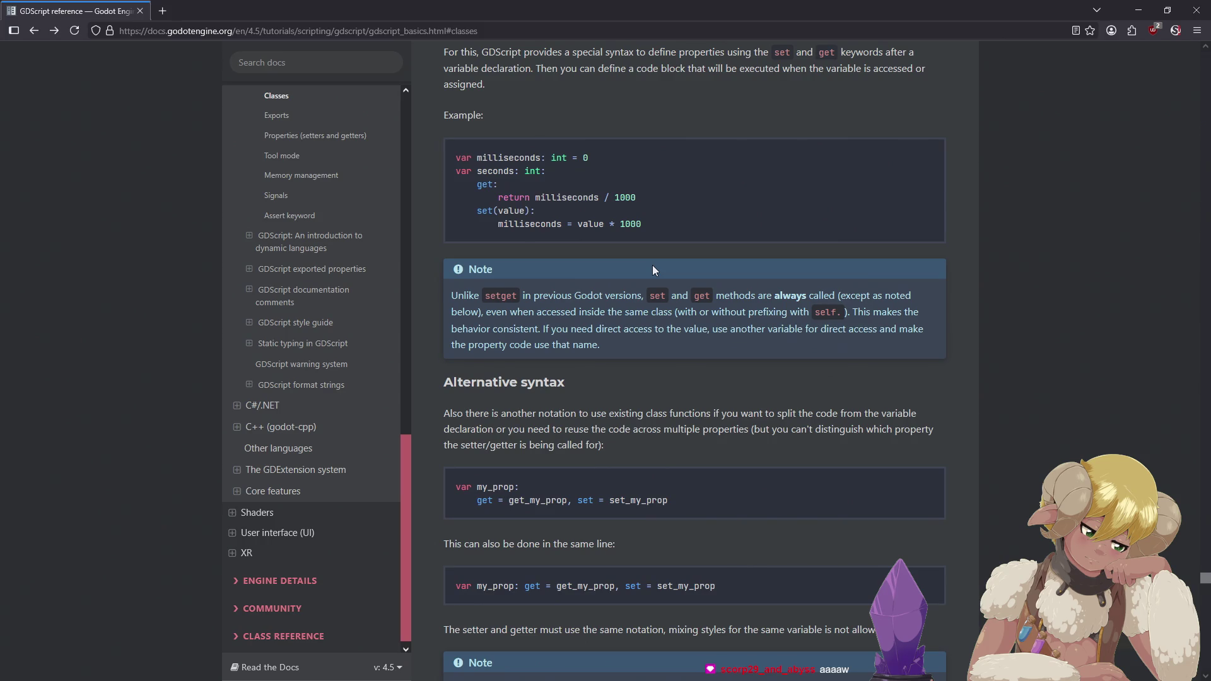
pyautogui.scroll(2, 653, 269)
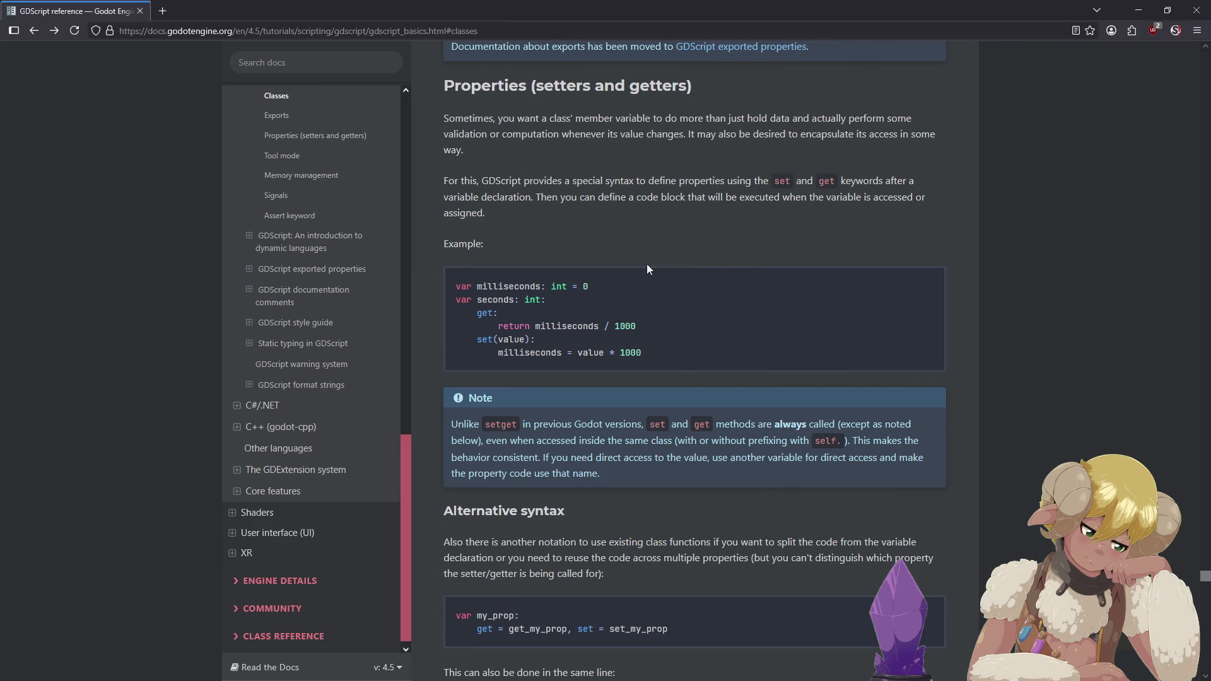
pyautogui.scroll(1, 647, 269)
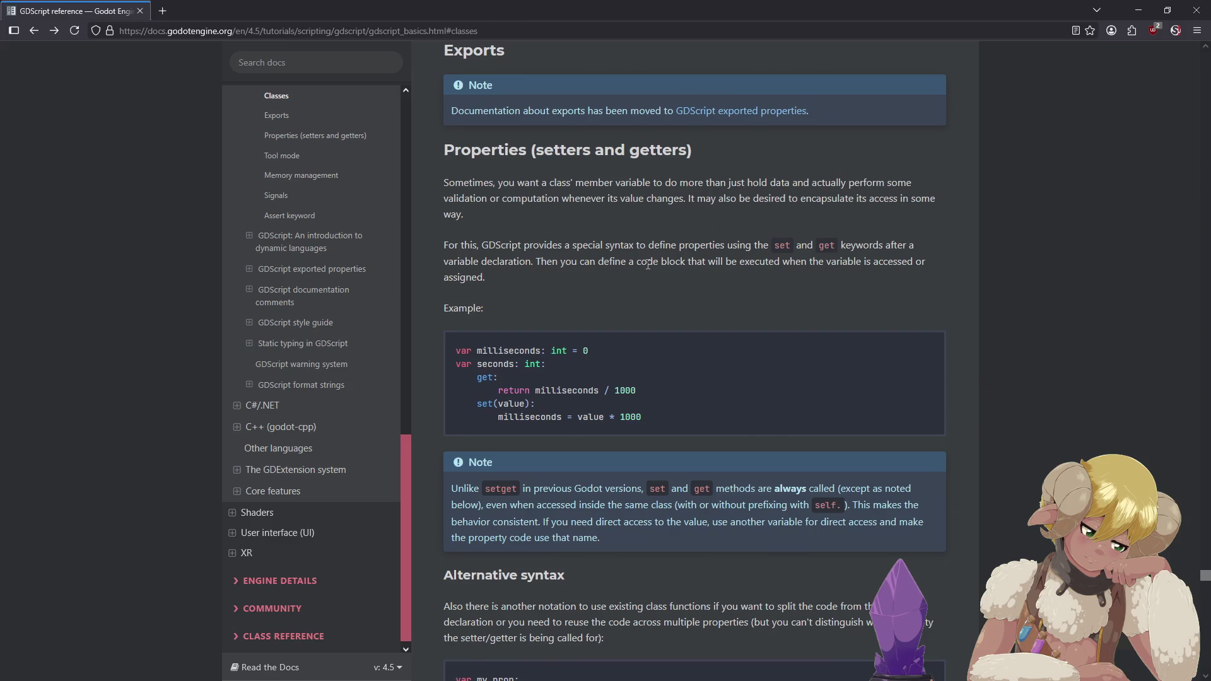
pyautogui.scroll(-1, 647, 265)
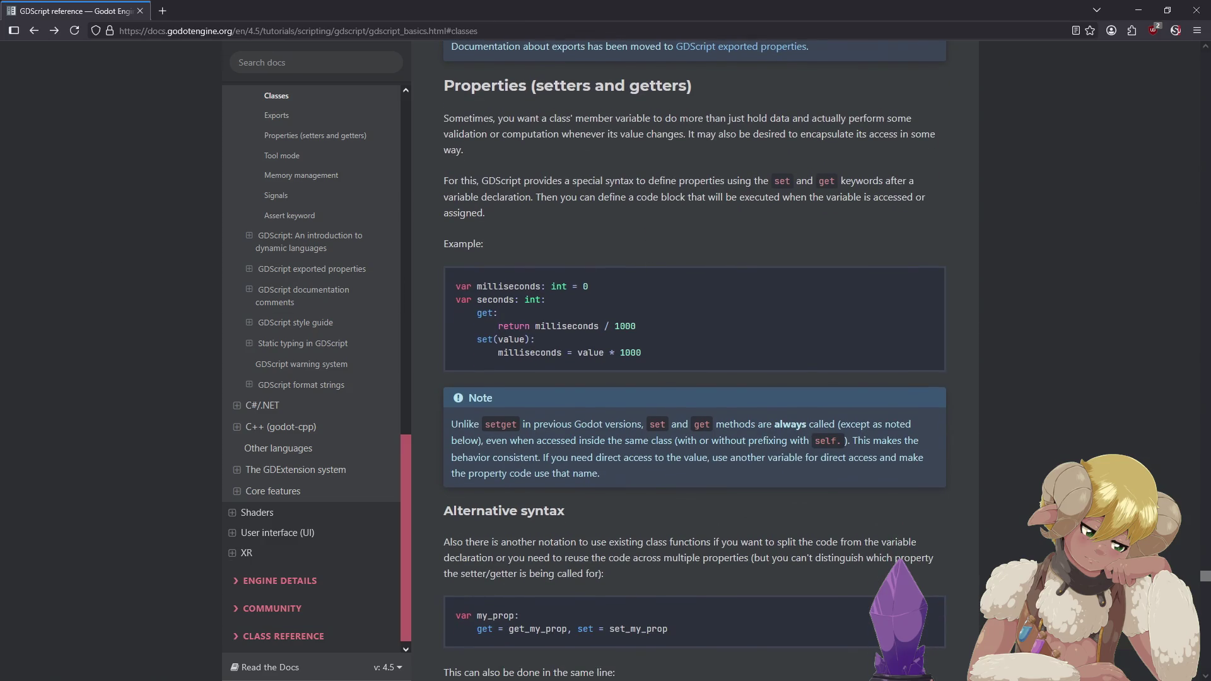
pyautogui.hotkey('alt', 'Tab')
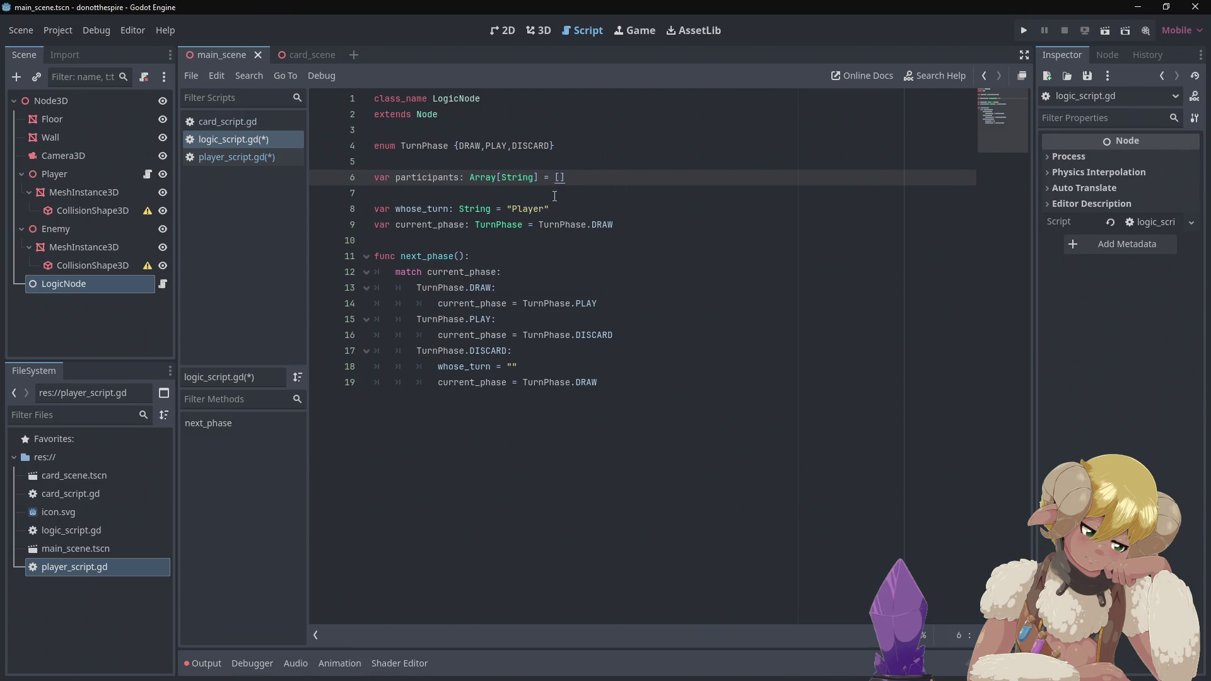
# Step: Change line 6 so participants is initialised to ["Player"]
pyautogui.moveTo(554, 206); pyautogui.dragTo(492, 208)
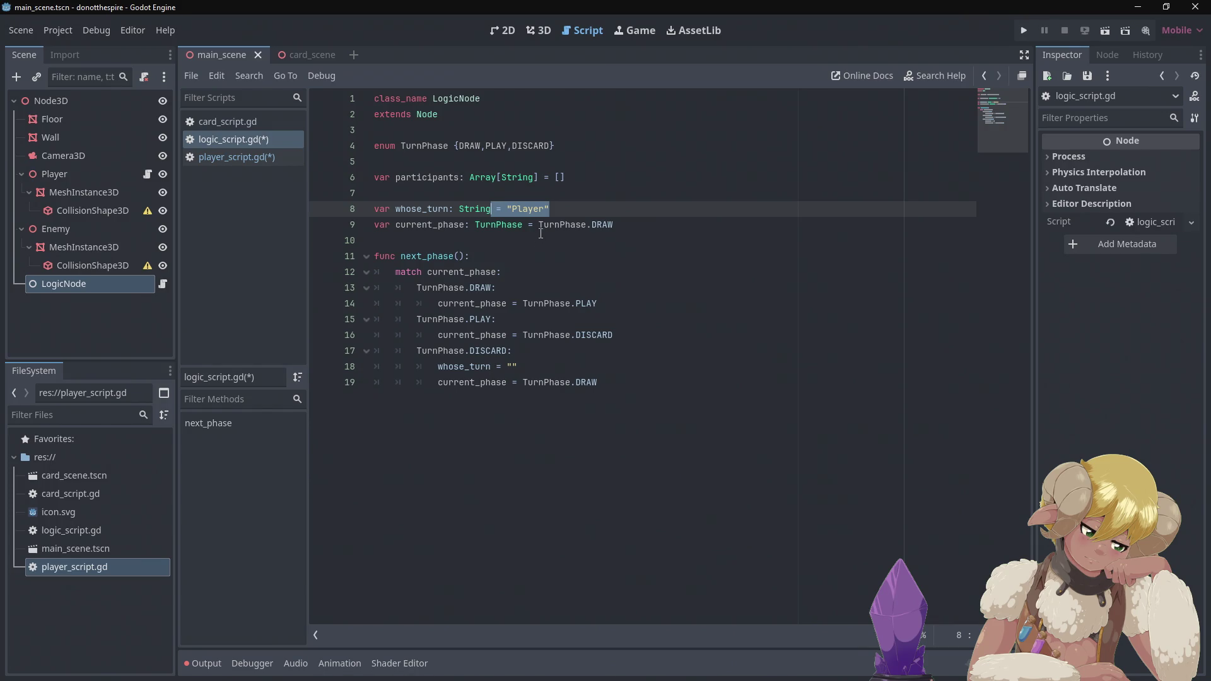
pyautogui.click(560, 221)
pyautogui.click(568, 208)
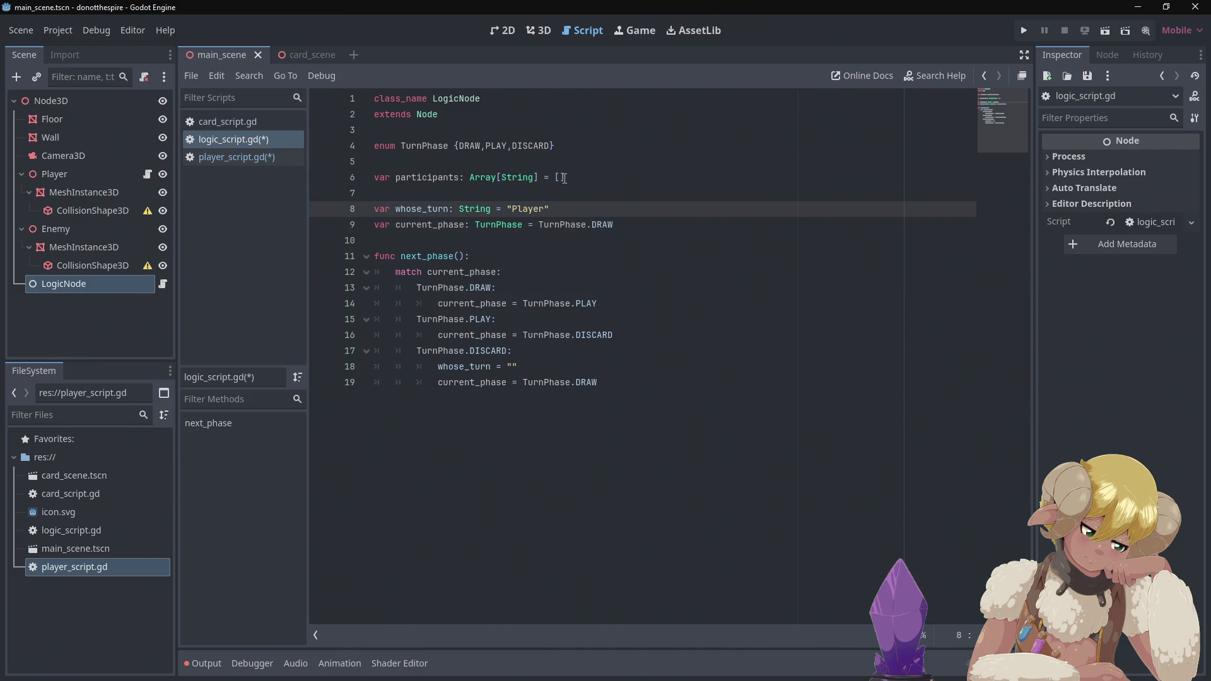
pyautogui.click(560, 177)
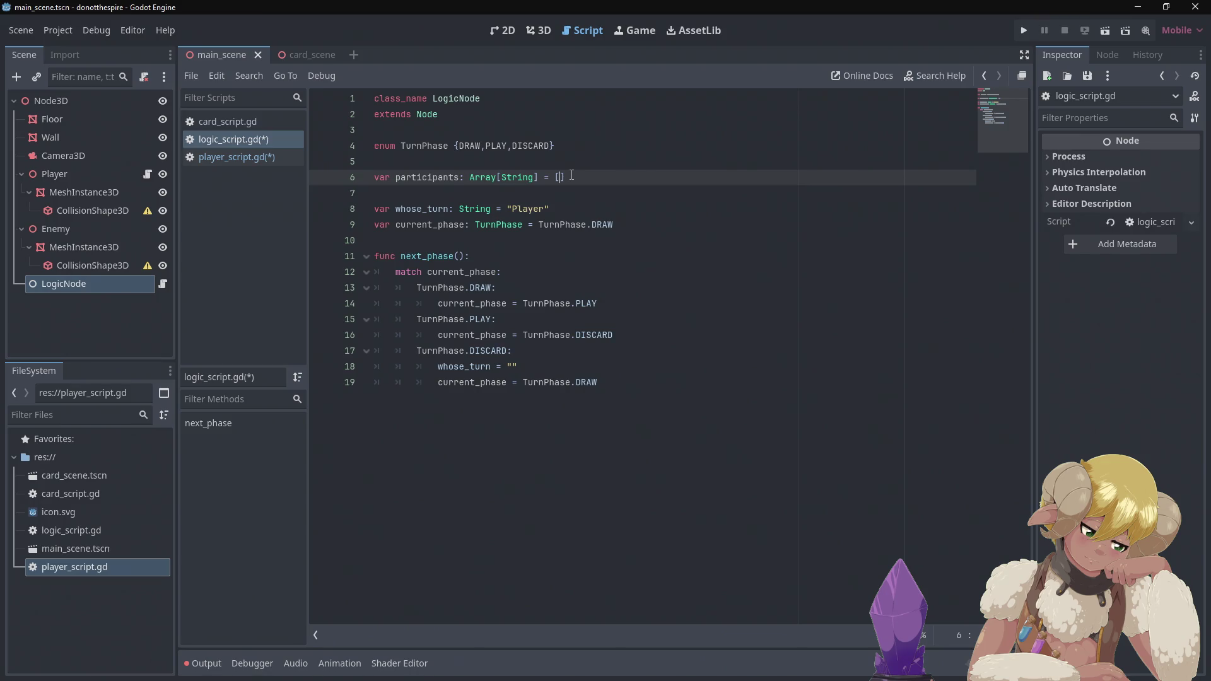
pyautogui.write('"Player')
# Step: Insert an 'if participants' line directly under the TurnPhase.DISCARD: line in next_phase()
pyautogui.moveTo(440, 367)
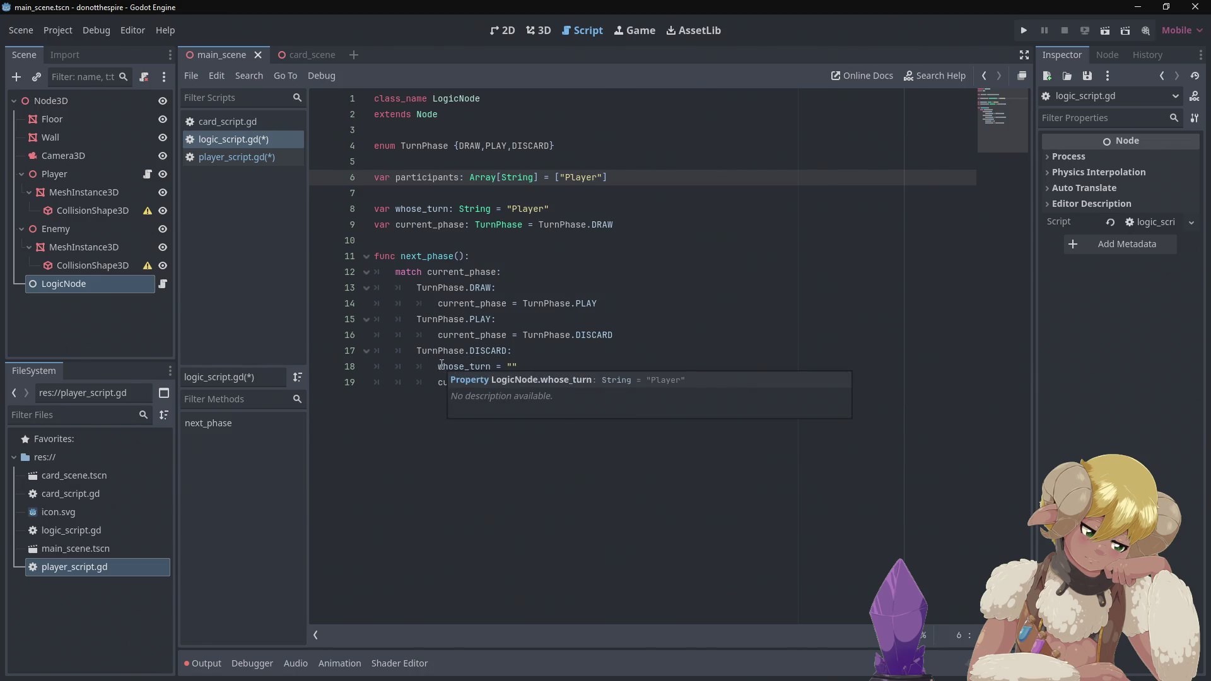
pyautogui.click(531, 352)
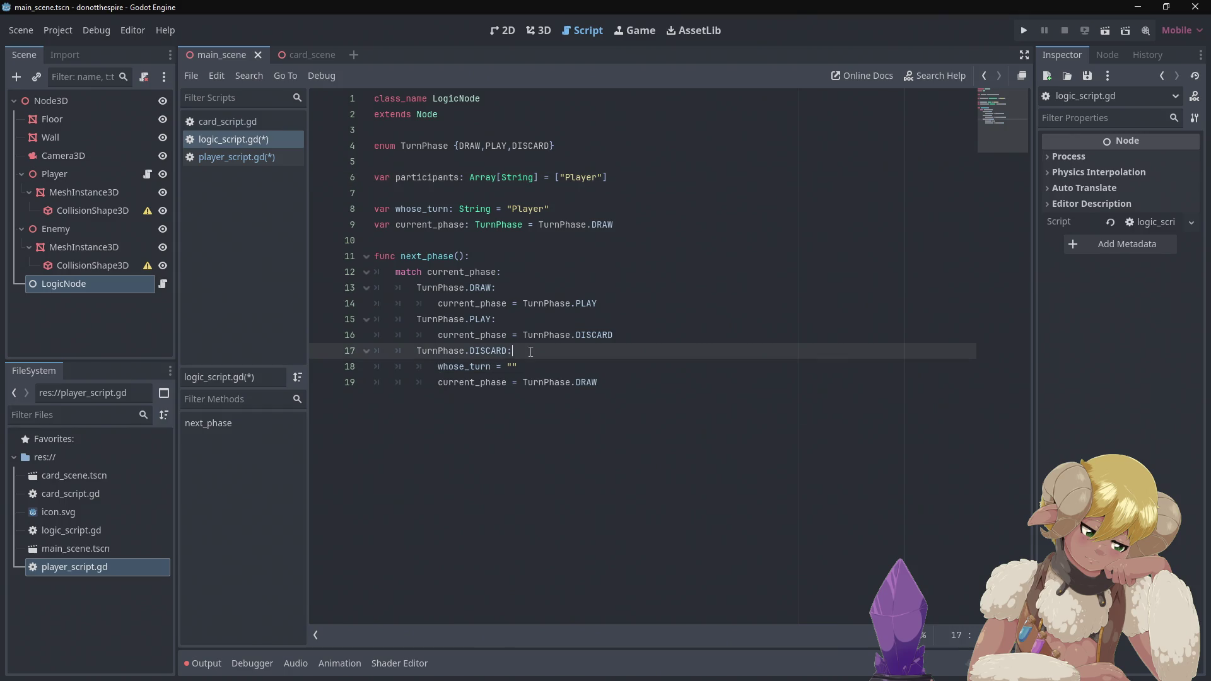
pyautogui.press('Return')
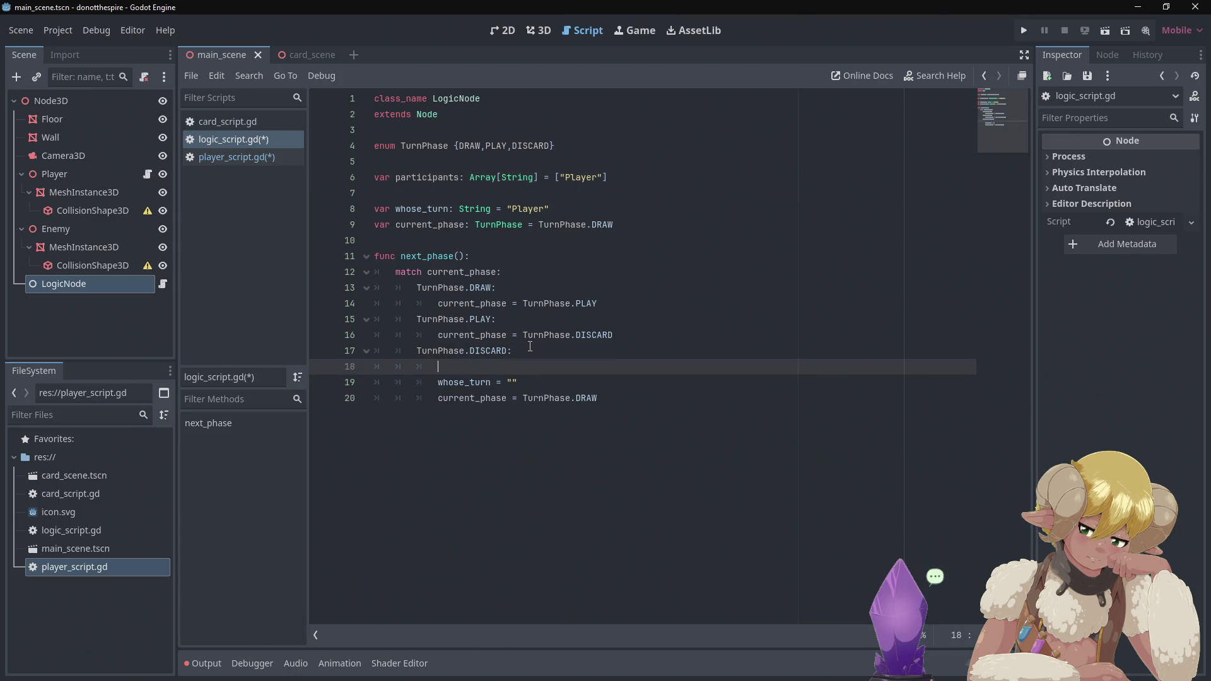
pyautogui.write('if ')
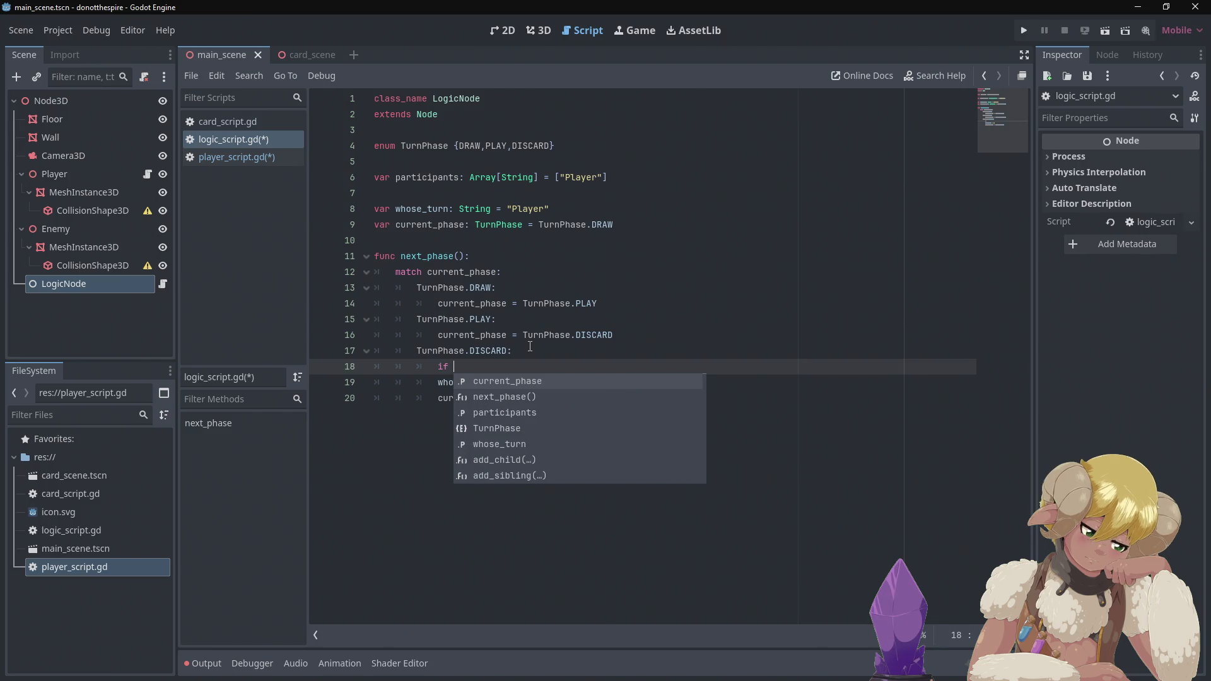
pyautogui.write('participants')
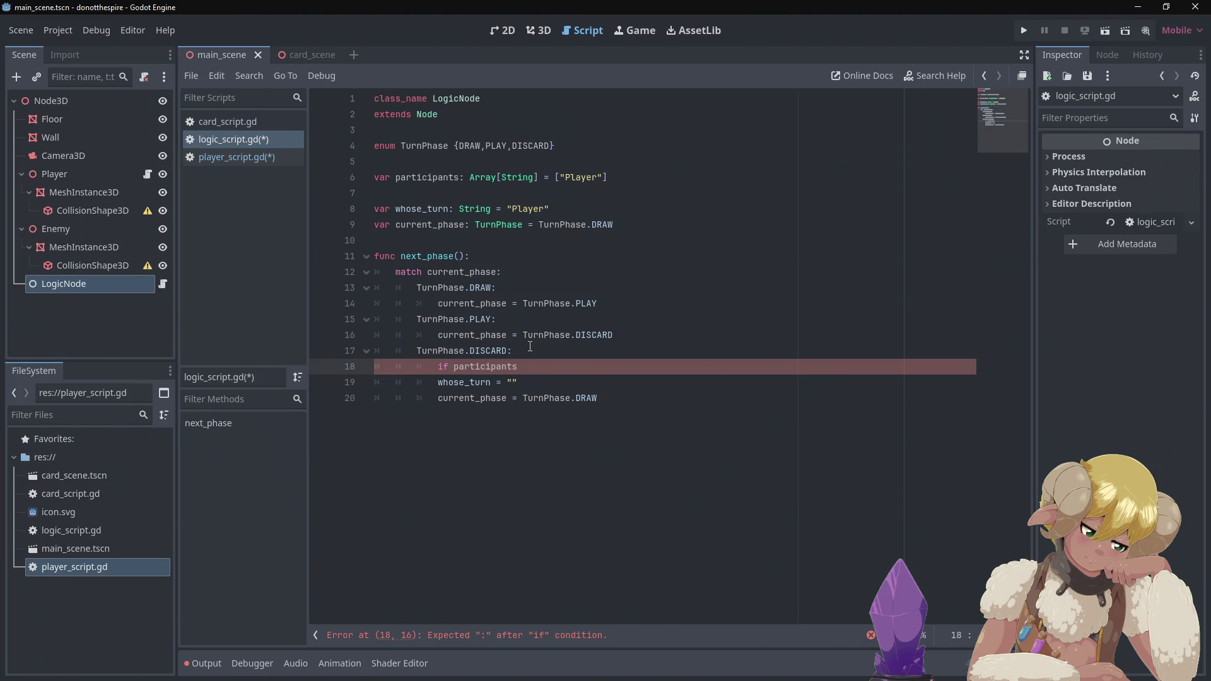
# Step: Append .find() to participants, picking it from the Array method autocomplete list
pyautogui.write('.')
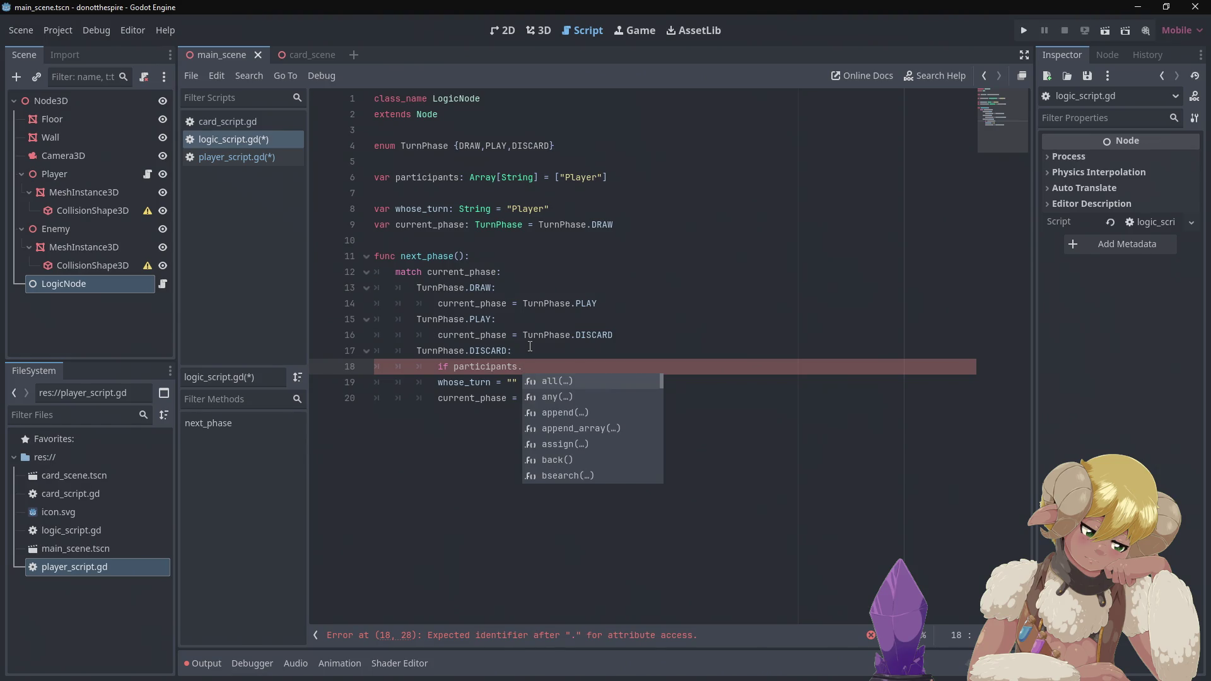
pyautogui.press('Down')
pyautogui.press('Down')
pyautogui.press('Down')
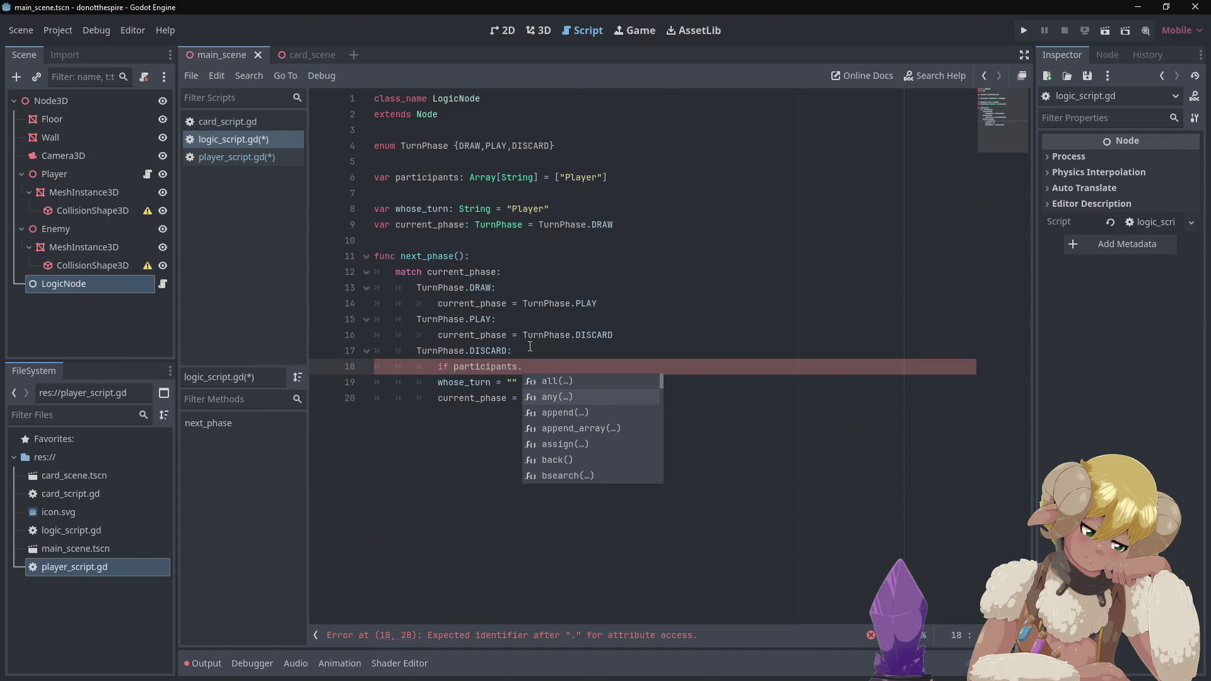
pyautogui.press('Down')
pyautogui.press('Down')
pyautogui.press('Down')
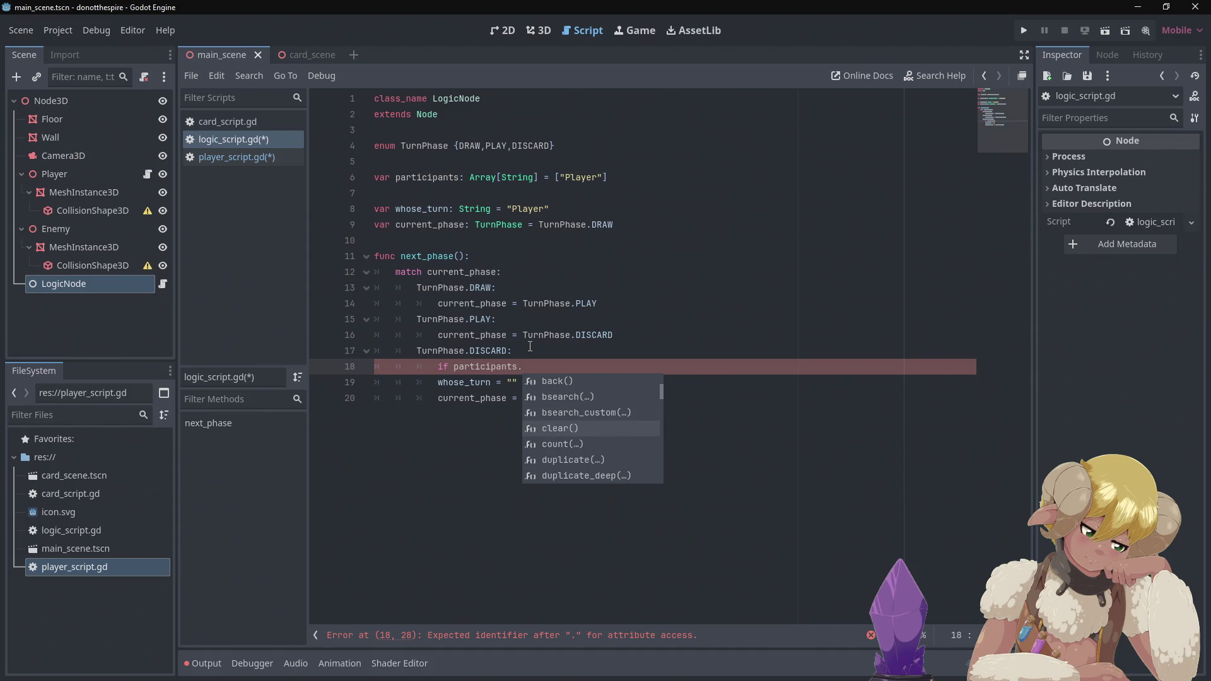
pyautogui.press('Down')
pyautogui.press('Down')
pyautogui.press('Down')
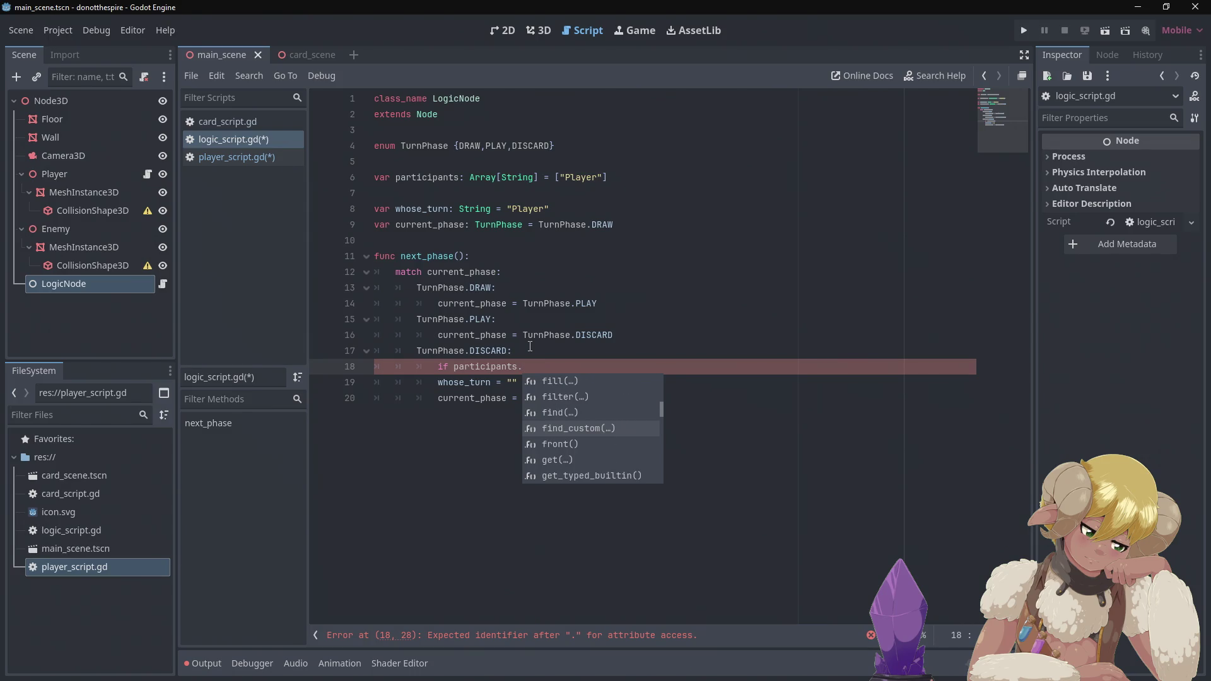
pyautogui.press('Up')
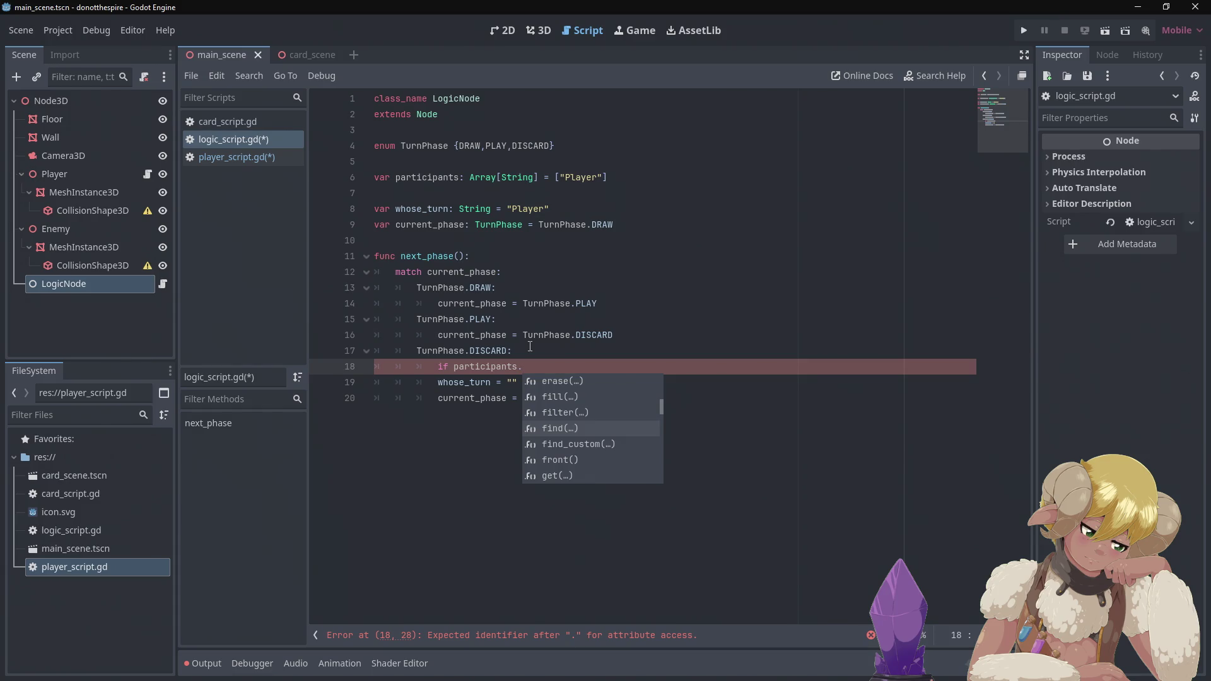
pyautogui.press('Down')
pyautogui.press('Down')
pyautogui.press('Down')
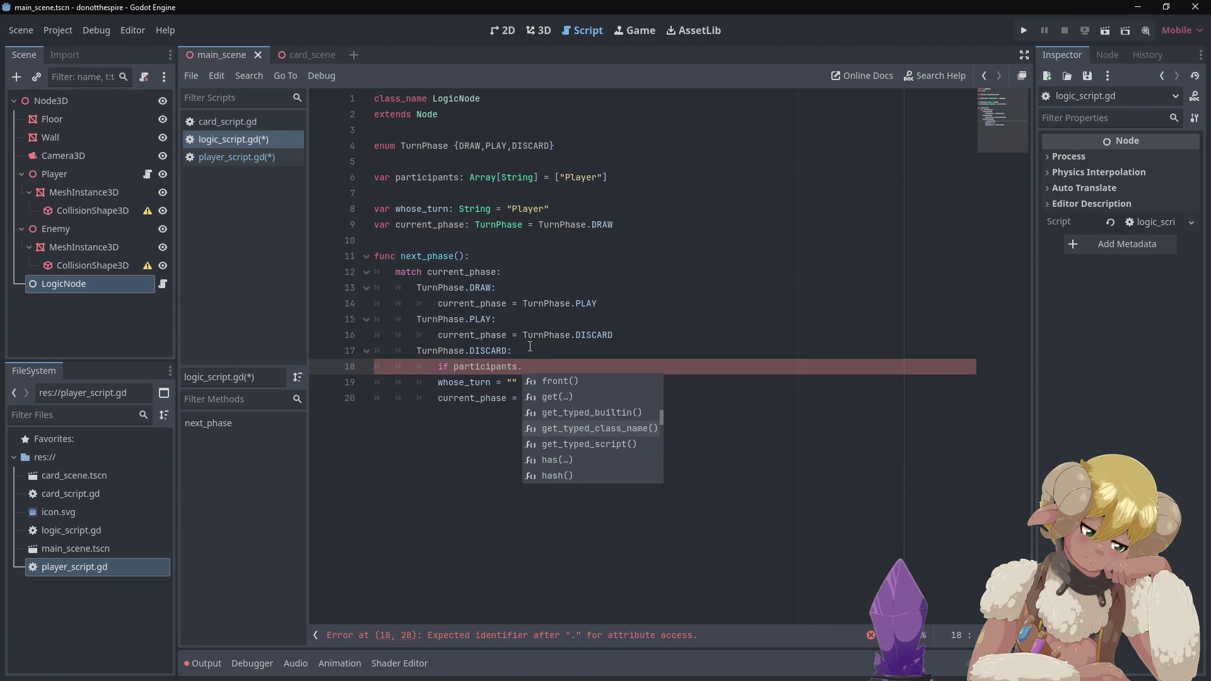
pyautogui.press('Down')
pyautogui.press('Down')
pyautogui.press('Down')
pyautogui.press('Down')
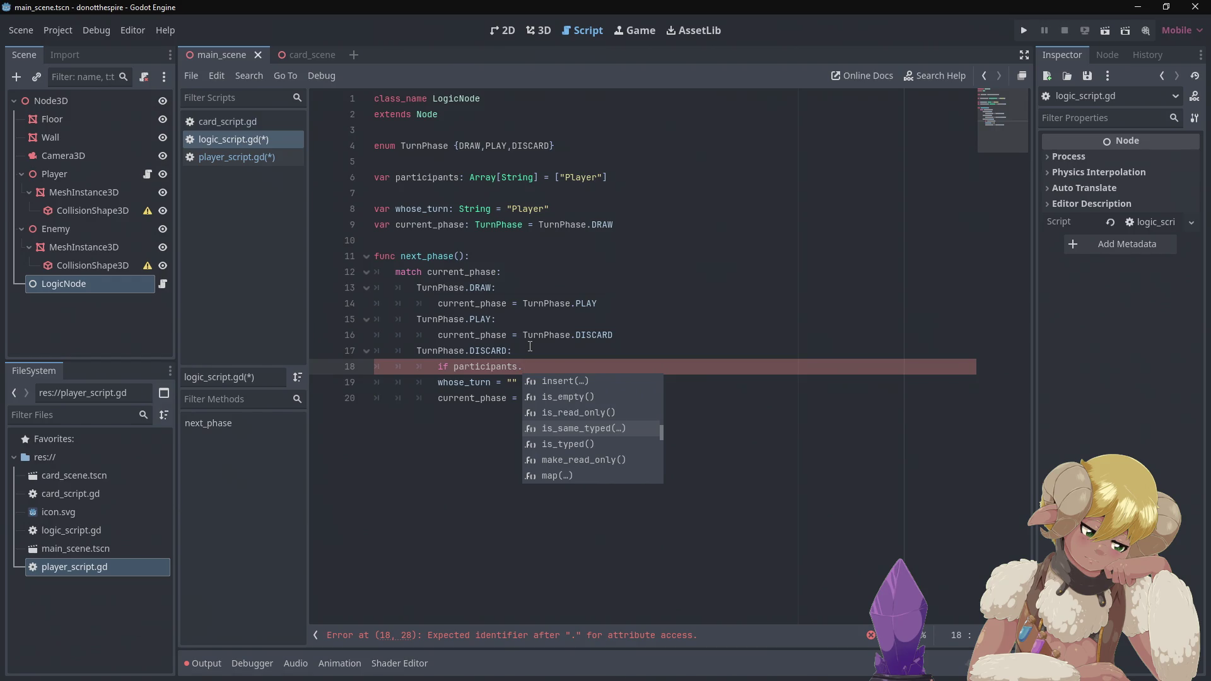
pyautogui.press('Down')
pyautogui.press('Down')
pyautogui.press('Down')
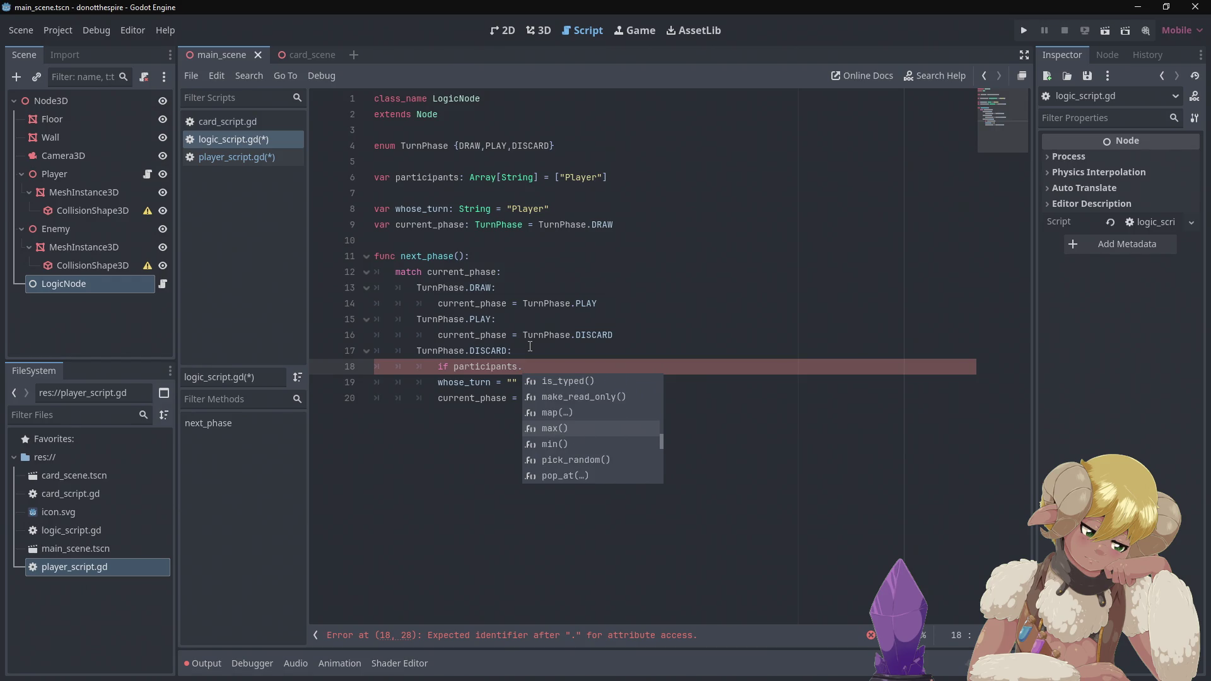
pyautogui.press('Down')
pyautogui.press('Down')
pyautogui.press('Down')
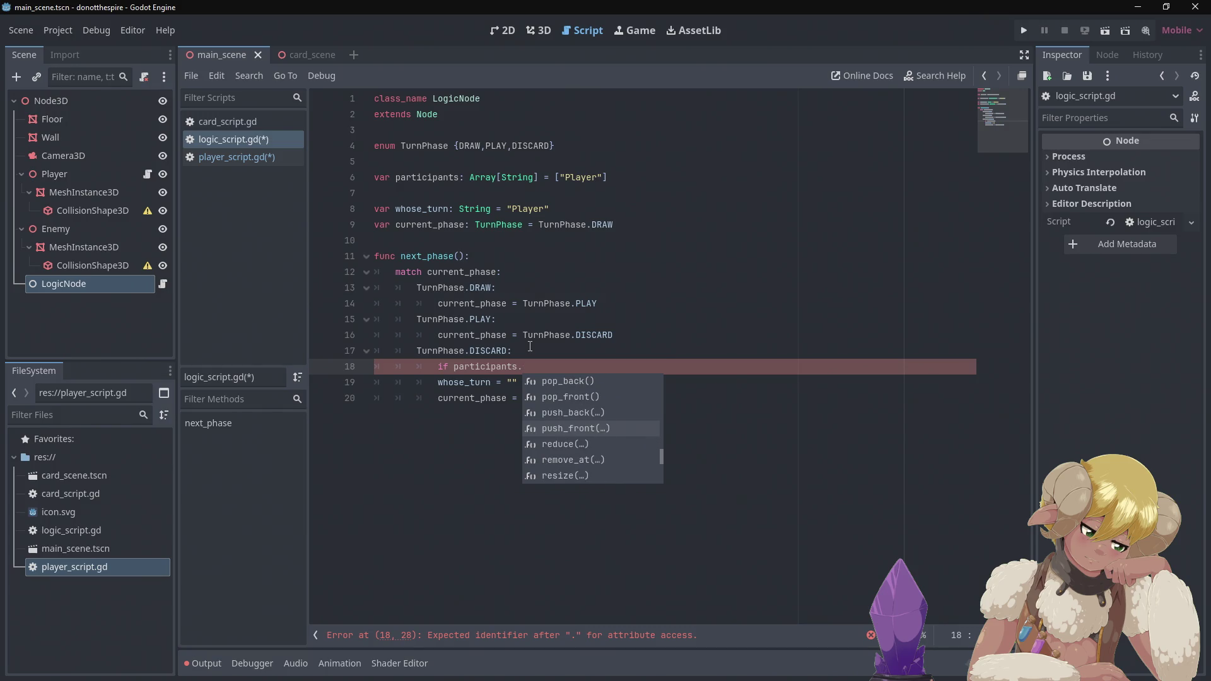
pyautogui.press('Down')
pyautogui.press('Down')
pyautogui.press('Down')
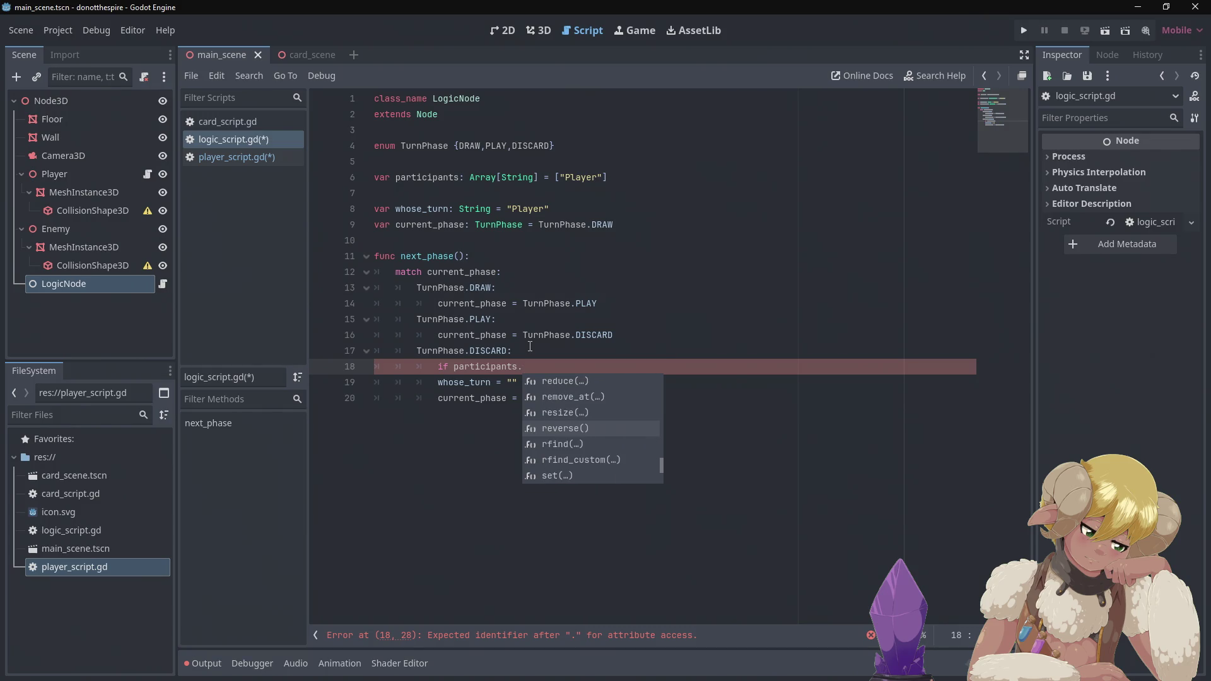
pyautogui.press('Down')
pyautogui.press('Down')
pyautogui.press('Down')
pyautogui.press('Down')
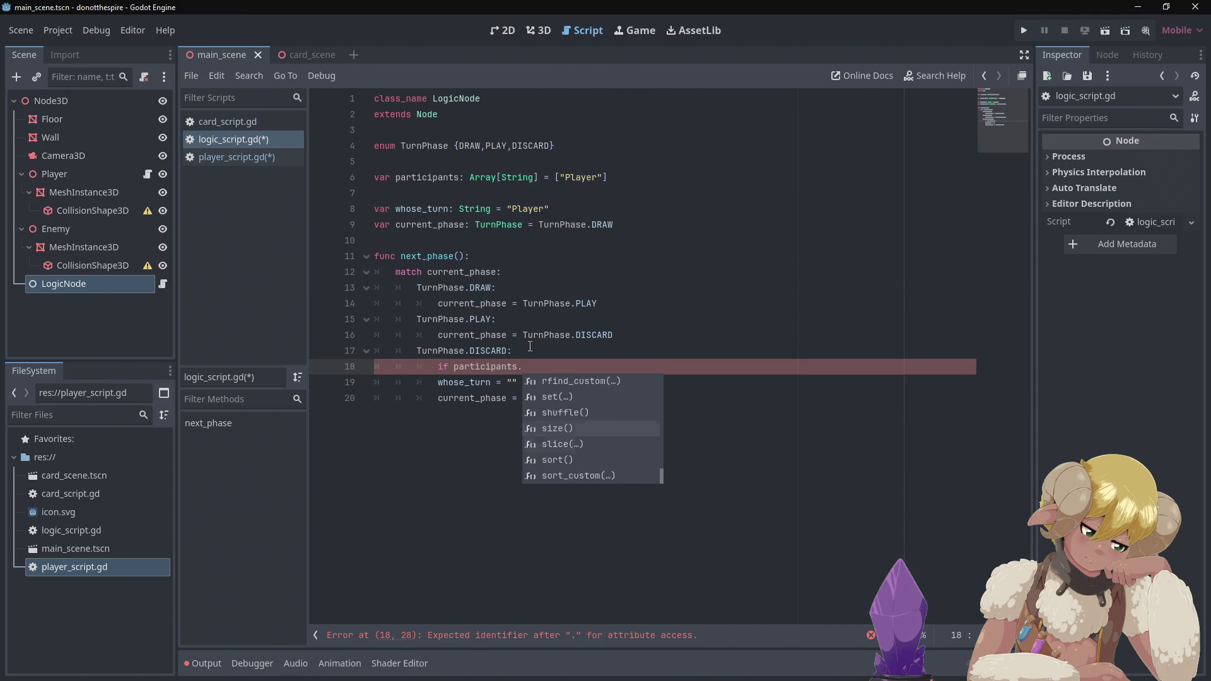
pyautogui.press('Down')
pyautogui.press('Up')
pyautogui.press('Up')
pyautogui.press('Up')
pyautogui.press('Up')
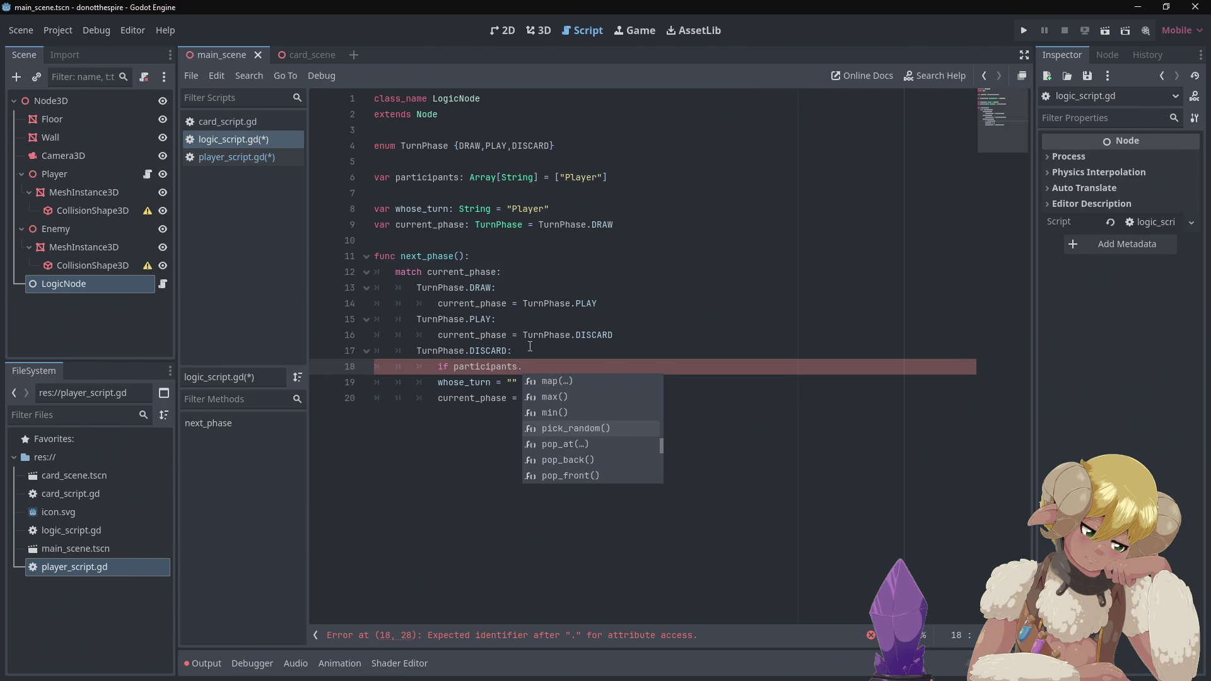
pyautogui.press('Up')
pyautogui.press('Up')
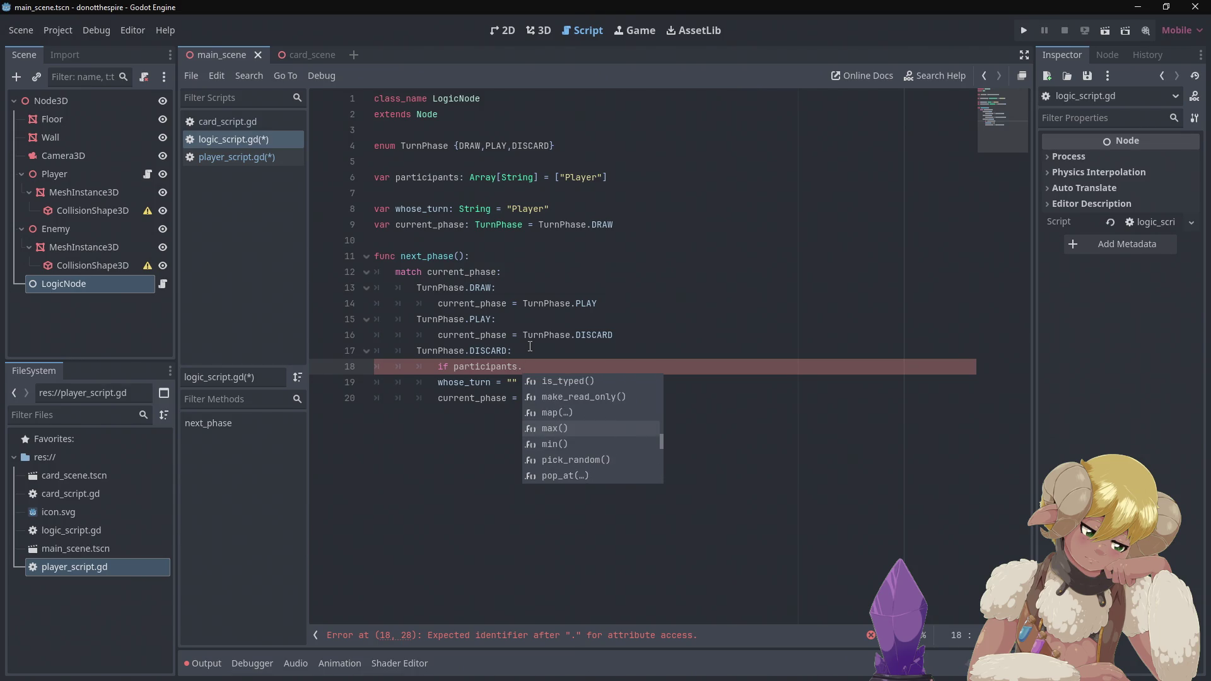
pyautogui.write('fin')
pyautogui.press('Return')
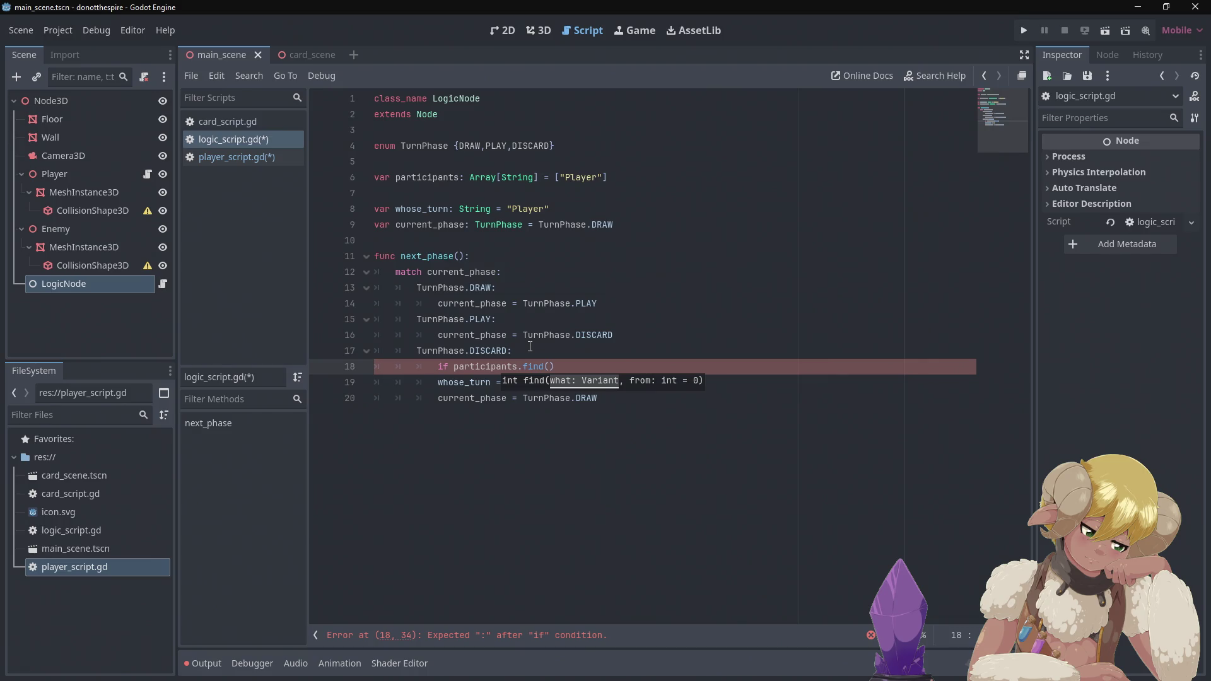
# Step: Complete the line as 'if participants.find(whose_turn) < participants.count():'
pyautogui.write('whos')
pyautogui.press('Return')
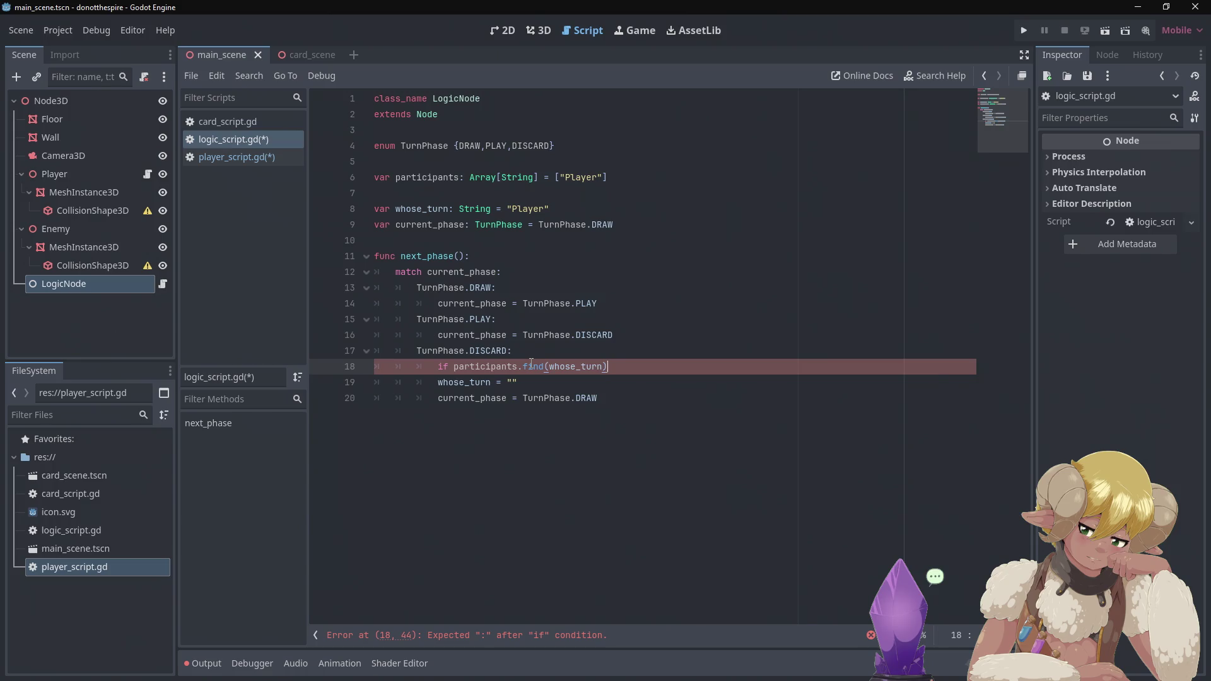
pyautogui.moveTo(531, 364)
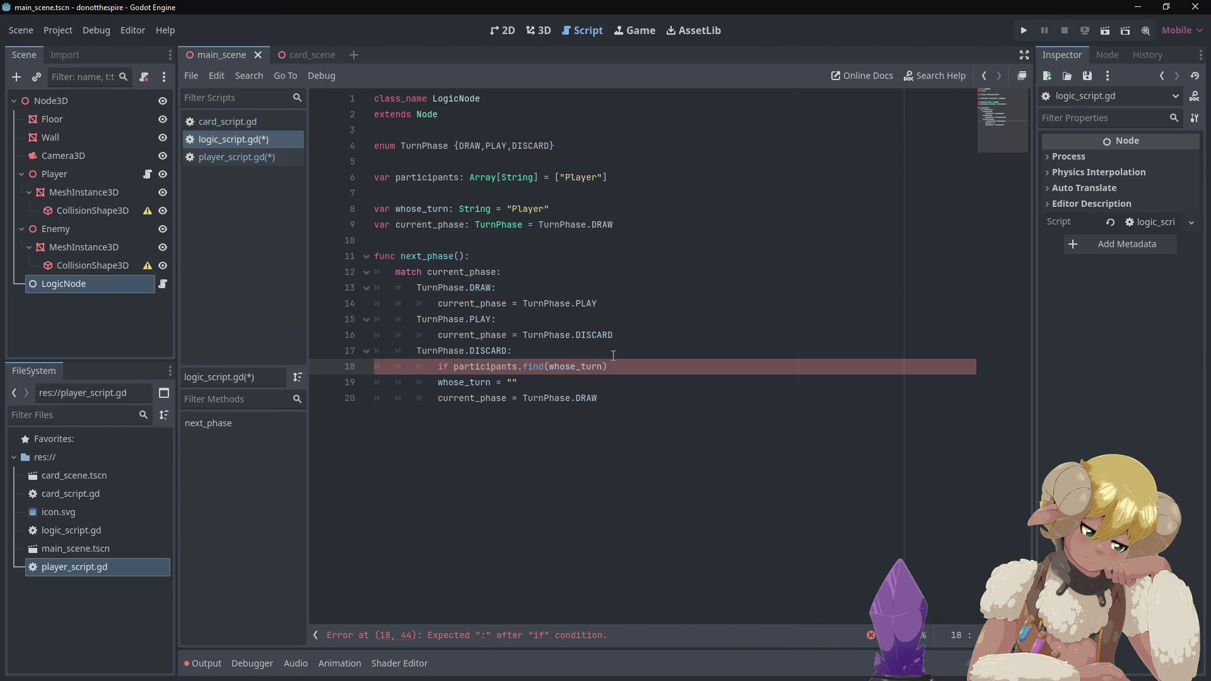
pyautogui.write('<')
pyautogui.write(' parto')
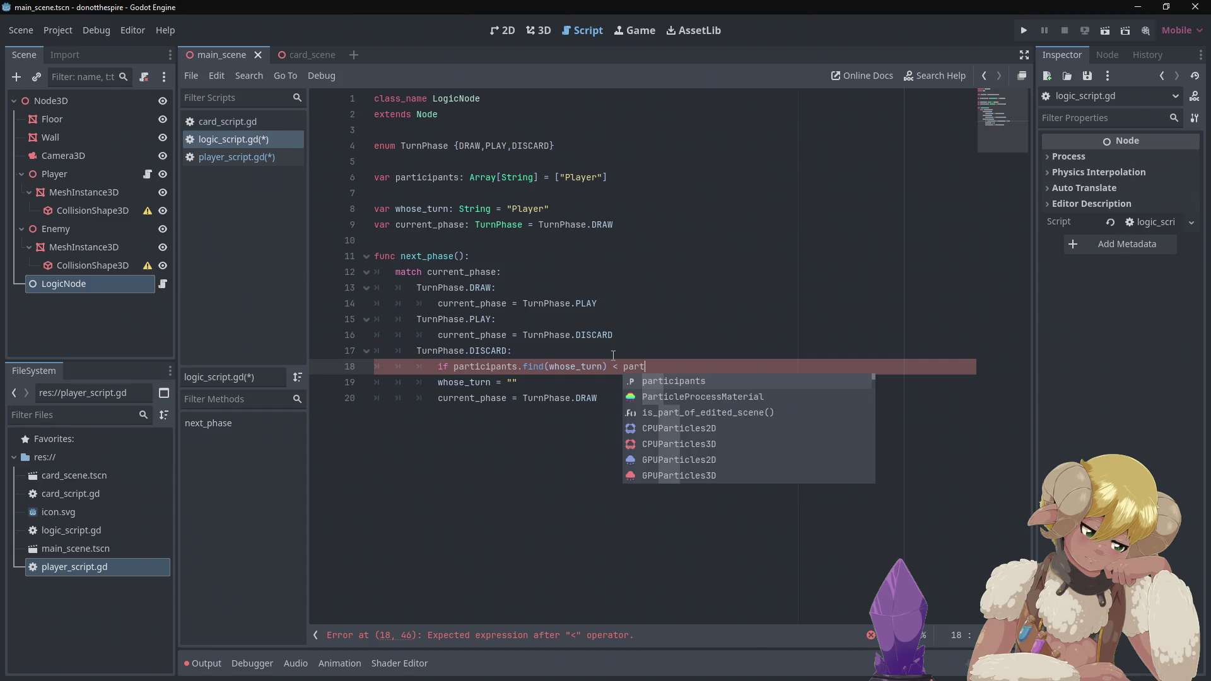
pyautogui.write('co')
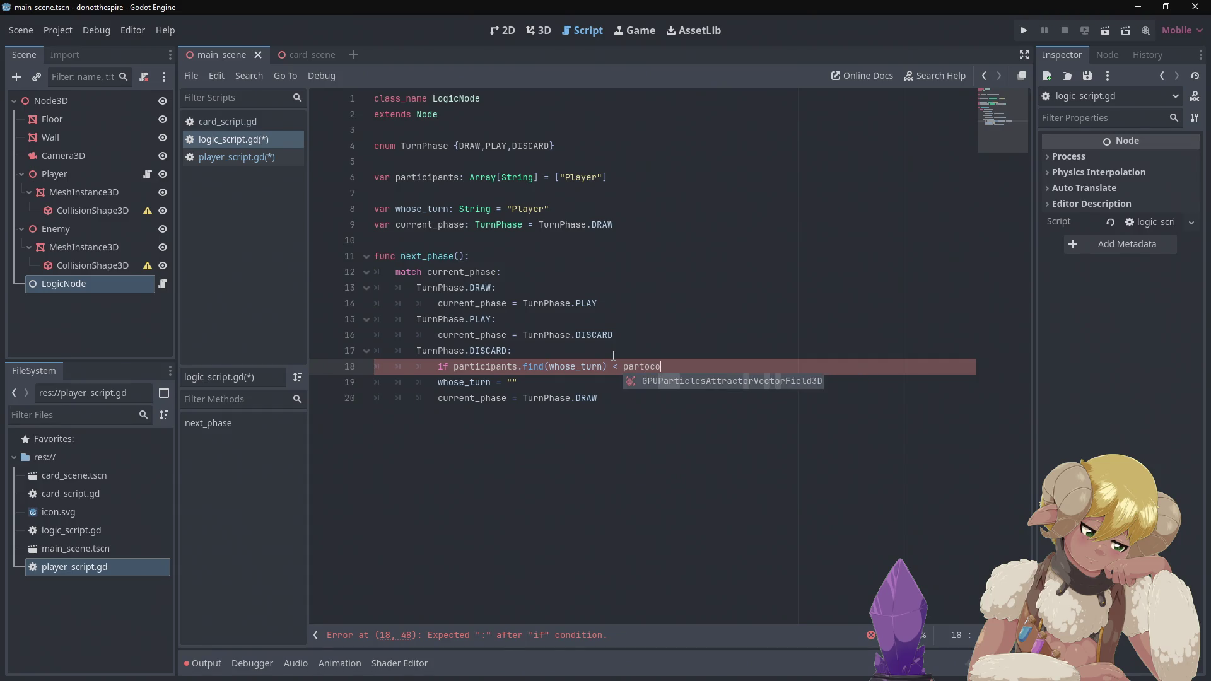
pyautogui.press('BackSpace')
pyautogui.press('BackSpace')
pyautogui.press('BackSpace')
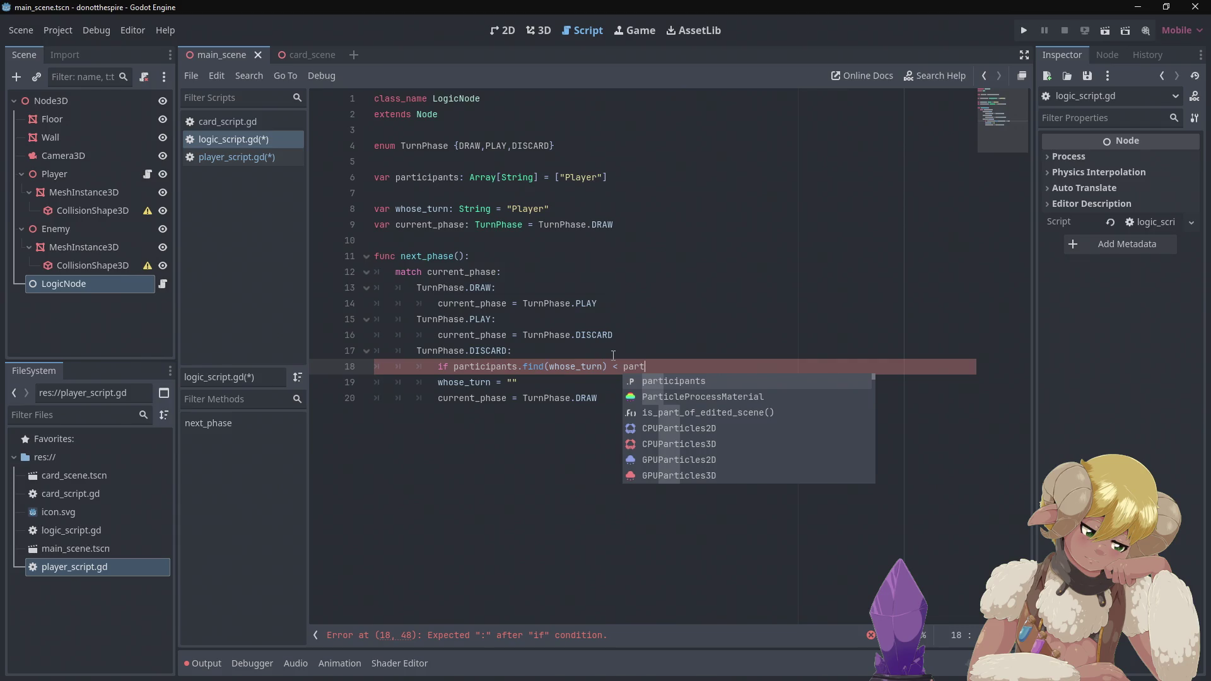
pyautogui.press('Return')
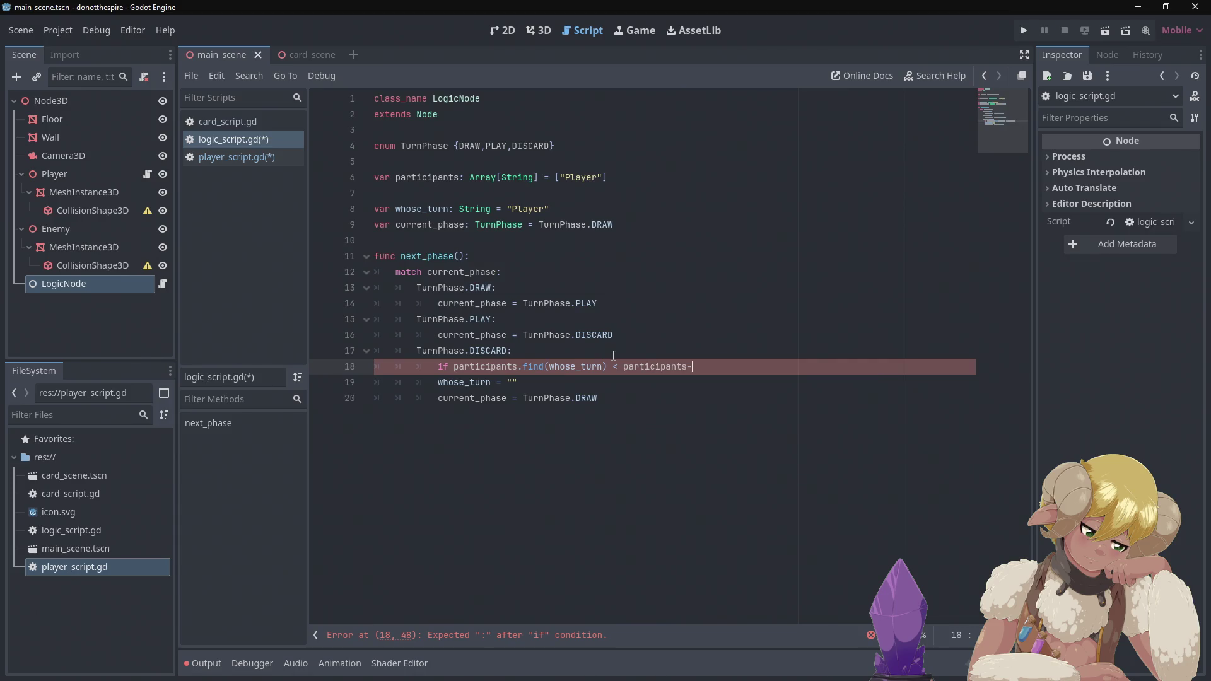
pyautogui.press('BackSpace')
pyautogui.write('.co')
pyautogui.write('unt')
pyautogui.press('Return')
pyautogui.write(')')
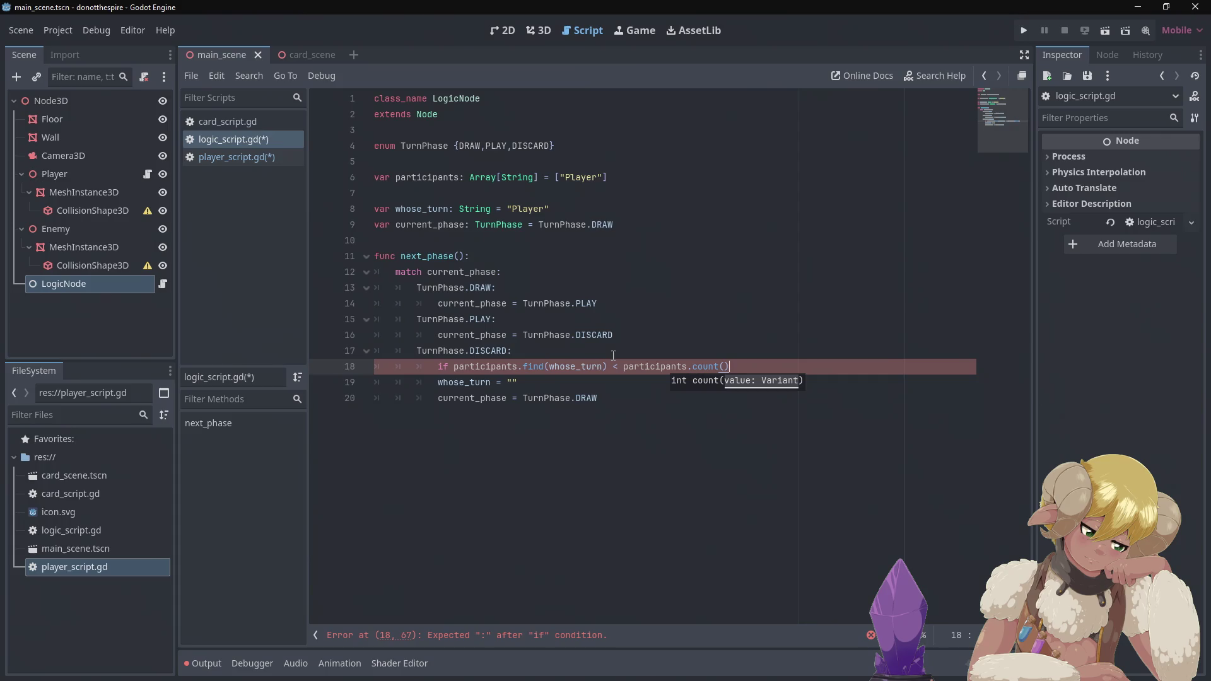
pyautogui.write(':')
# Step: Indent the whose_turn reset under the if and replace count() with size() in the condition
pyautogui.click(439, 382)
pyautogui.press('Tab')
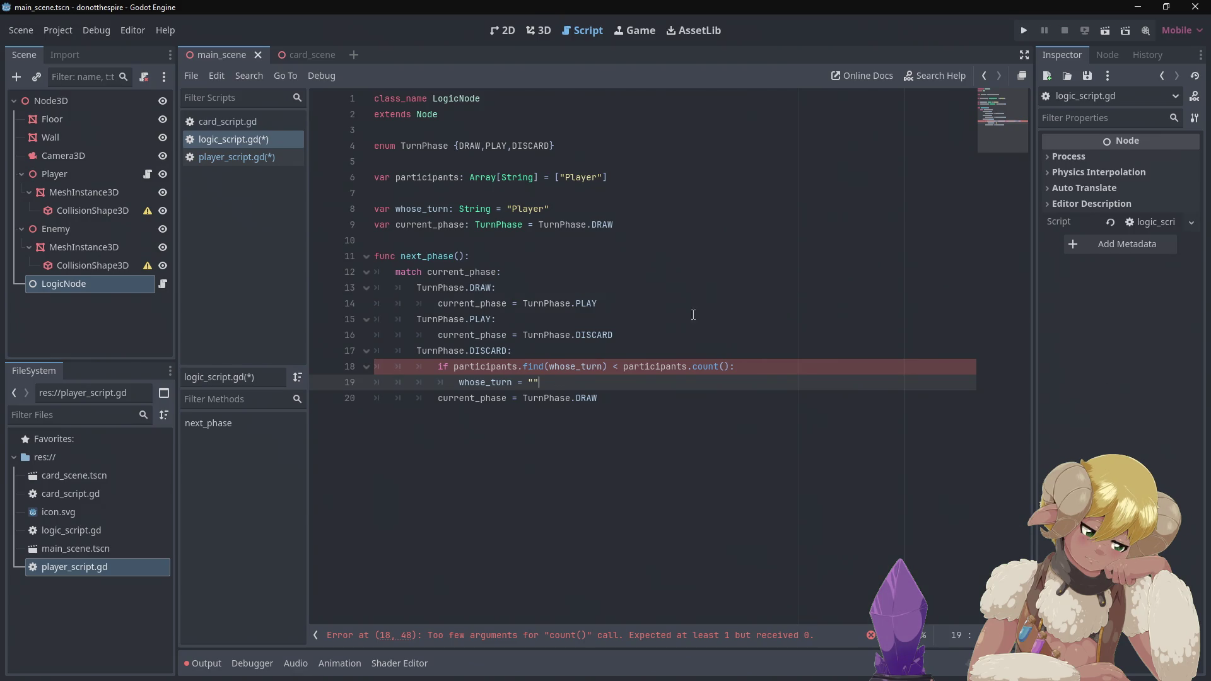
pyautogui.moveTo(708, 363)
pyautogui.moveTo(725, 367); pyautogui.dragTo(691, 372)
pyautogui.write('size()')
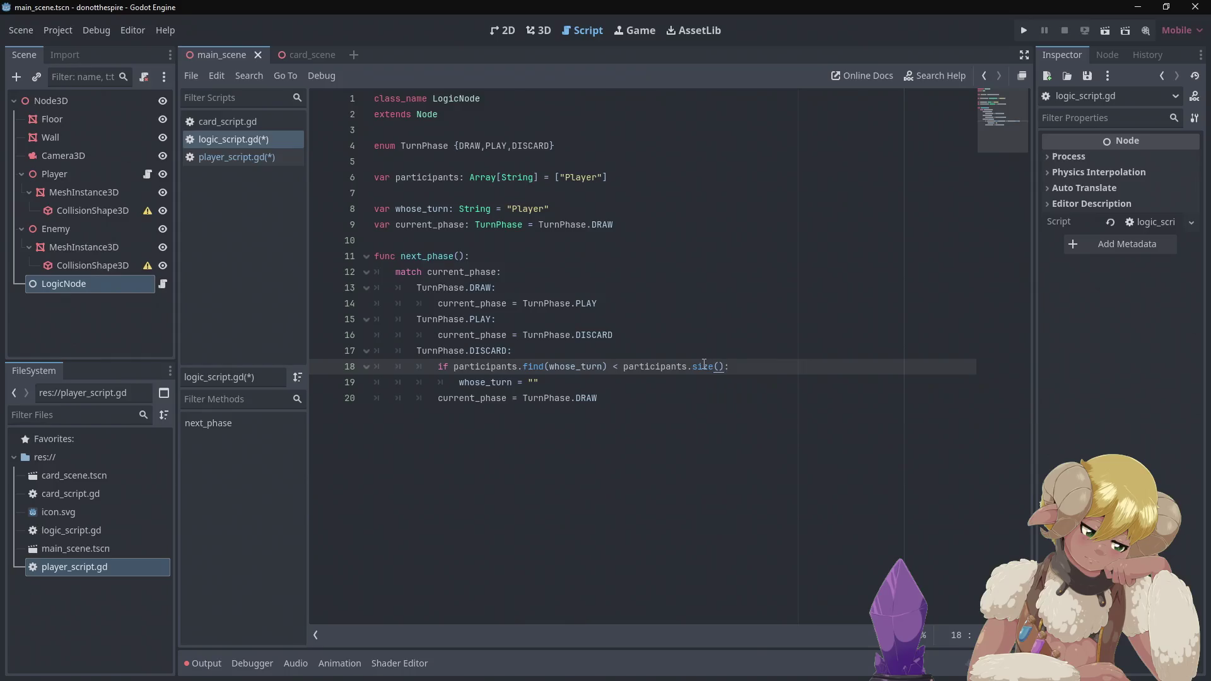
pyautogui.click(321, 58)
pyautogui.click(210, 56)
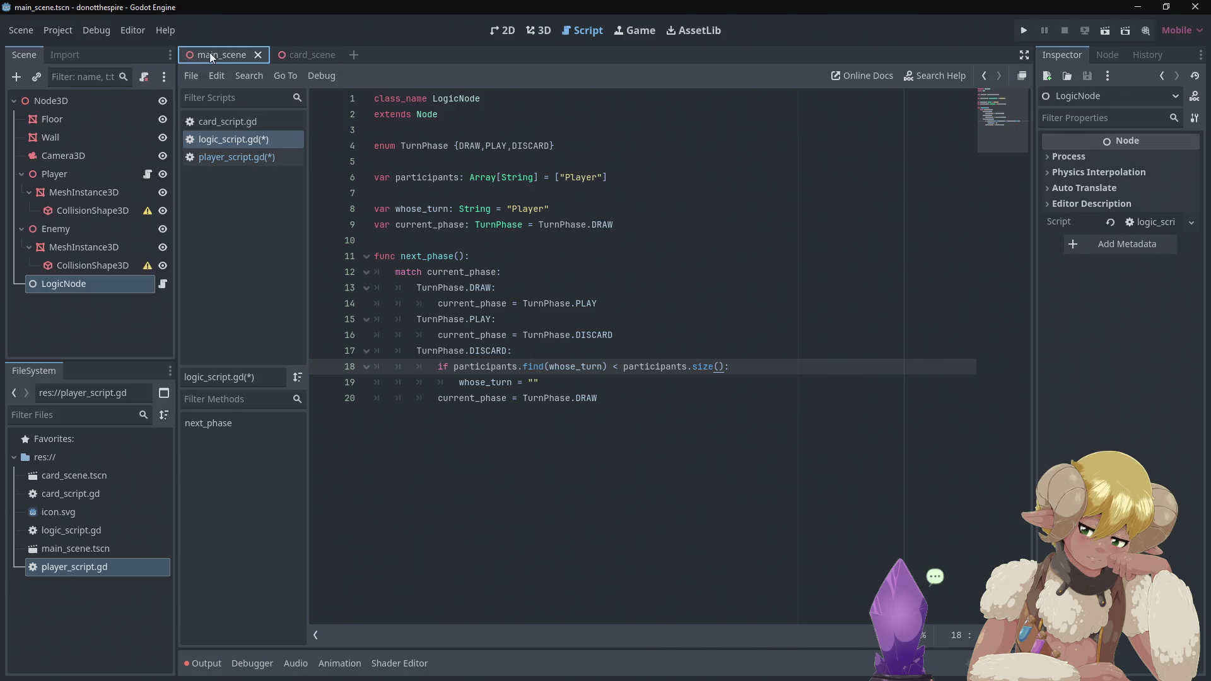
# Step: In player_script.gd, change both count() calls on line 19 (deck and hand) to size()
pyautogui.click(237, 159)
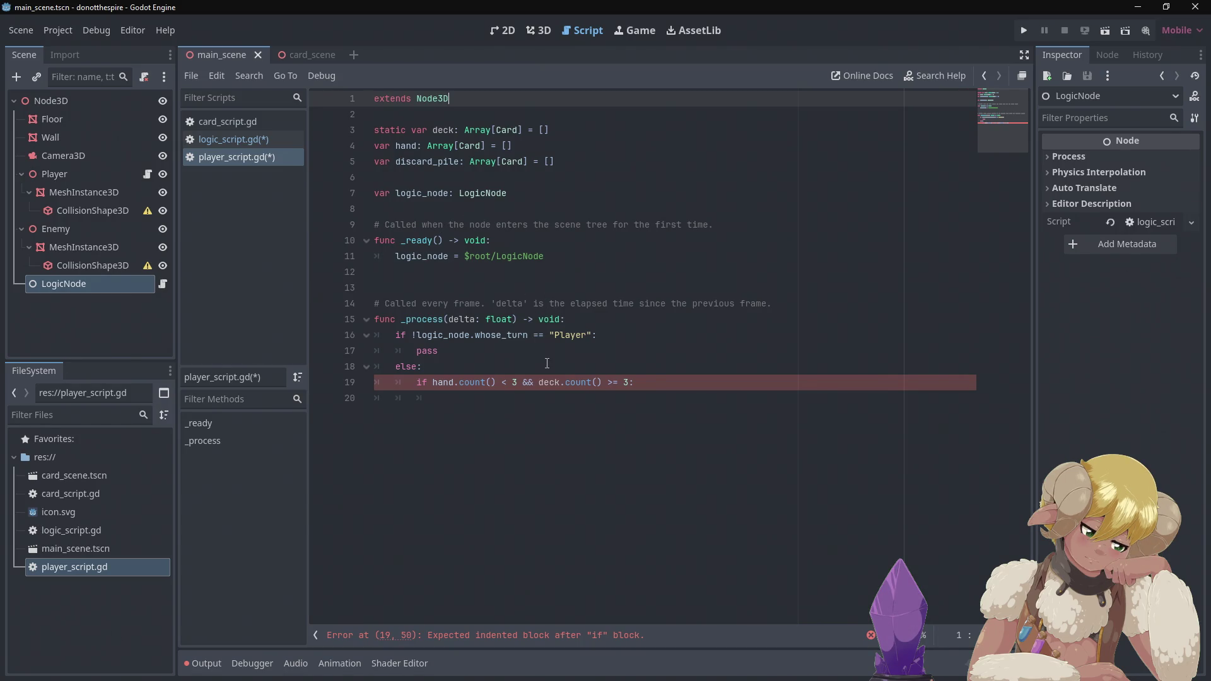
pyautogui.click(596, 383)
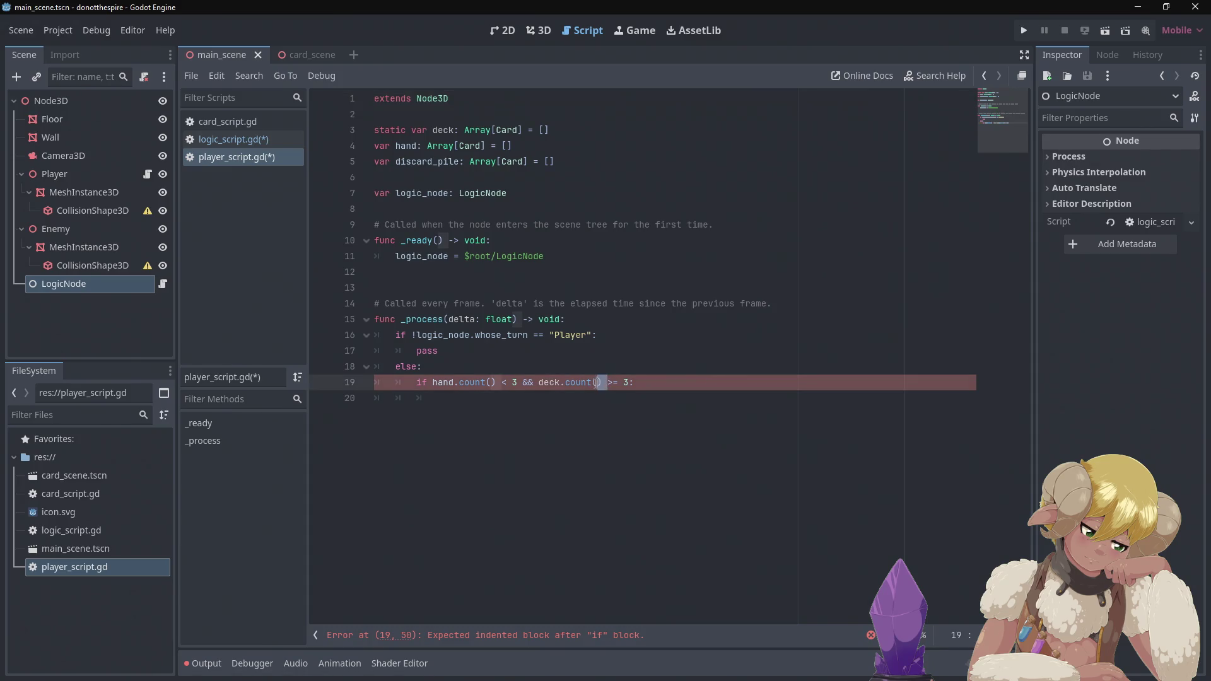
pyautogui.doubleClick(573, 379)
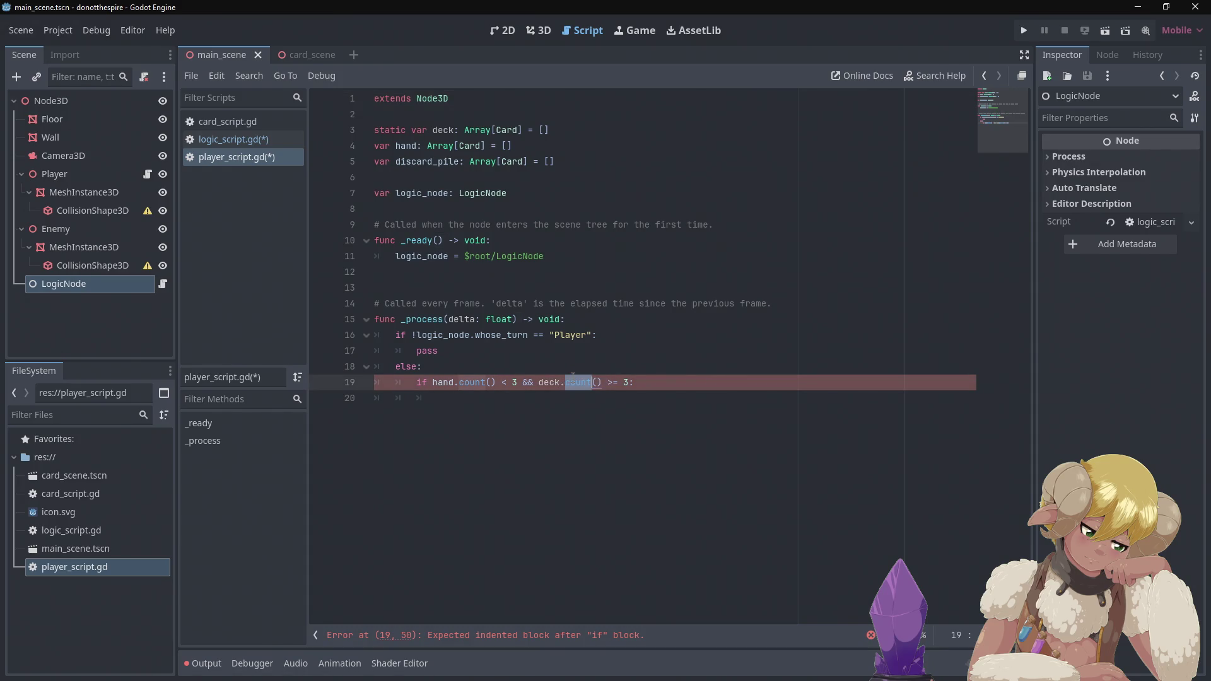
pyautogui.write('siz')
pyautogui.press('BackSpace')
pyautogui.press('BackSpace')
pyautogui.write('ize')
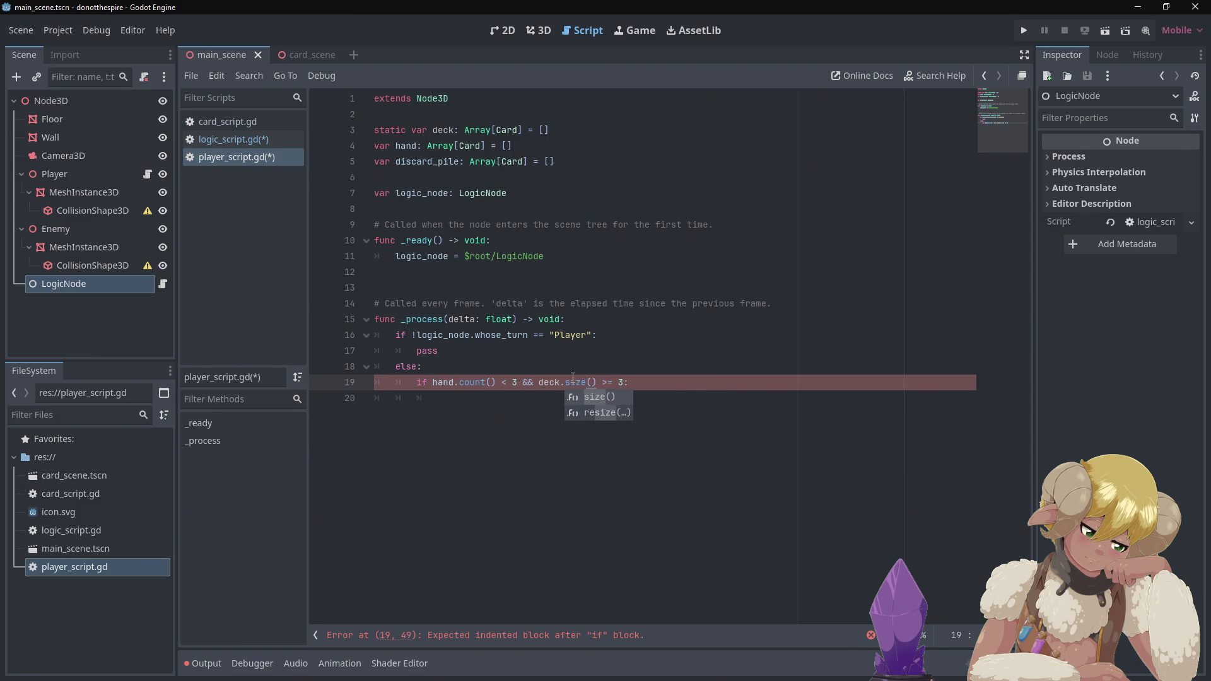
pyautogui.doubleClick(481, 383)
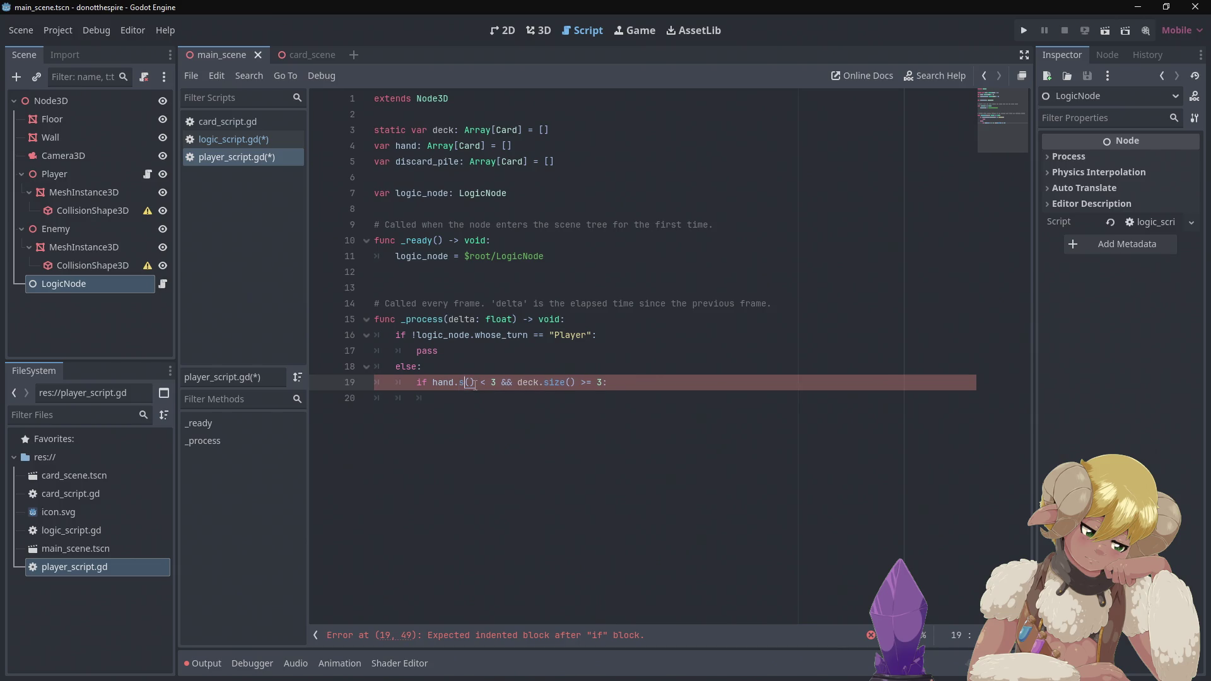
pyautogui.write('size')
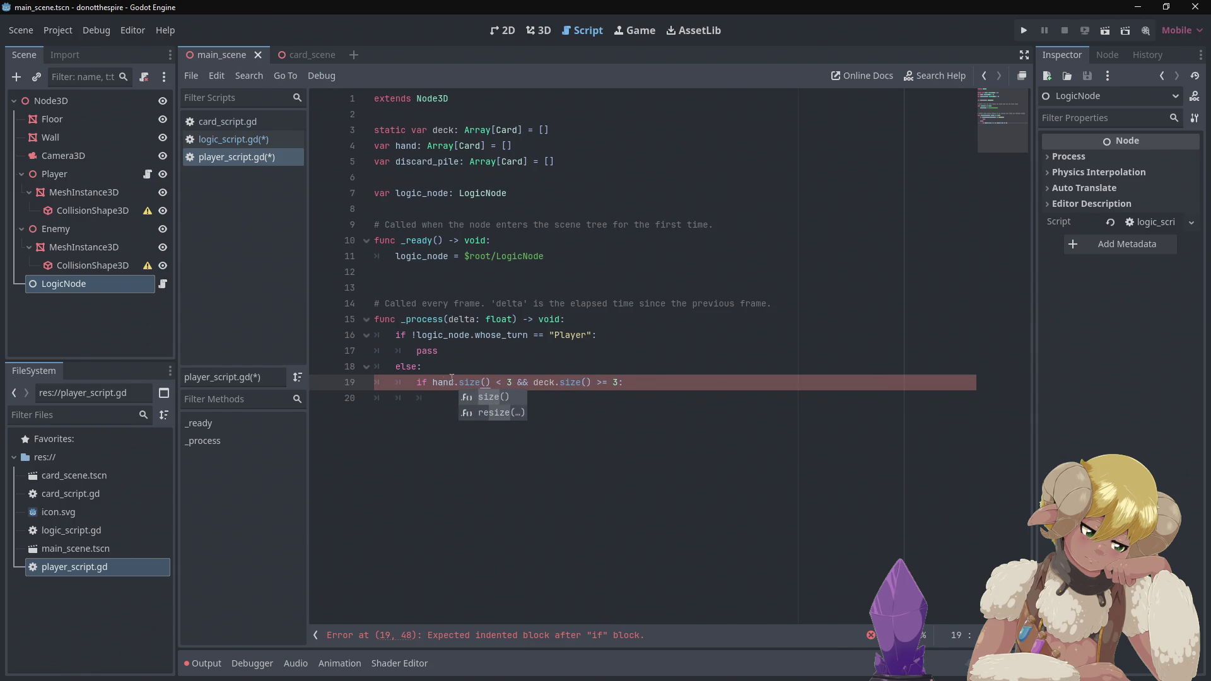
pyautogui.click(596, 357)
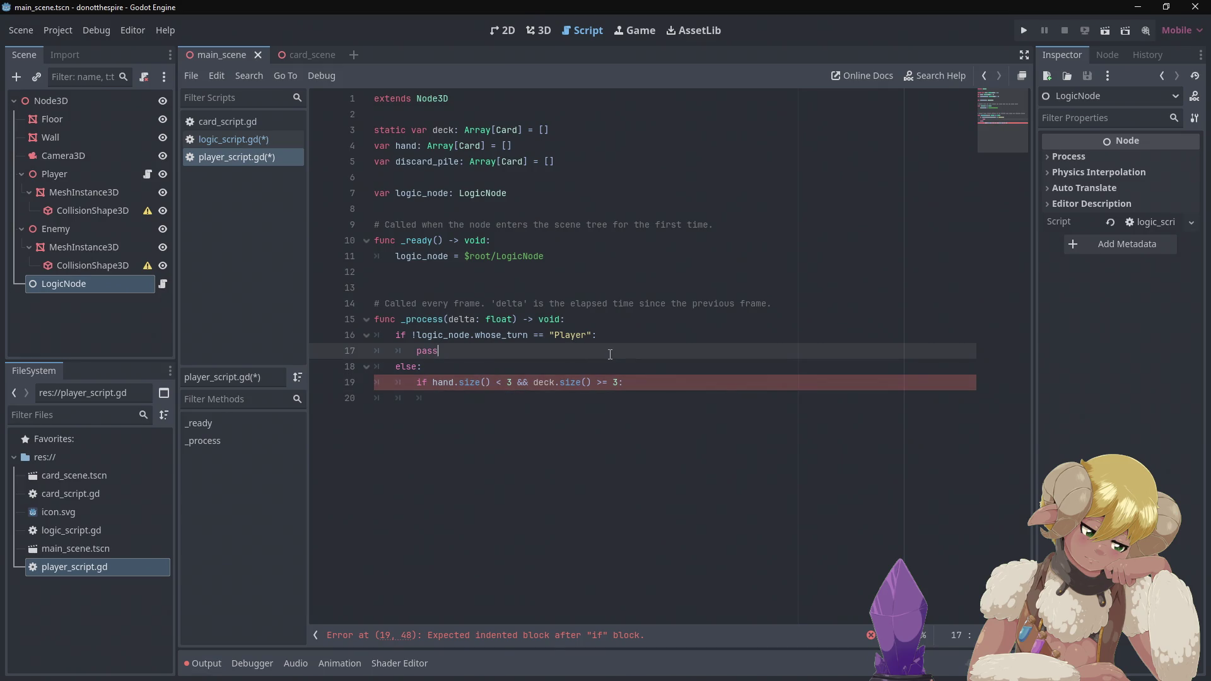
pyautogui.click(315, 55)
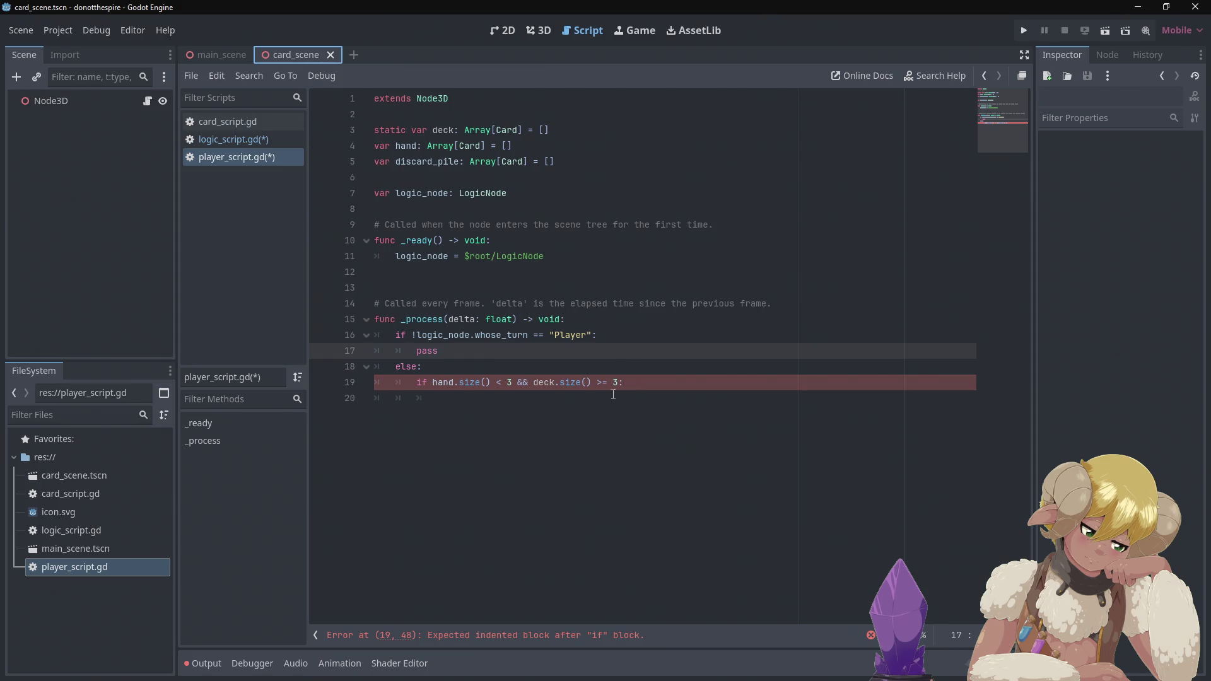
pyautogui.click(216, 54)
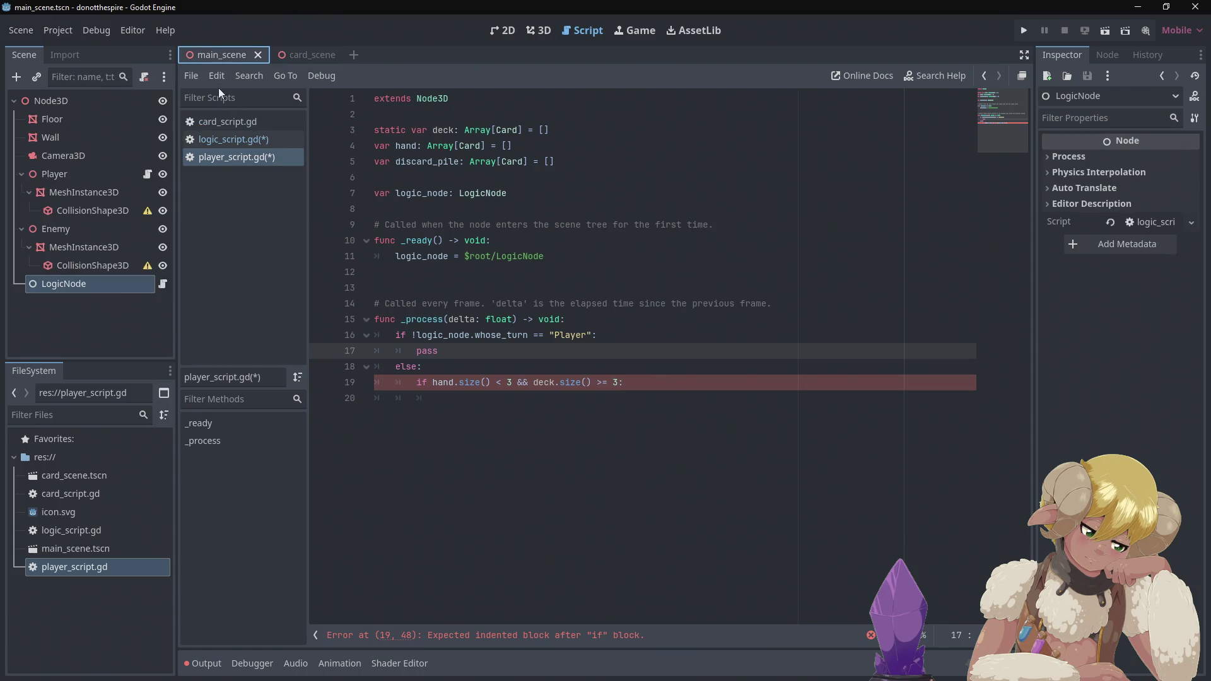
# Step: In logic_script.gd, replace the empty string assigned to whose_turn with participants[]
pyautogui.click(221, 138)
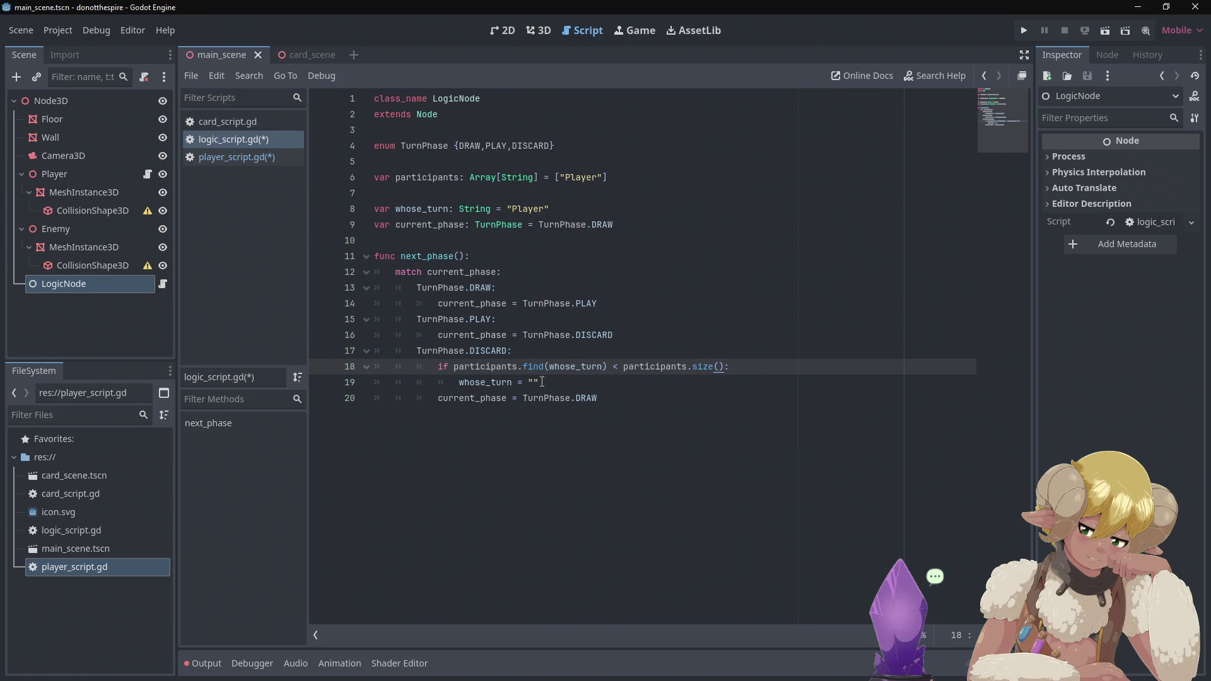
pyautogui.moveTo(544, 382); pyautogui.dragTo(523, 378)
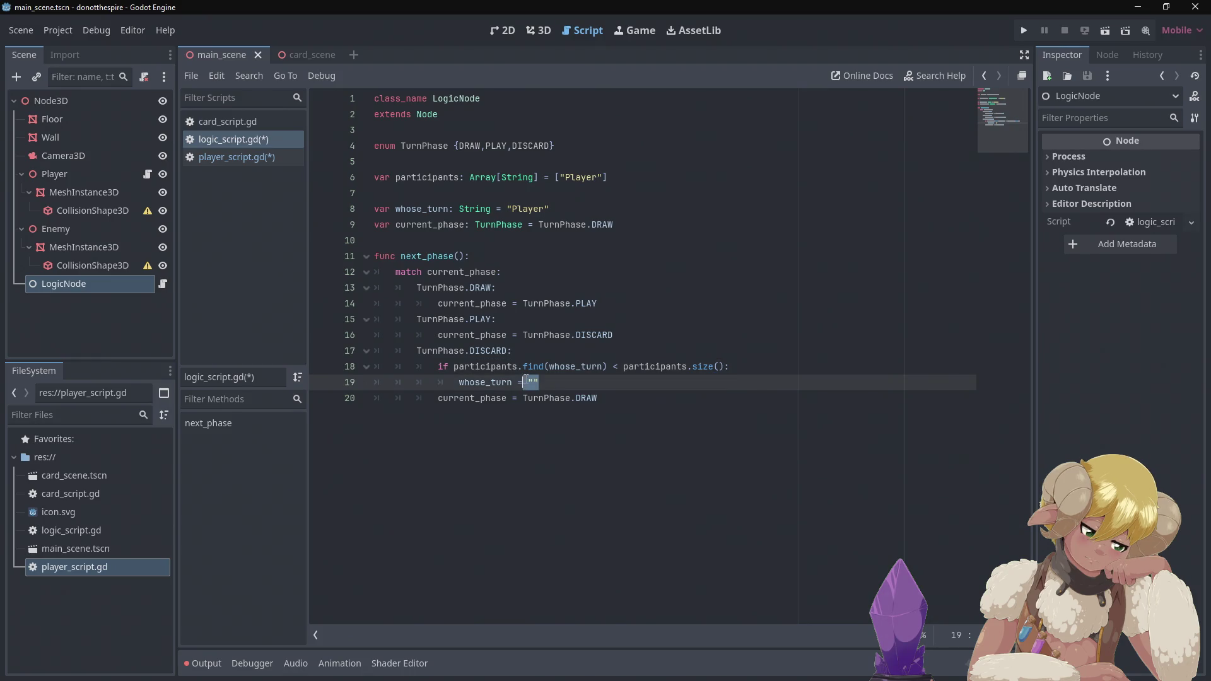
pyautogui.moveTo(515, 369)
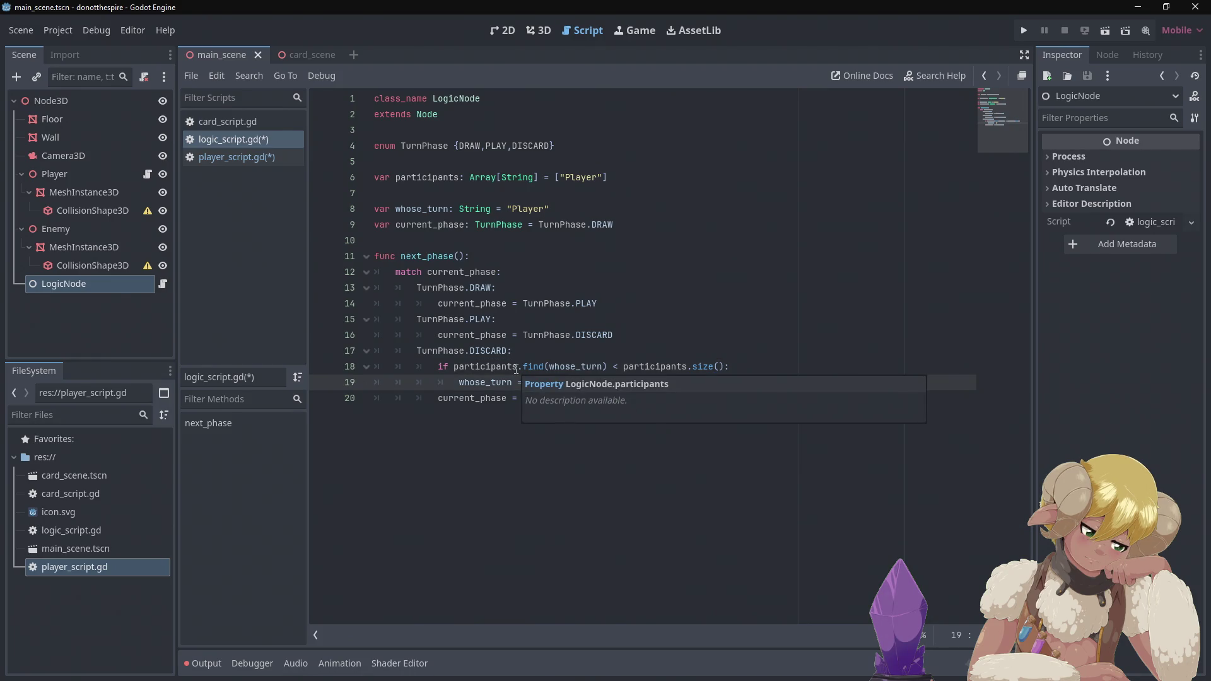
pyautogui.write('part')
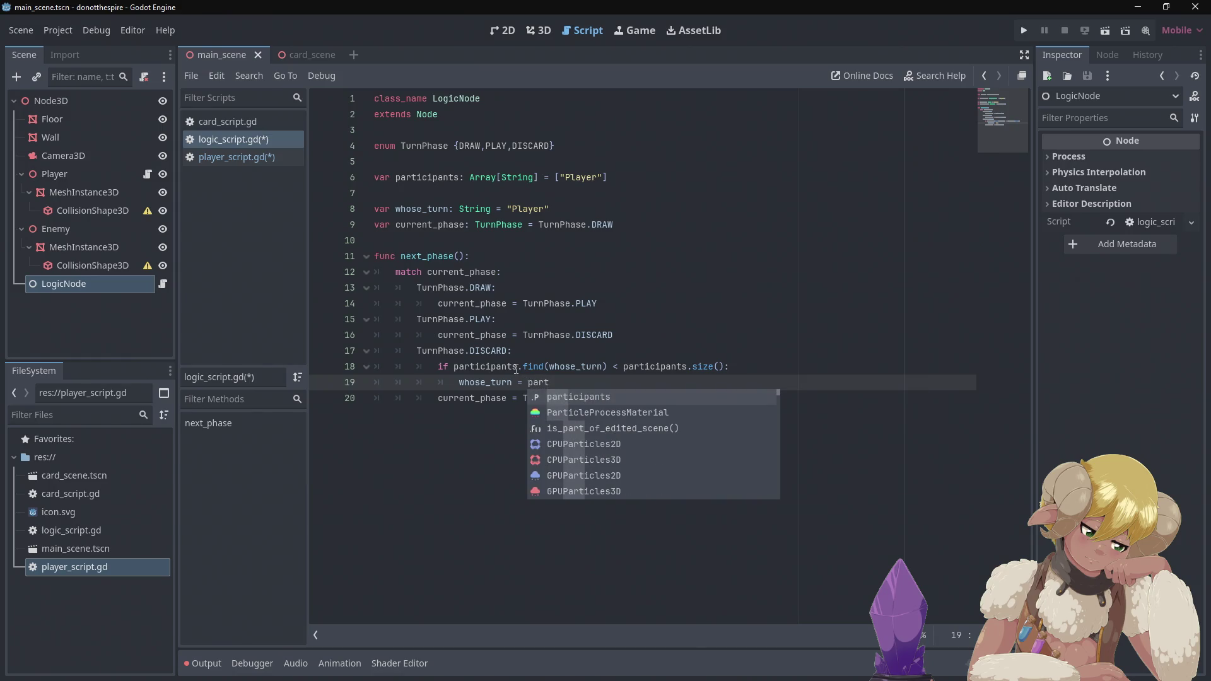
pyautogui.press('Return')
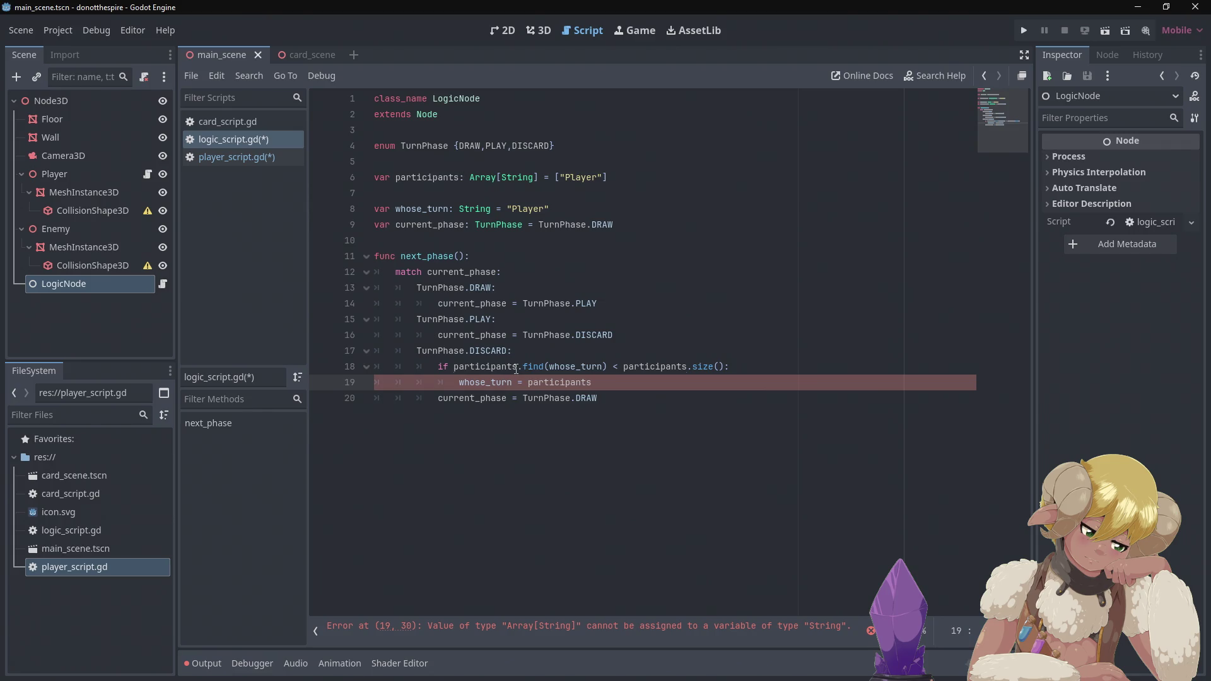
pyautogui.write('[')
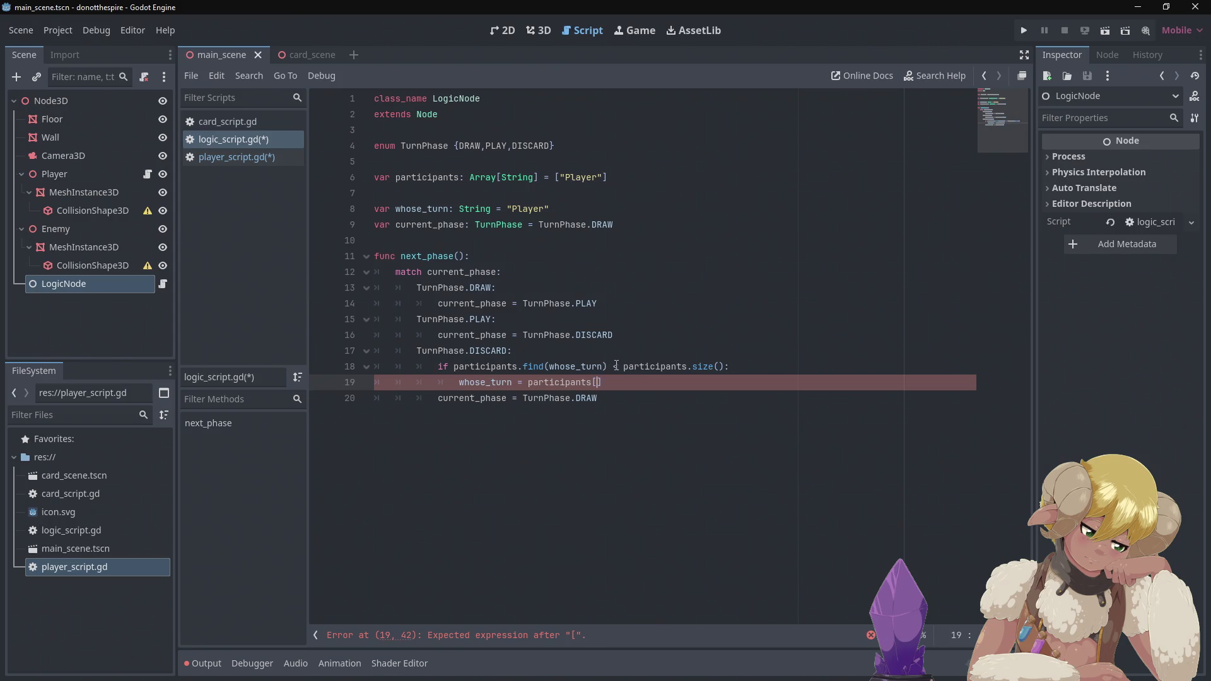
# Step: Select participants.find(whose_turn) in the if condition, then move to the end of the TurnPhase.DISCARD: line
pyautogui.click(609, 366)
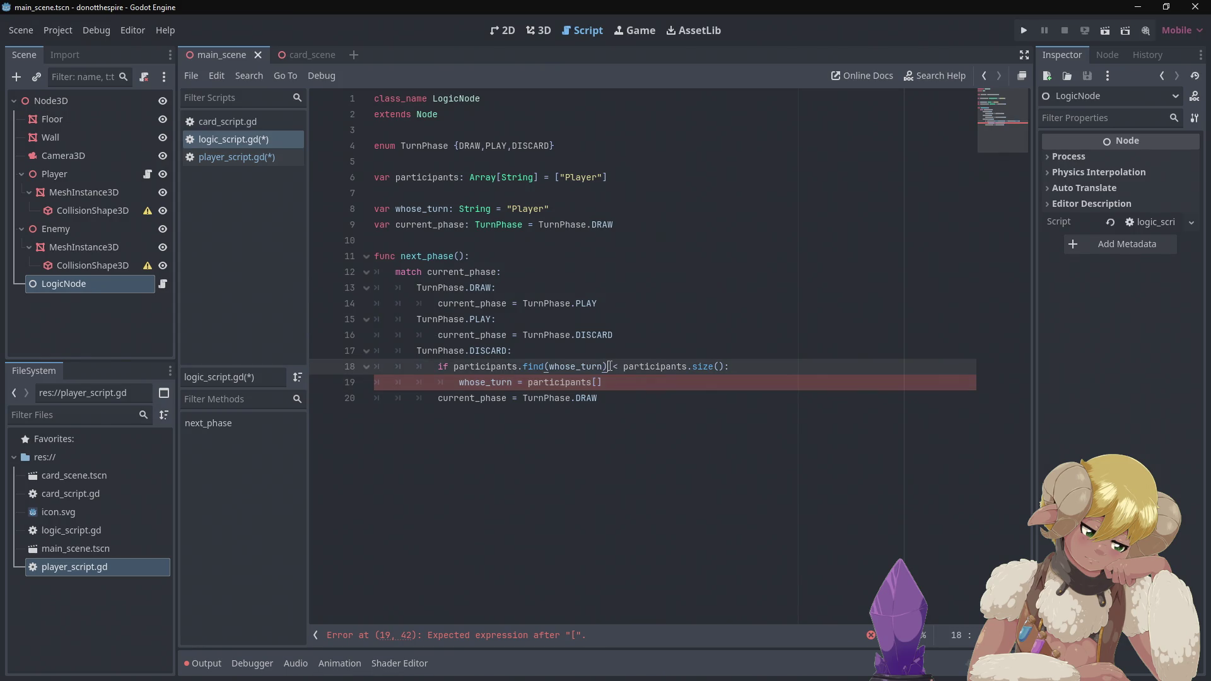
pyautogui.moveTo(608, 366); pyautogui.dragTo(453, 366)
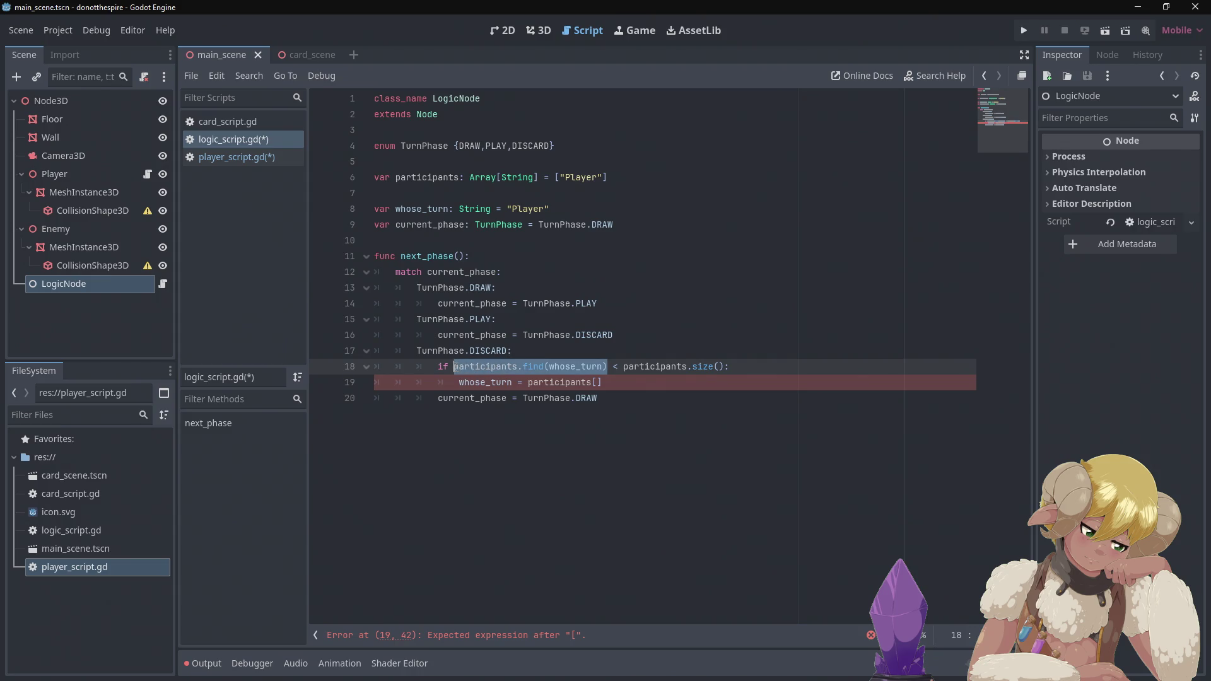
pyautogui.click(522, 352)
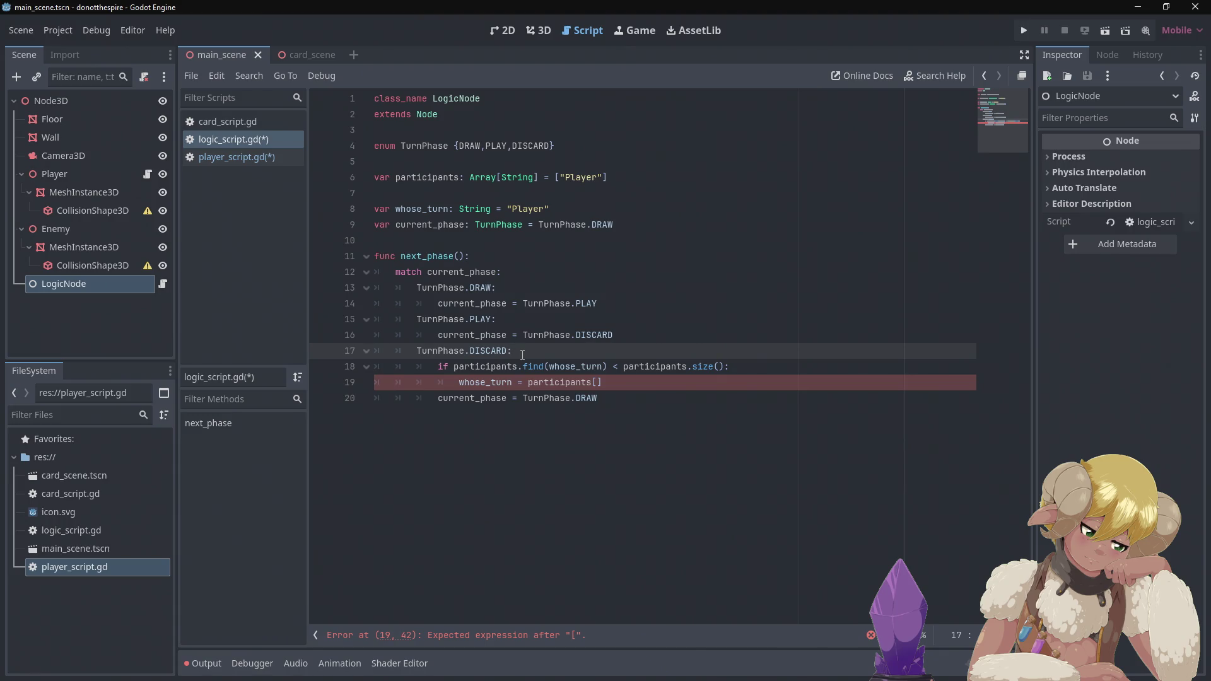
# Step: Add a new line under TurnPhase.DISCARD: declaring var current_participant = participants.find(whose_turn)
pyautogui.press('Return')
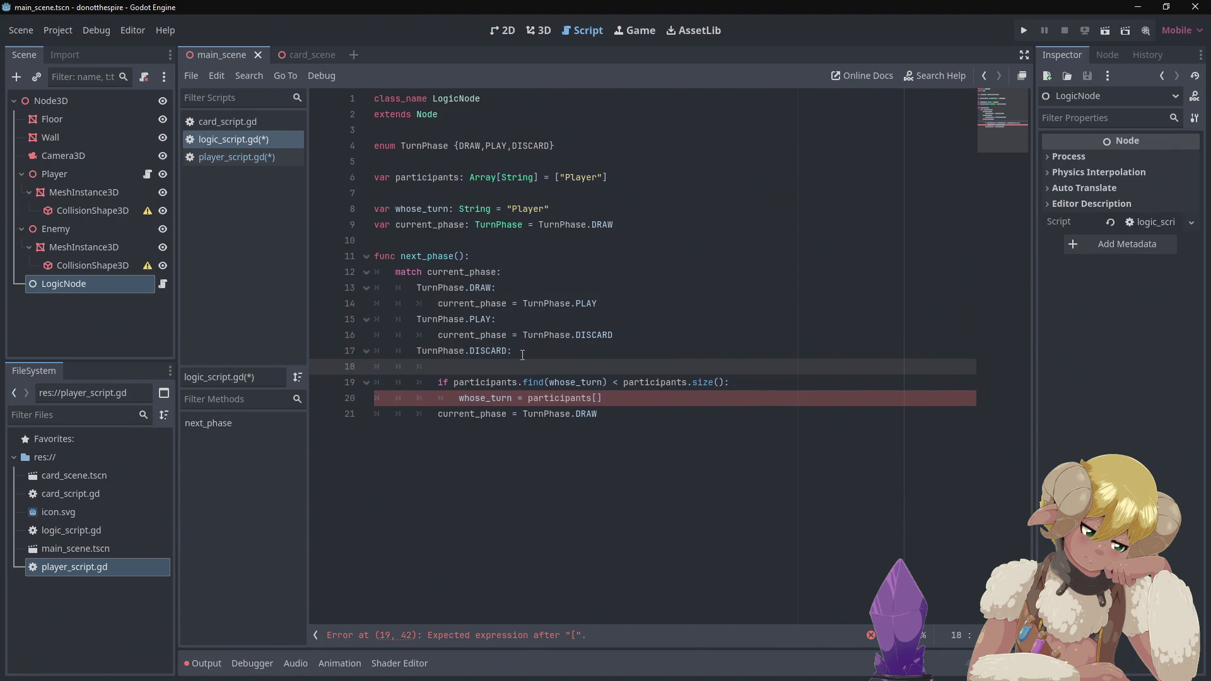
pyautogui.write('c')
pyautogui.press('BackSpace')
pyautogui.write('var')
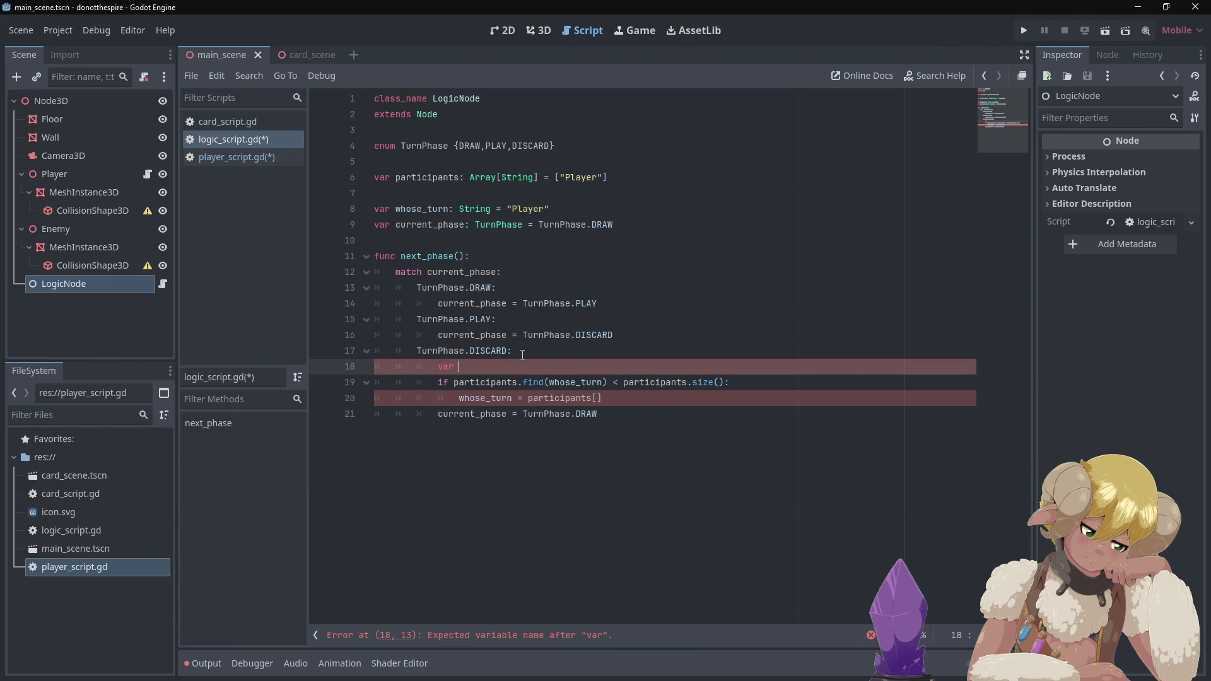
pyautogui.write('current')
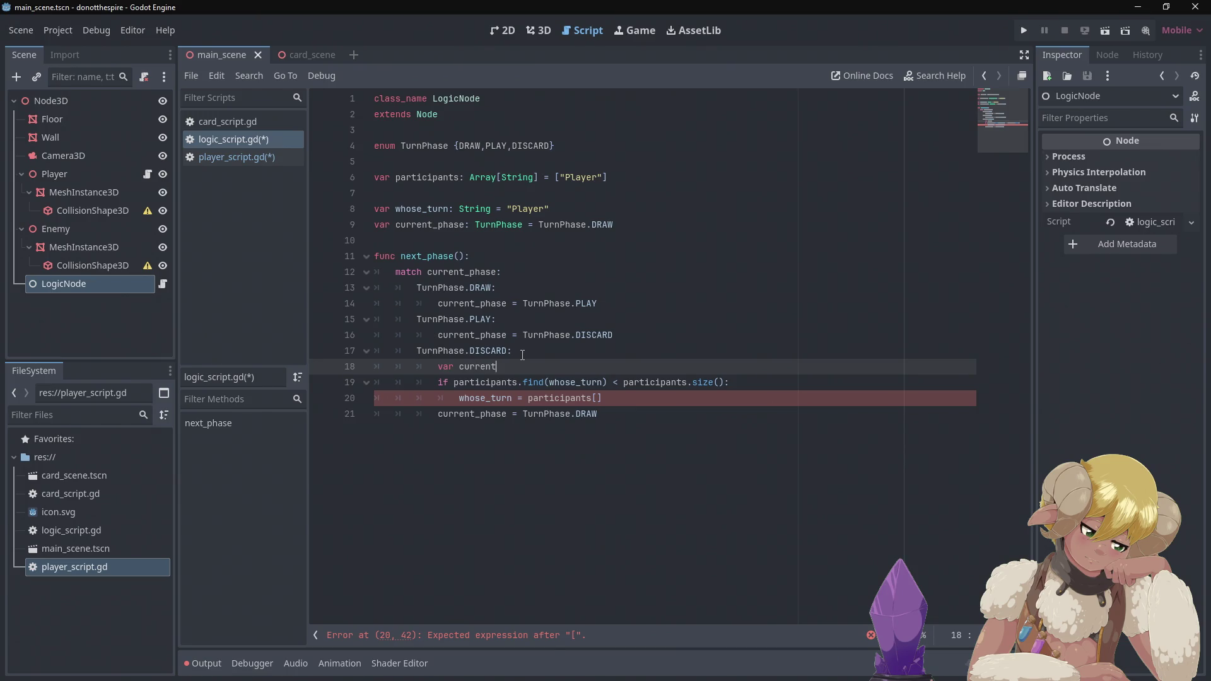
pyautogui.write('_partici')
pyautogui.write('pant =')
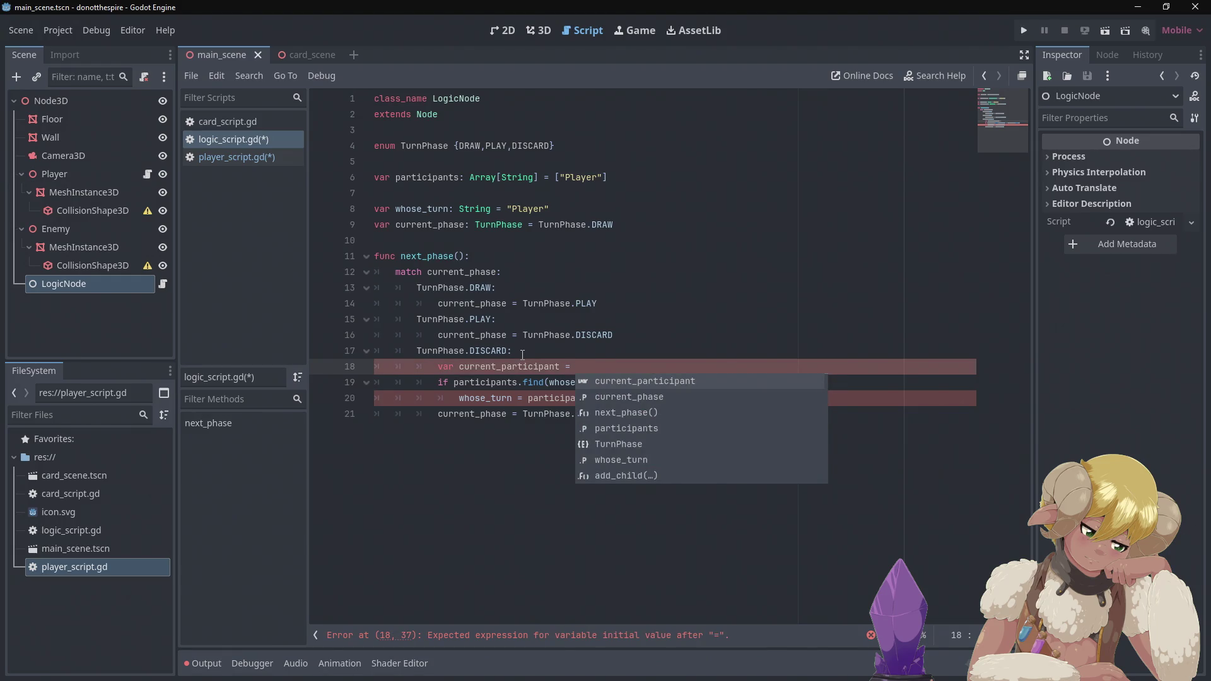
pyautogui.write('participants.find(whose_turn)')
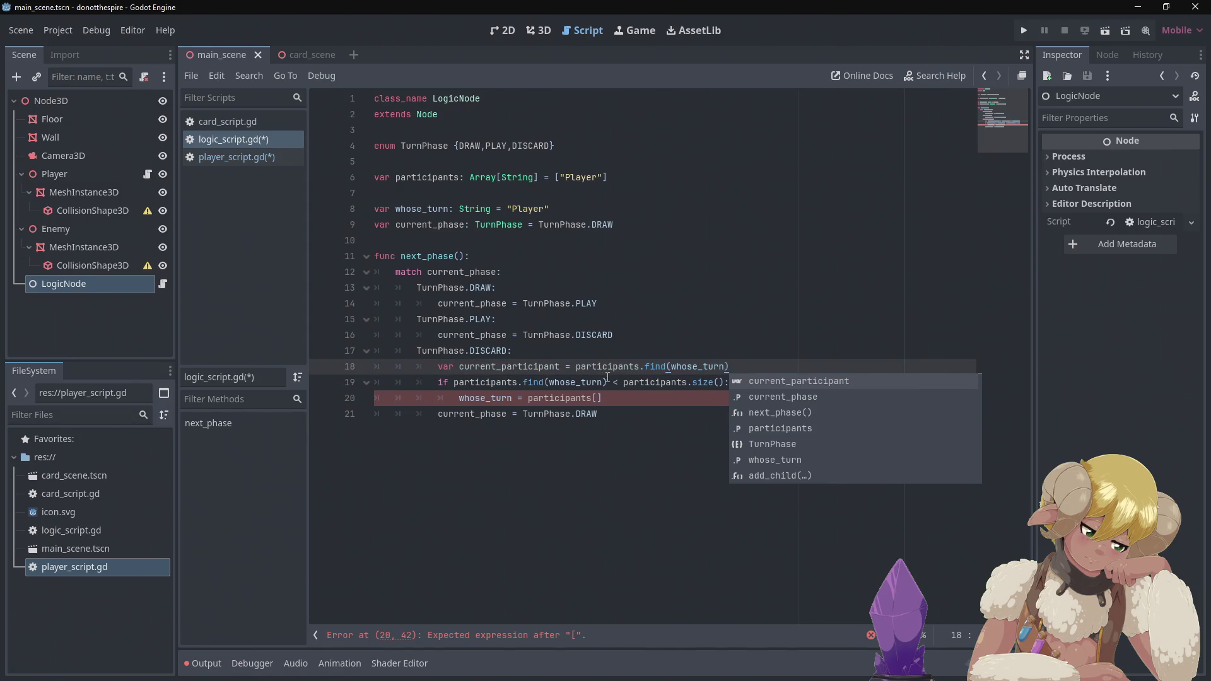
# Step: Replace participants.find(whose_turn) in the if condition with current_participant
pyautogui.moveTo(606, 382); pyautogui.dragTo(456, 376)
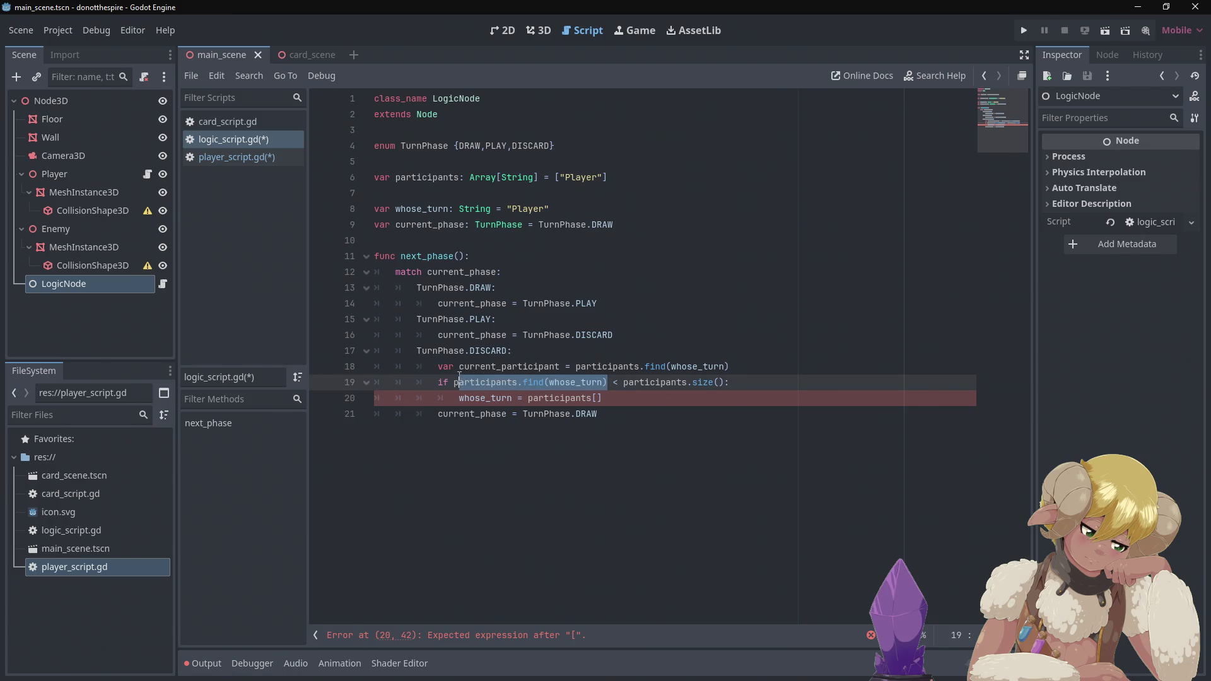
pyautogui.write('curr')
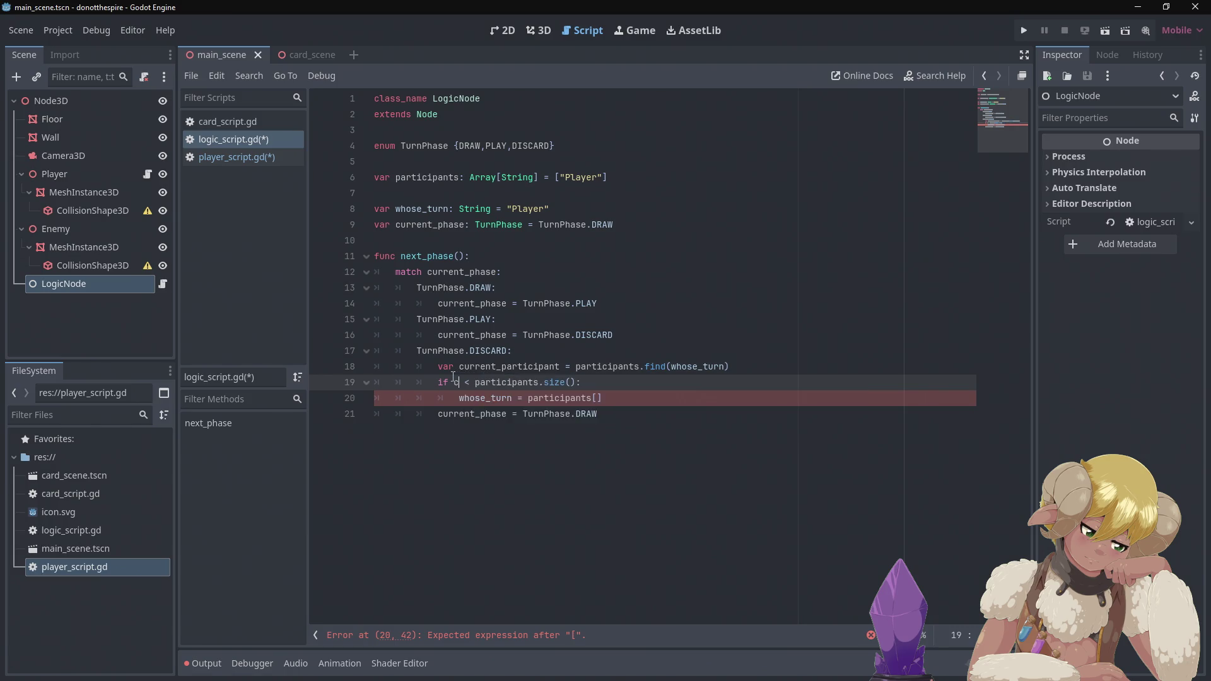
pyautogui.press('Return')
# Step: Fill the whose_turn index so it reads participants[current_participant + 1]
pyautogui.press('Down')
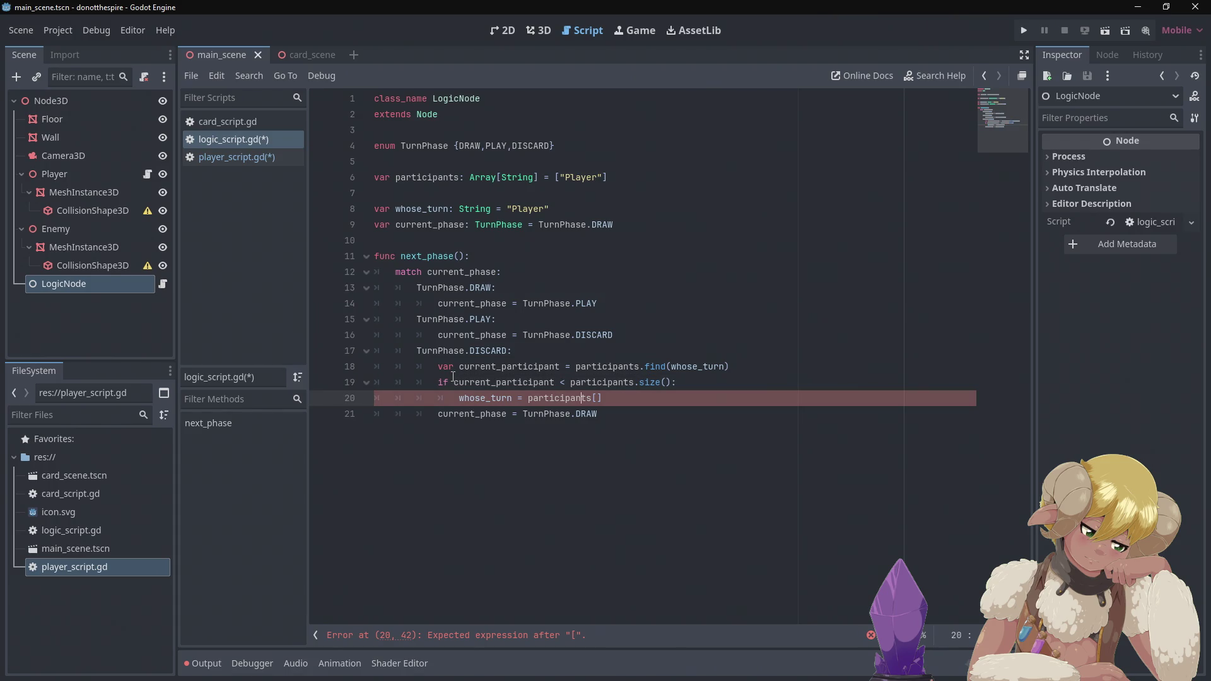
pyautogui.write('cu')
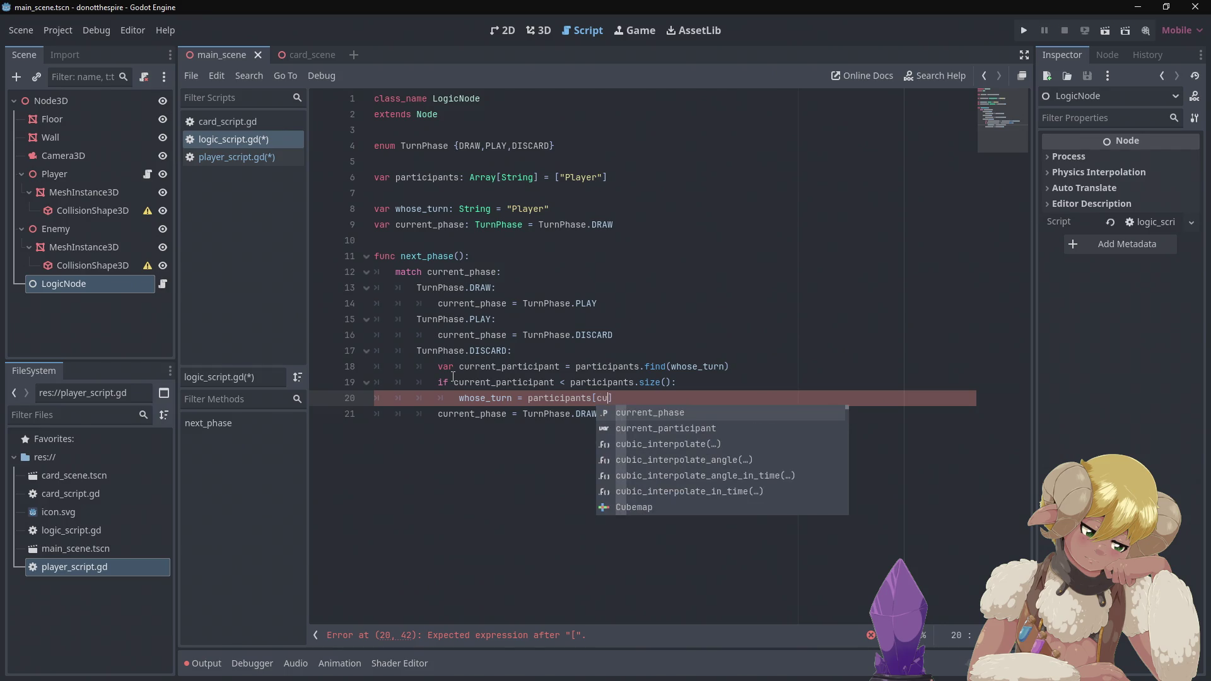
pyautogui.press('Return')
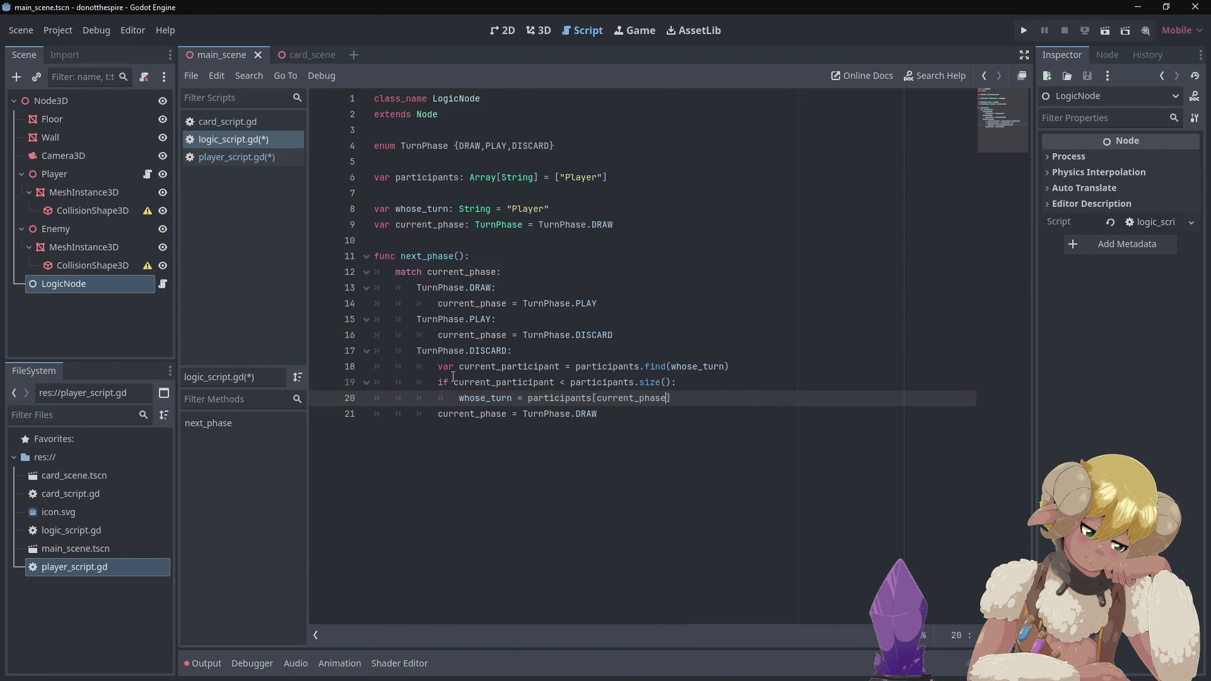
pyautogui.press('BackSpace')
pyautogui.press('BackSpace')
pyautogui.press('BackSpace')
pyautogui.write('current_')
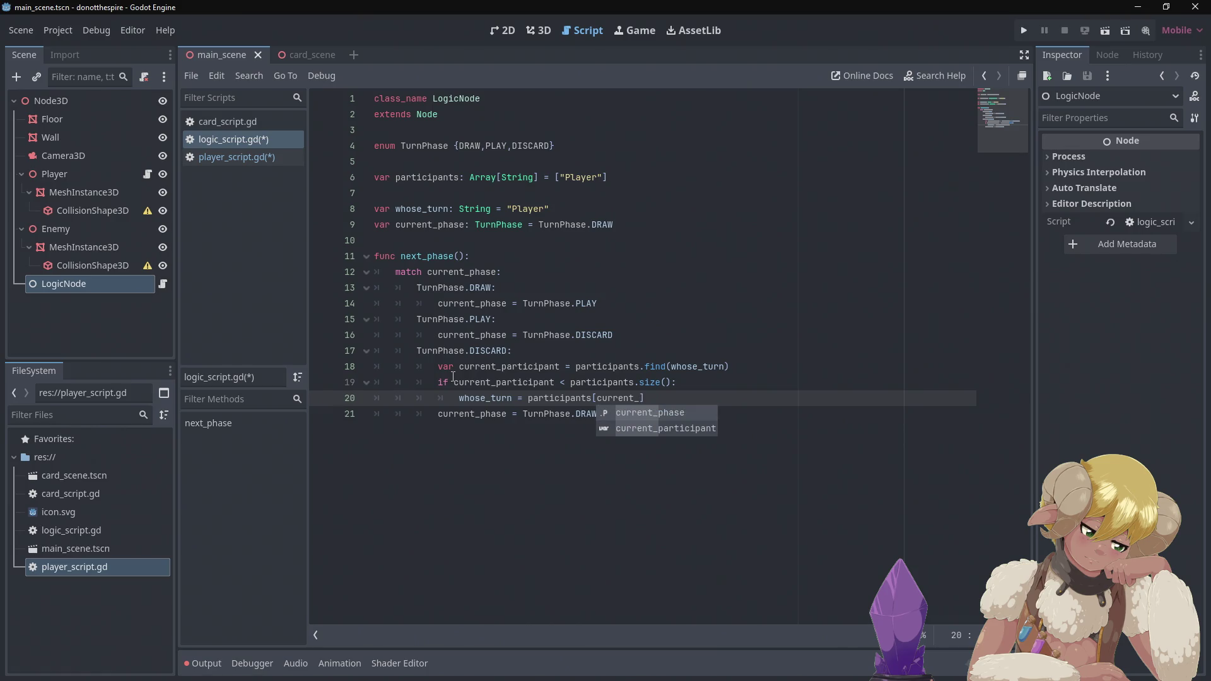
pyautogui.press('Down')
pyautogui.press('Return')
pyautogui.write('+ 1')
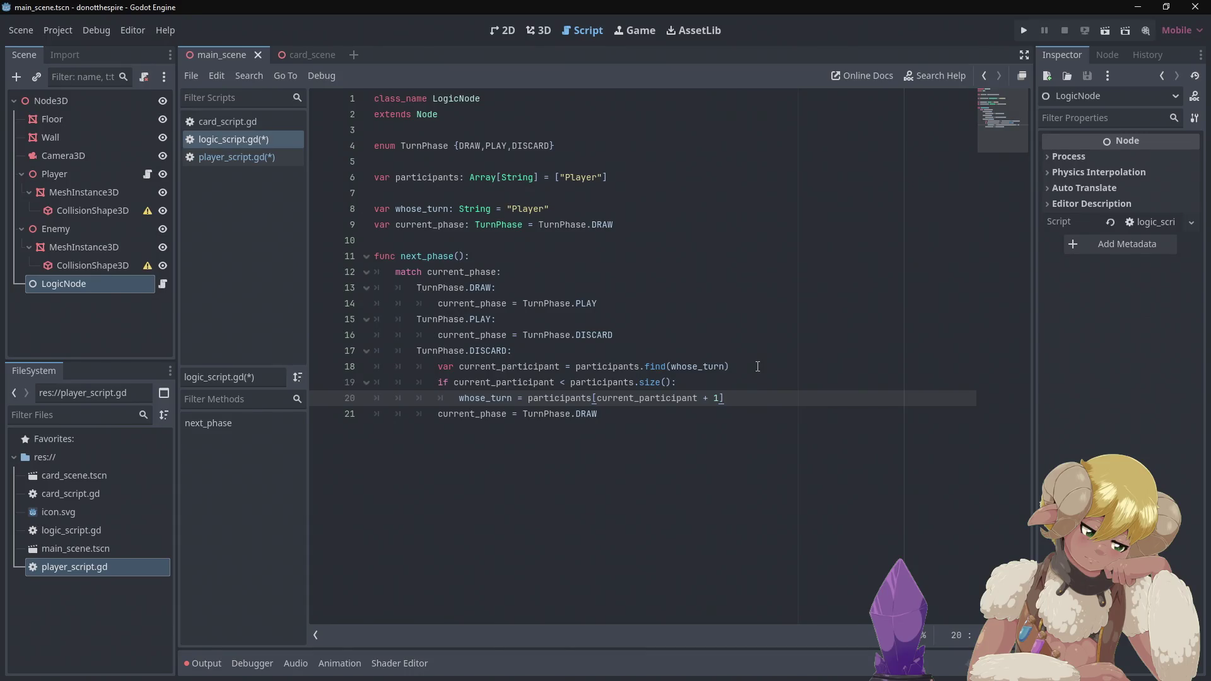
# Step: In logic_script.gd, add an else branch setting whose_turn = "Player", then save the scripts
pyautogui.press('Return')
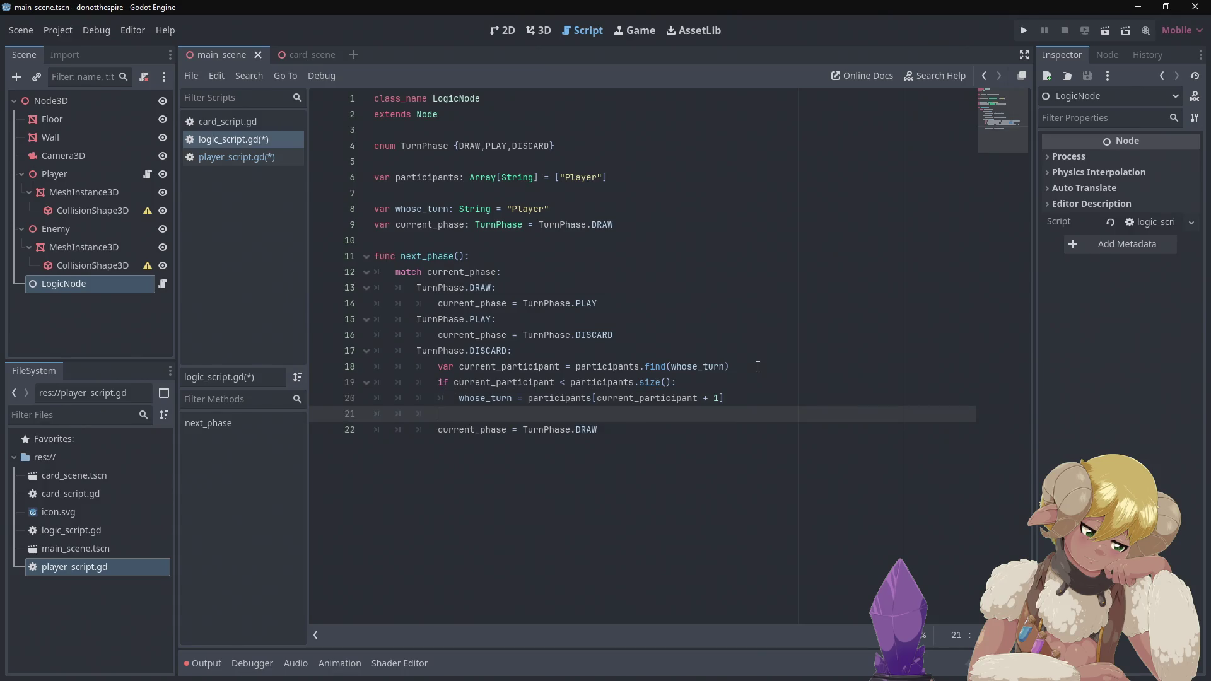
pyautogui.write('else')
pyautogui.press('Return')
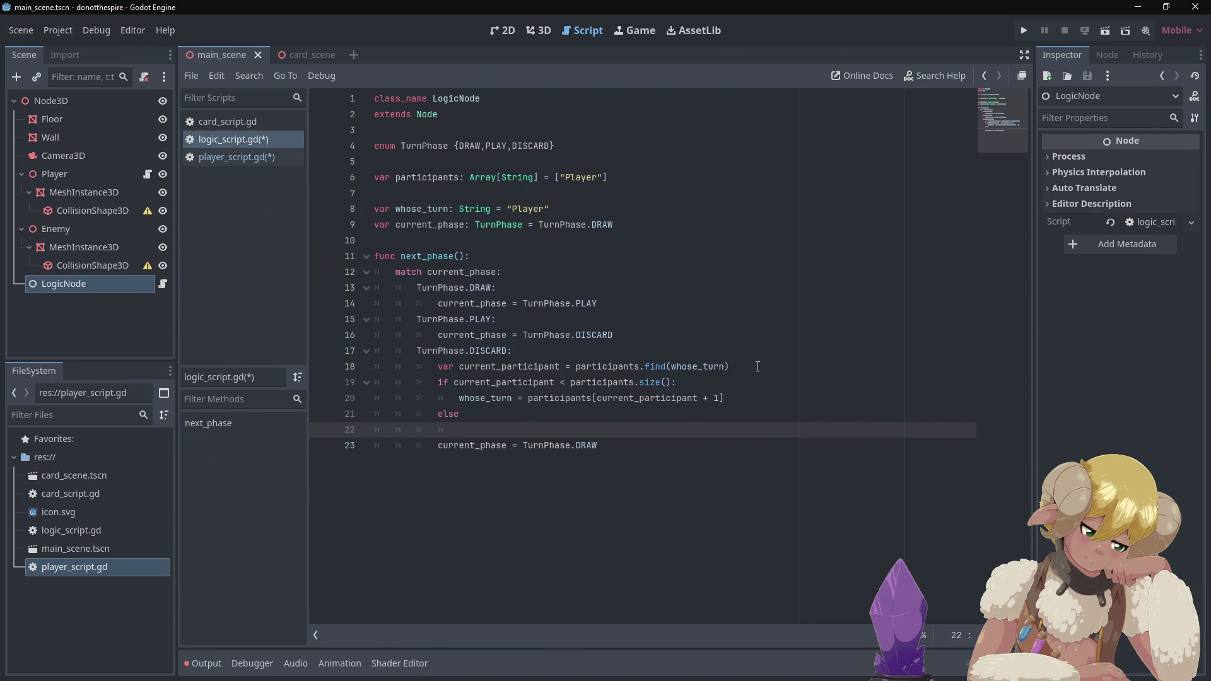
pyautogui.write('whos')
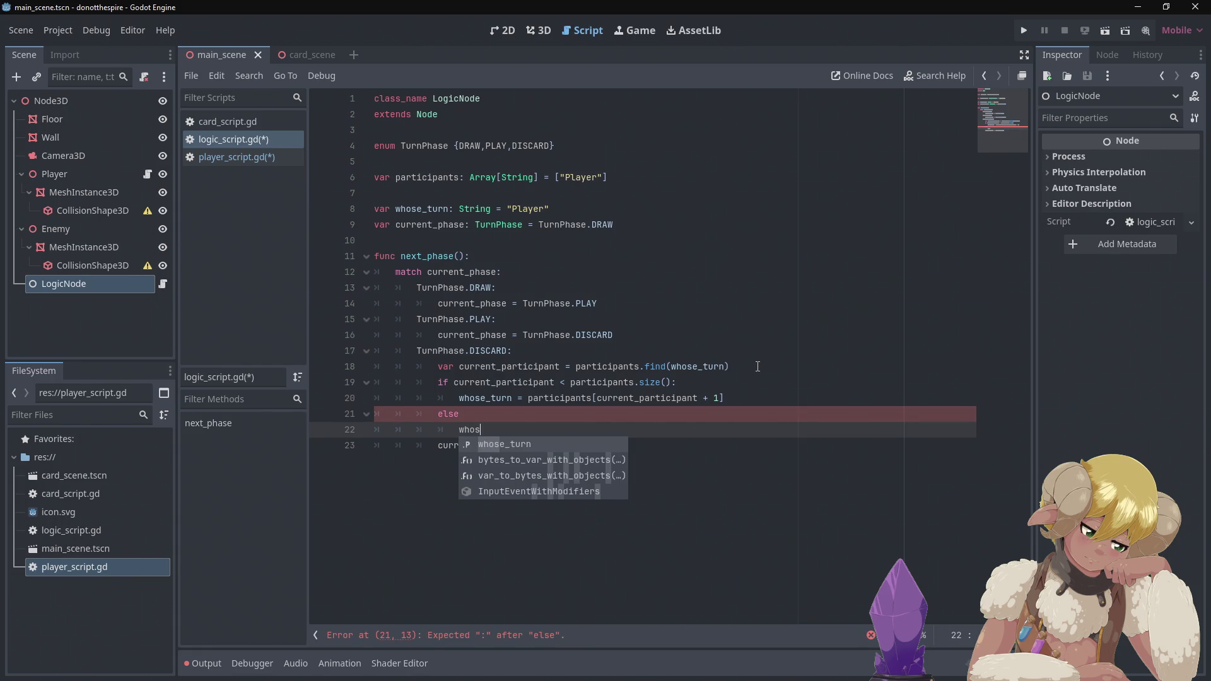
pyautogui.press('Return')
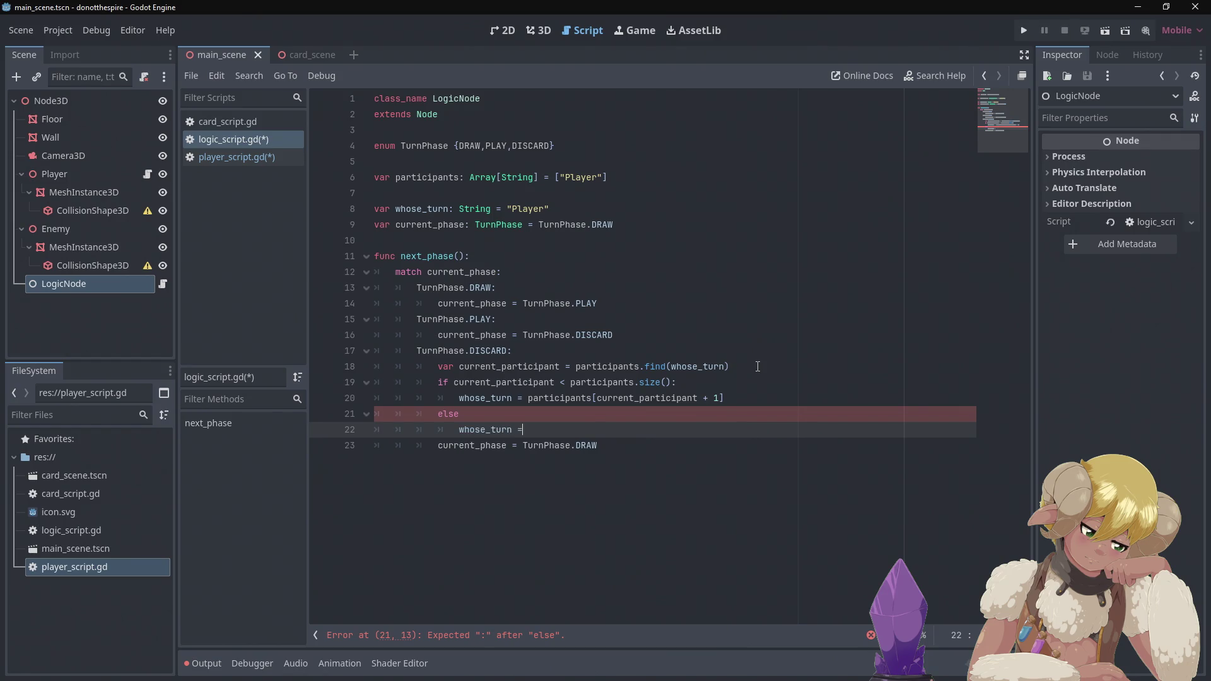
pyautogui.write('=')
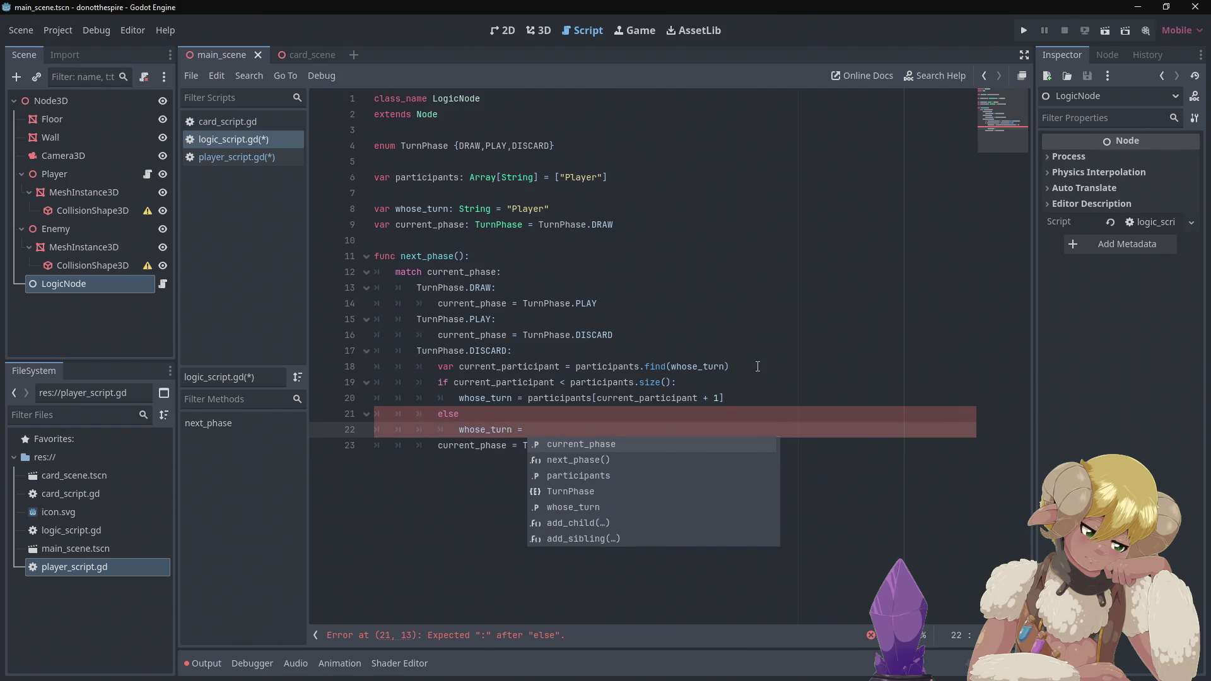
pyautogui.write(' pl')
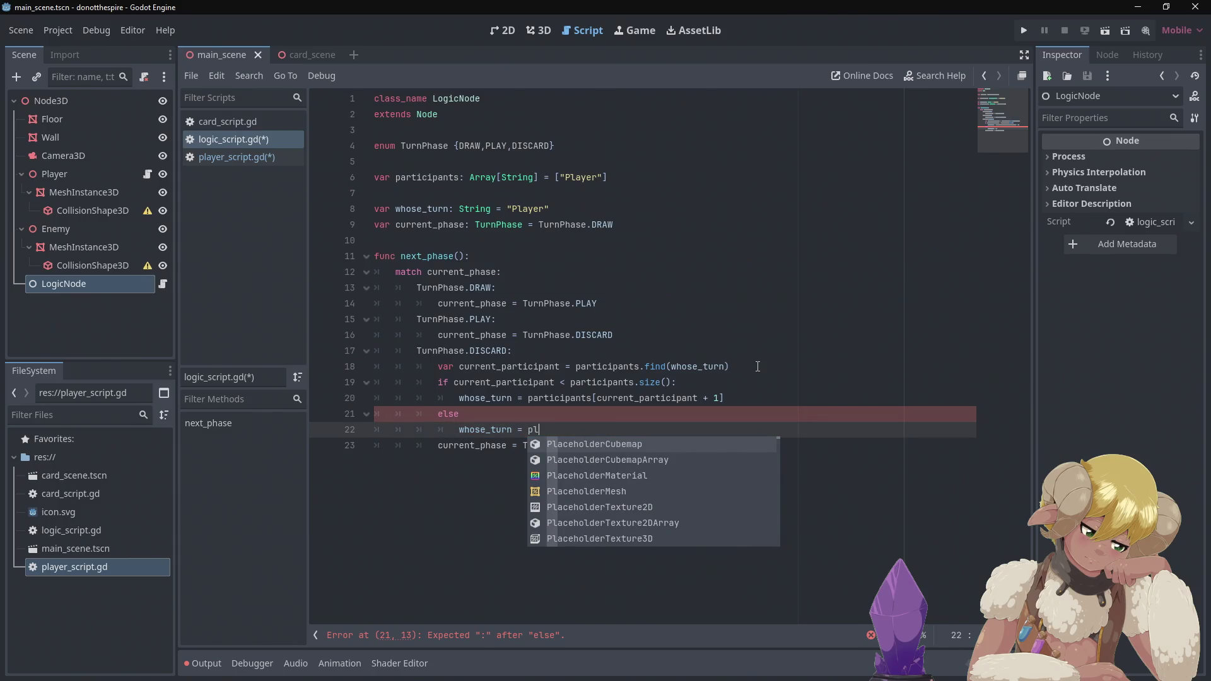
pyautogui.press('BackSpace')
pyautogui.press('BackSpace')
pyautogui.write('"Pla')
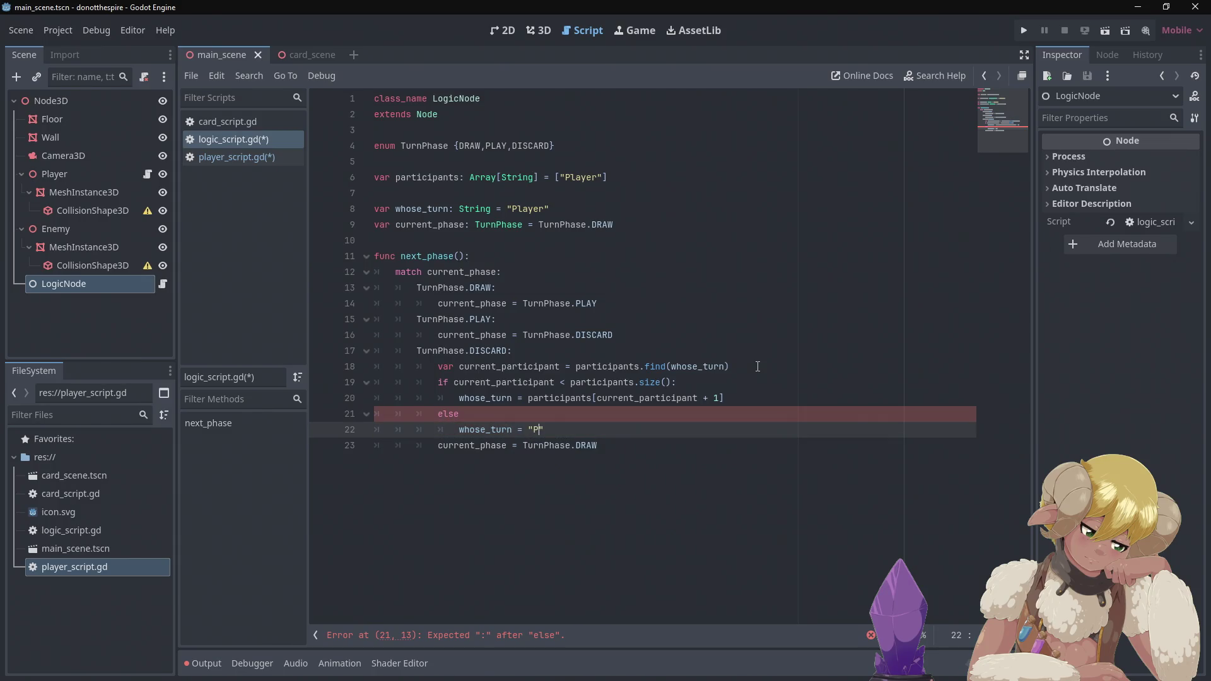
pyautogui.write('yer')
pyautogui.press('Up')
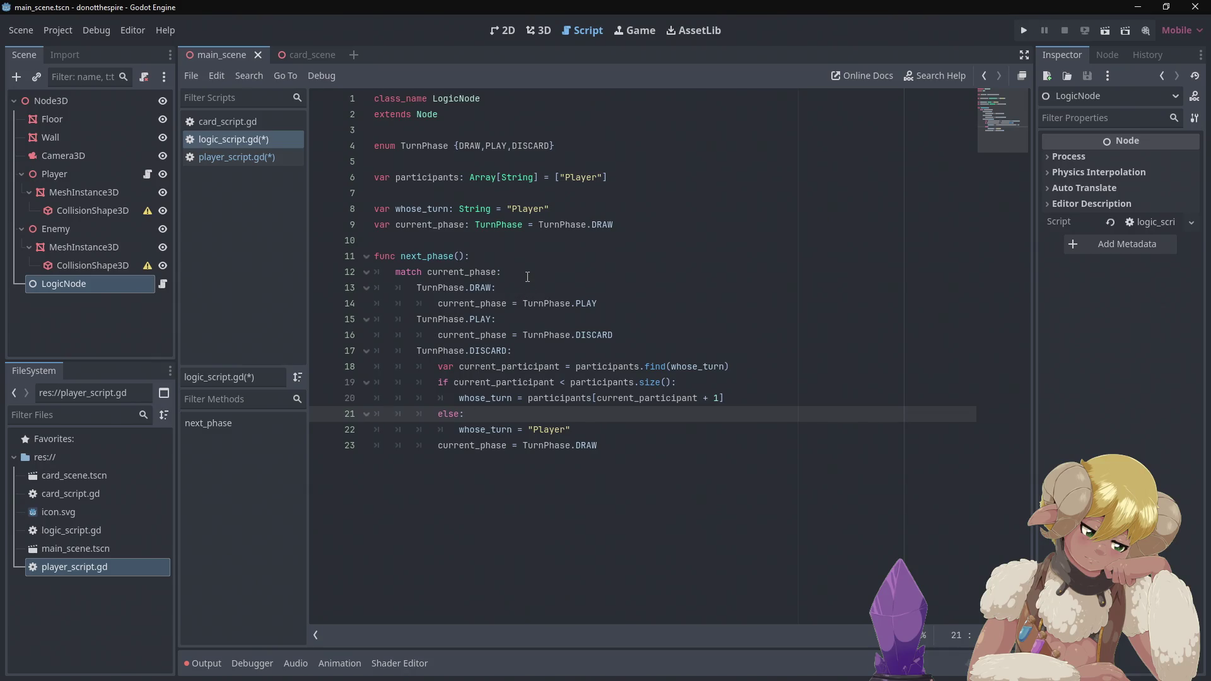
pyautogui.hotkey('ctrl', 's')
# Step: Open player_script.gd and add a new line under the hand and deck size check
pyautogui.click(245, 157)
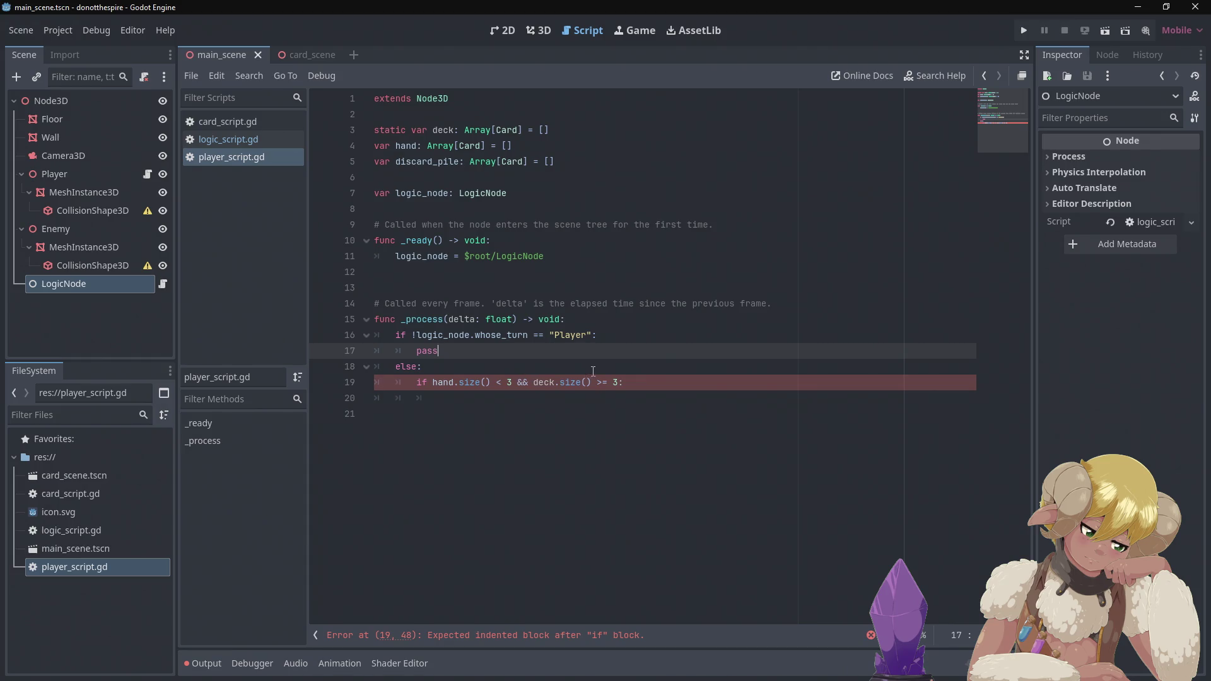
pyautogui.press('Down')
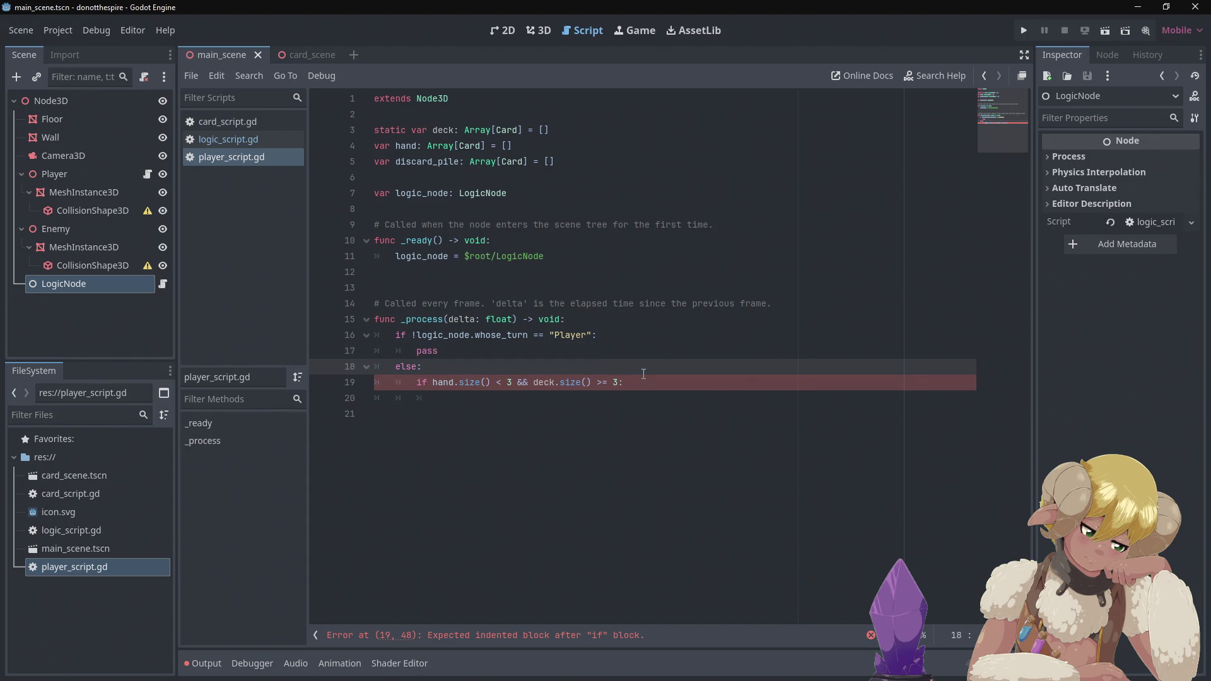
pyautogui.click(654, 380)
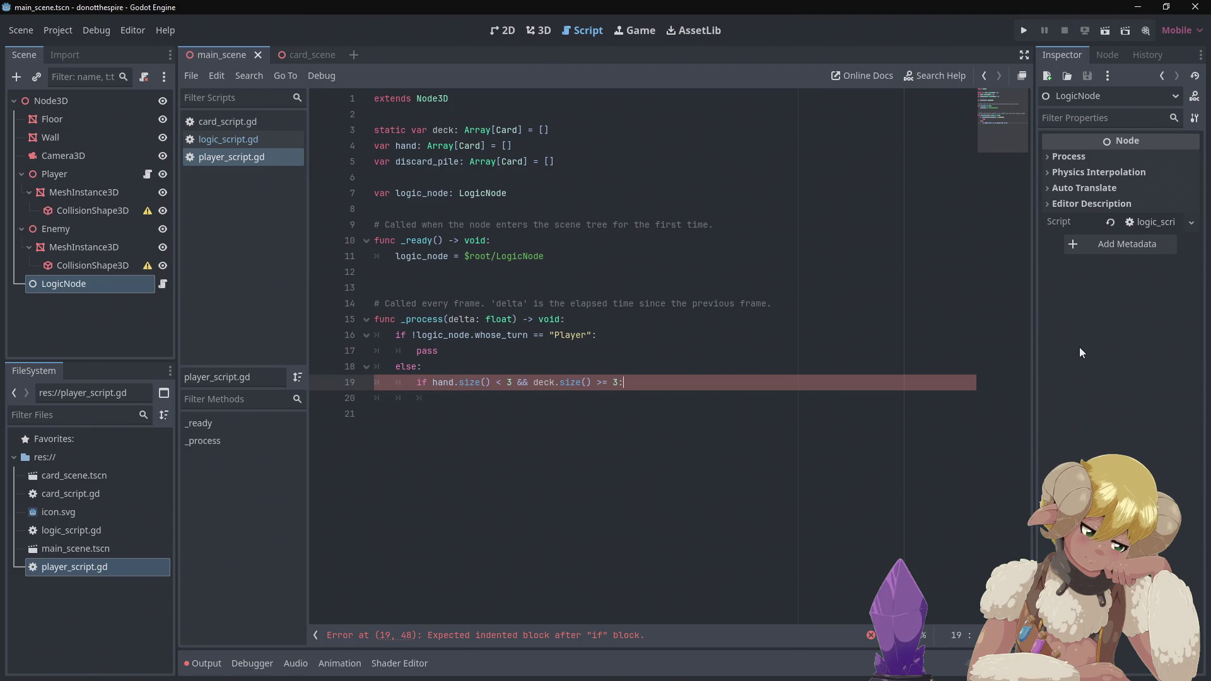
pyautogui.press('Return')
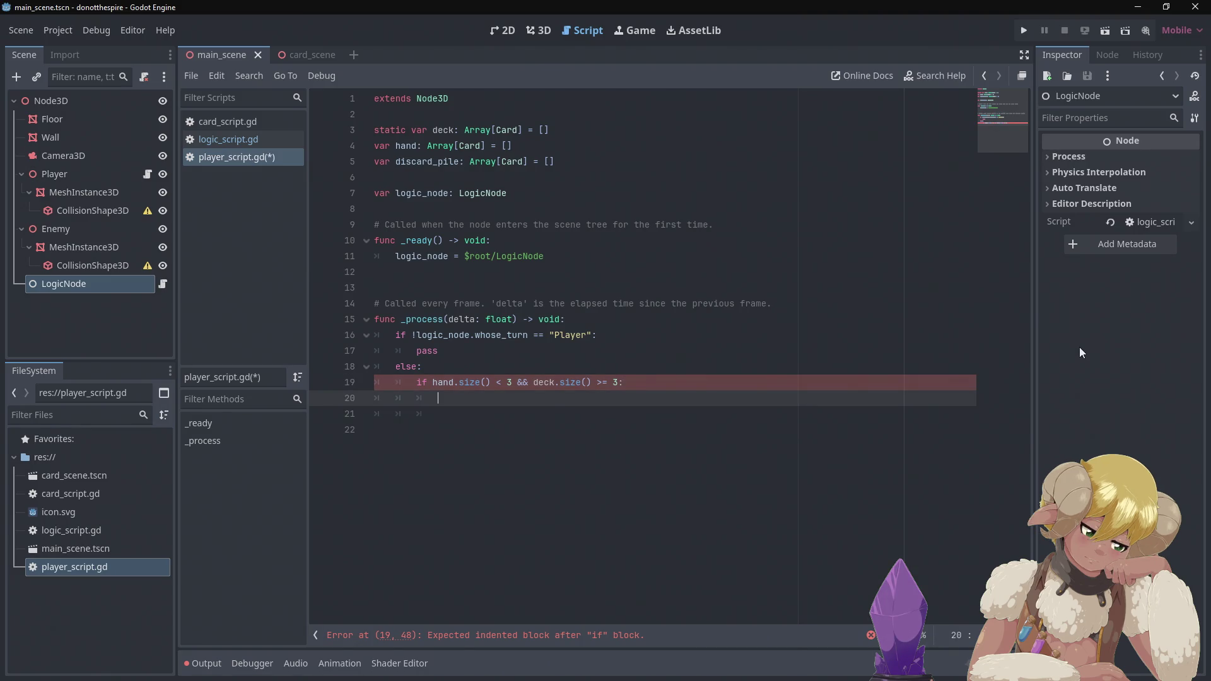
pyautogui.press('Down')
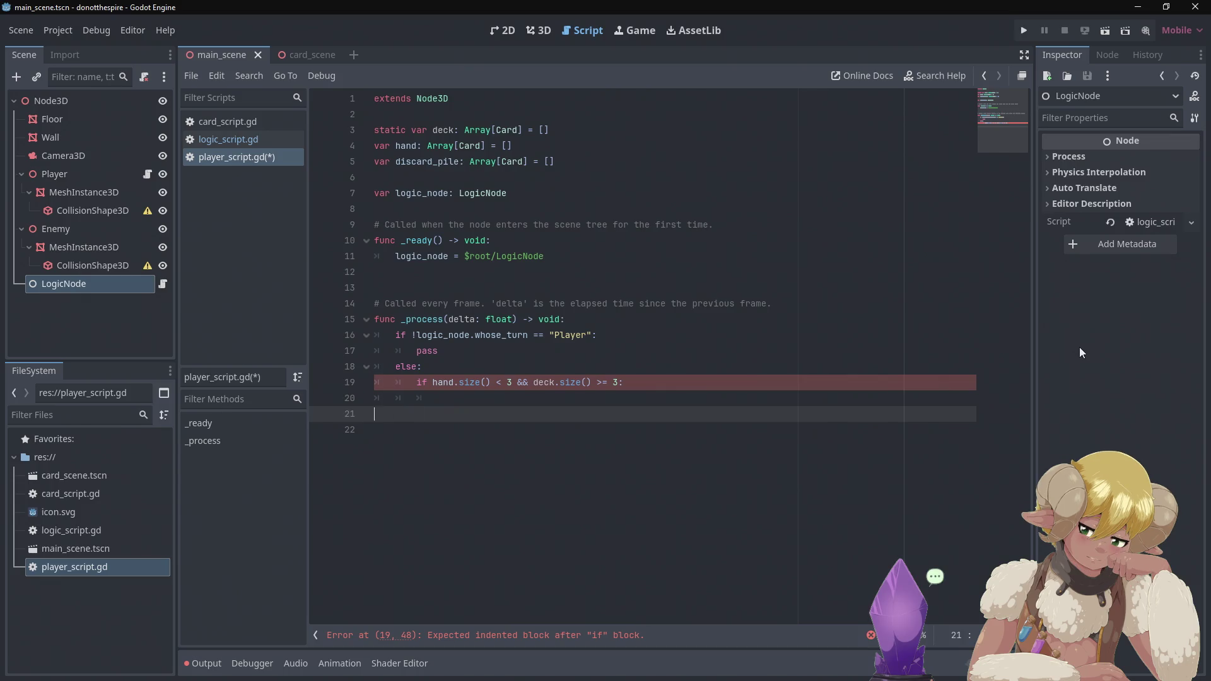
pyautogui.press('BackSpace')
pyautogui.press('BackSpace')
pyautogui.press('BackSpace')
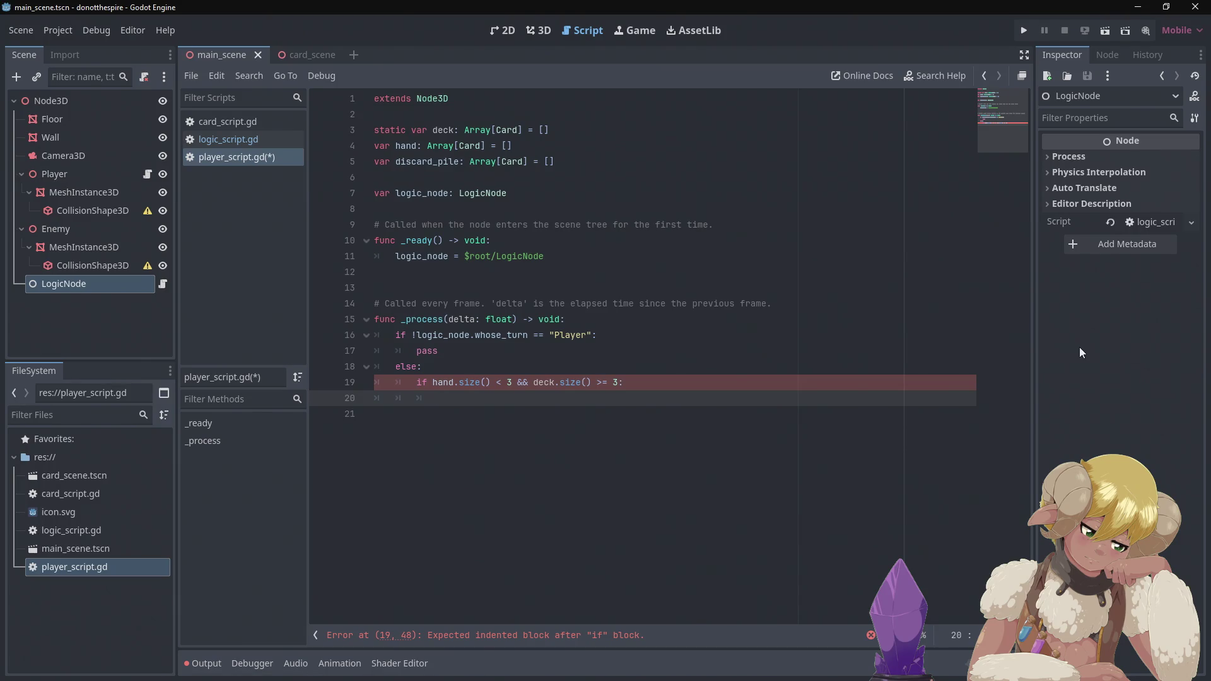
# Step: Extend the else line with 'logic_node.current_phase == turnph' using autocomplete
pyautogui.press('Up')
pyautogui.press('Up')
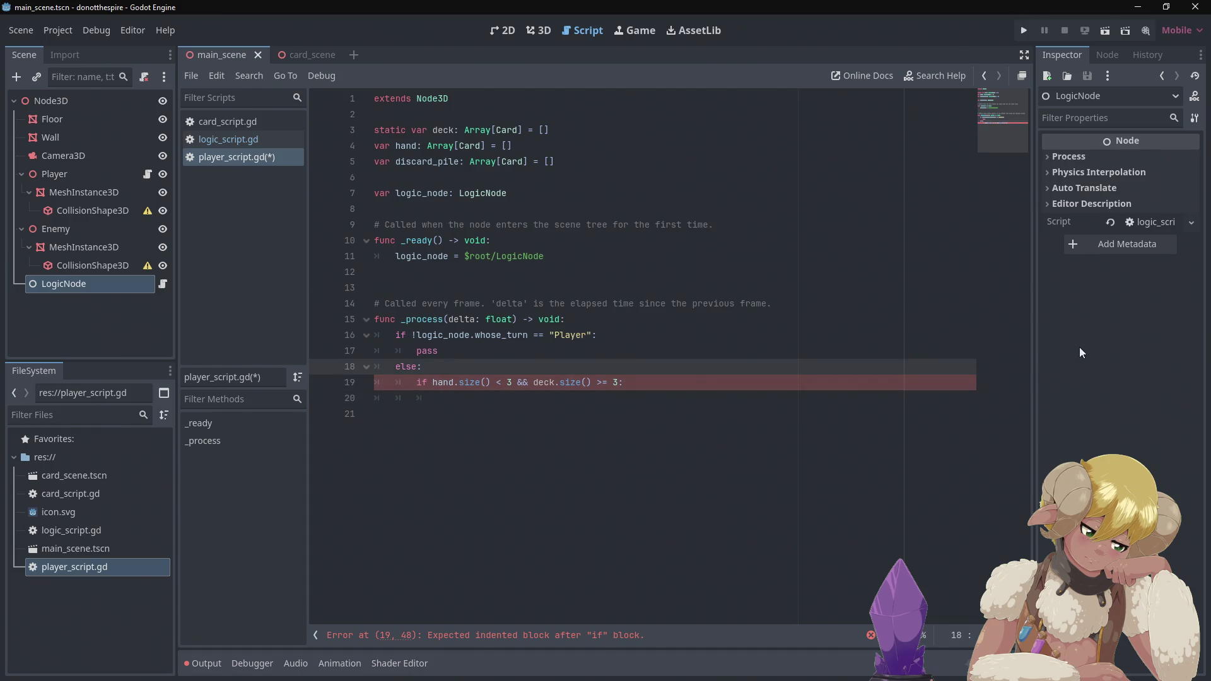
pyautogui.write('logi')
pyautogui.press('Return')
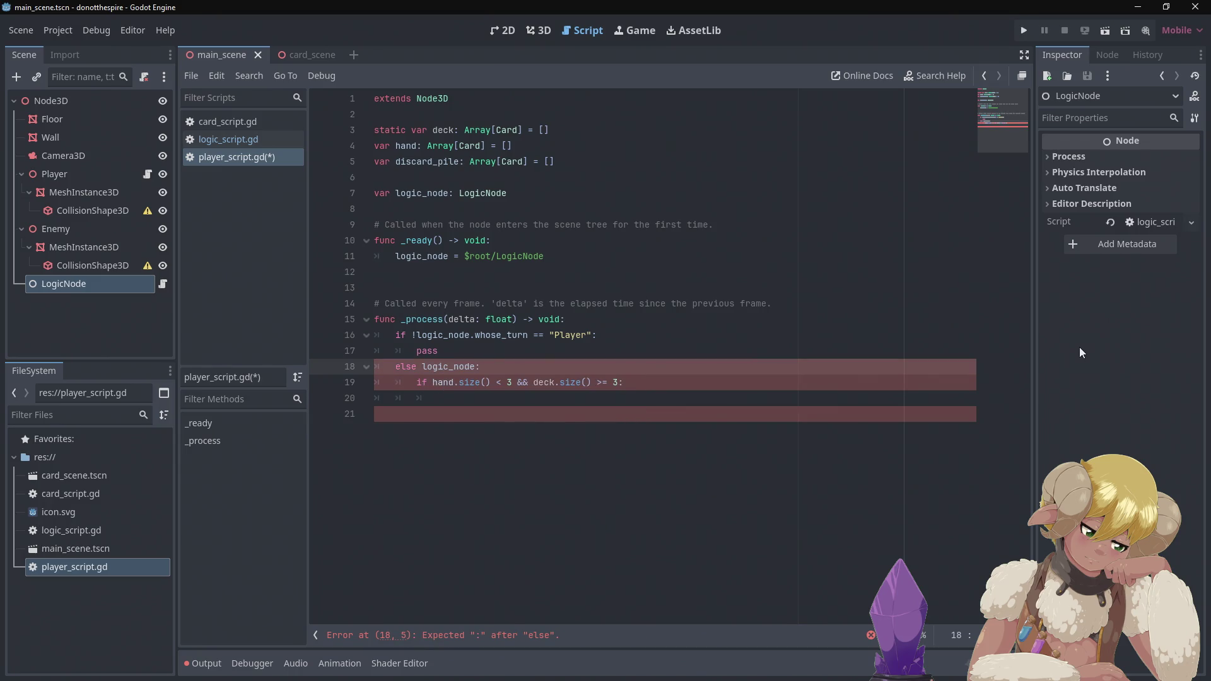
pyautogui.press('Return')
pyautogui.write('== ')
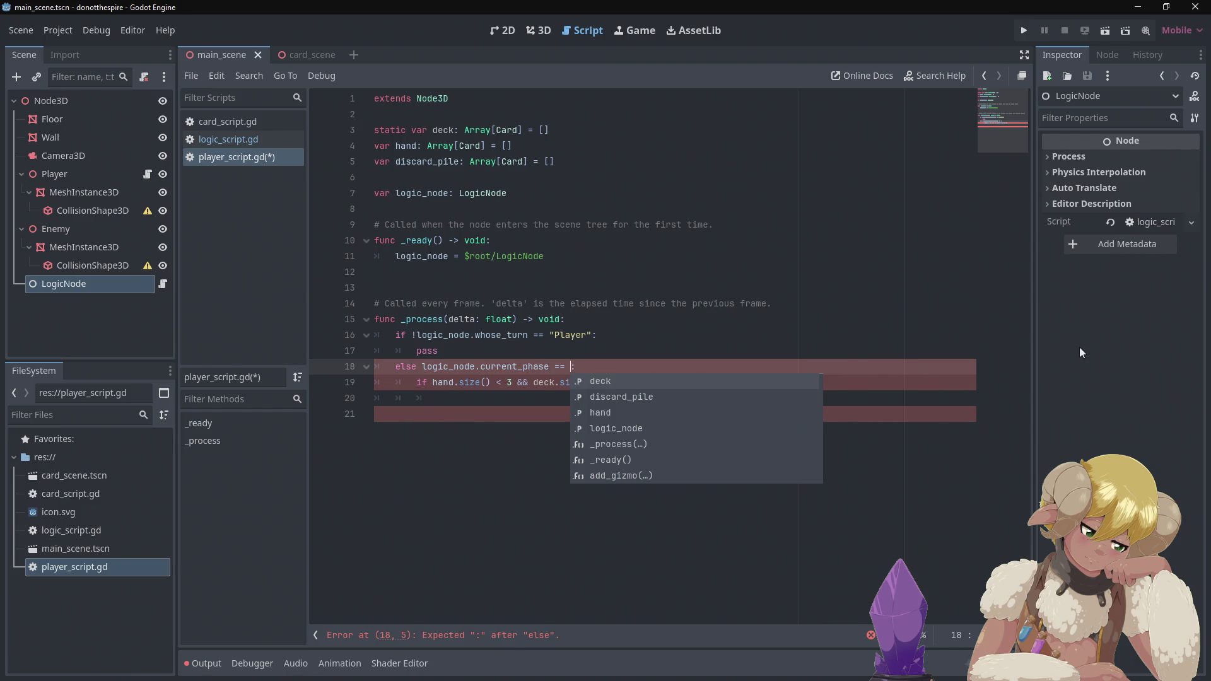
pyautogui.write('tur')
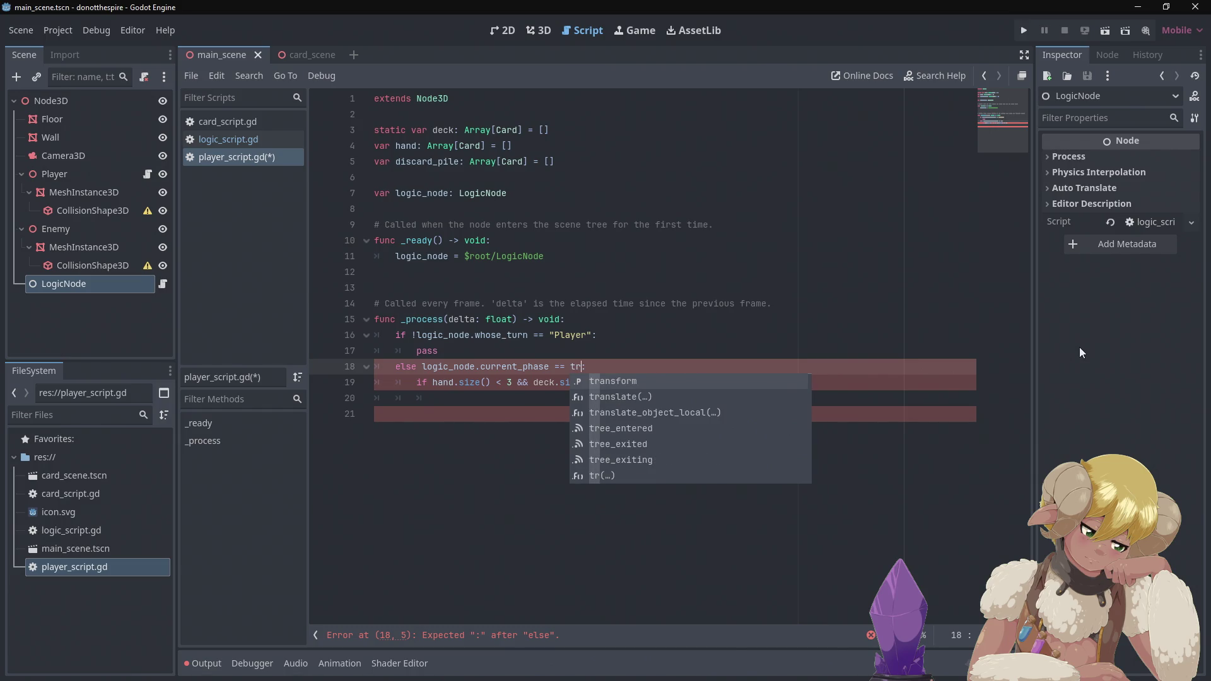
pyautogui.write('n')
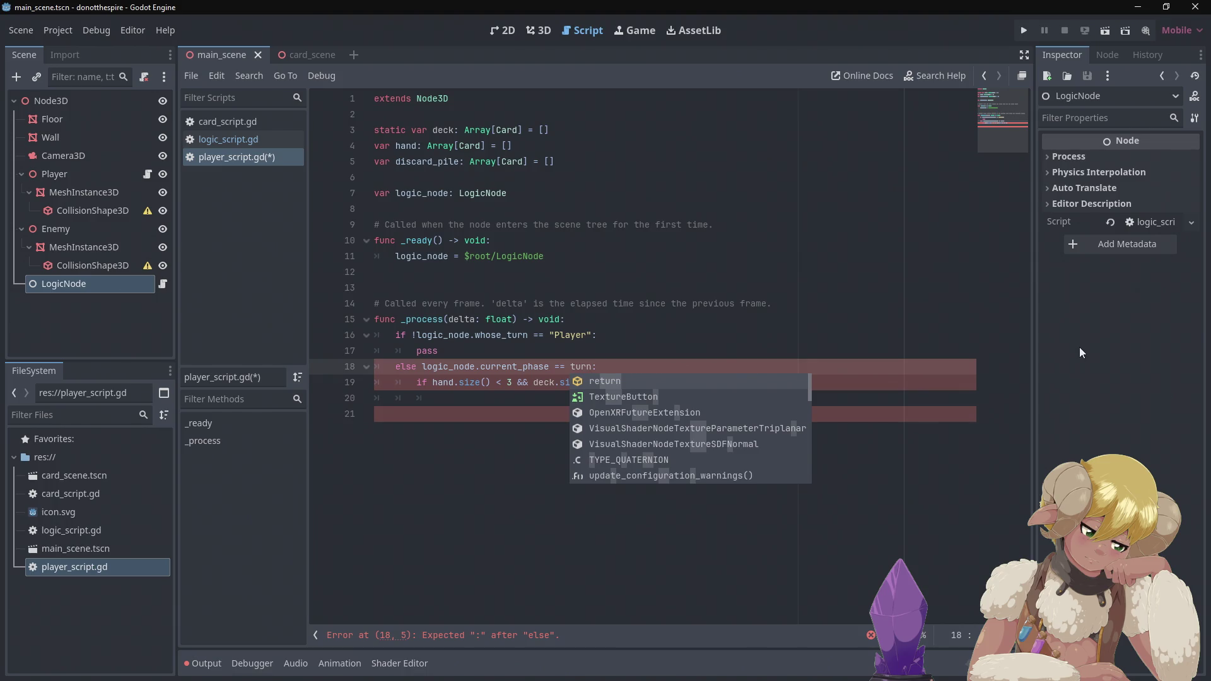
pyautogui.write('ph')
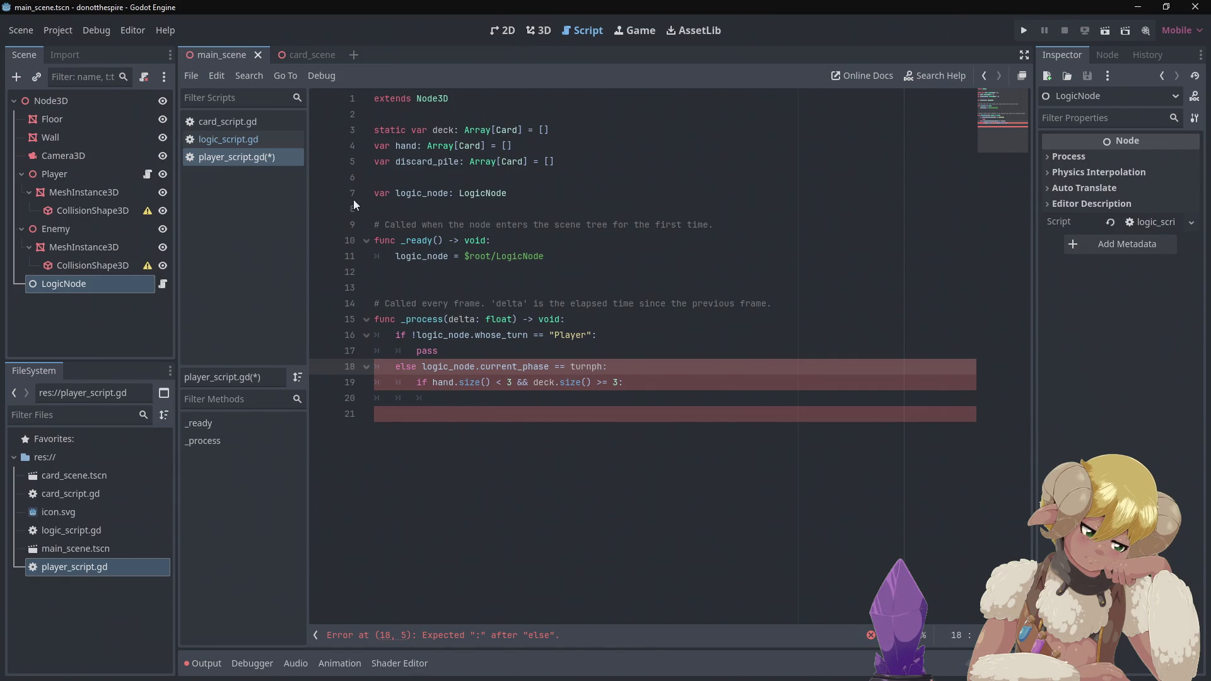
pyautogui.click(250, 143)
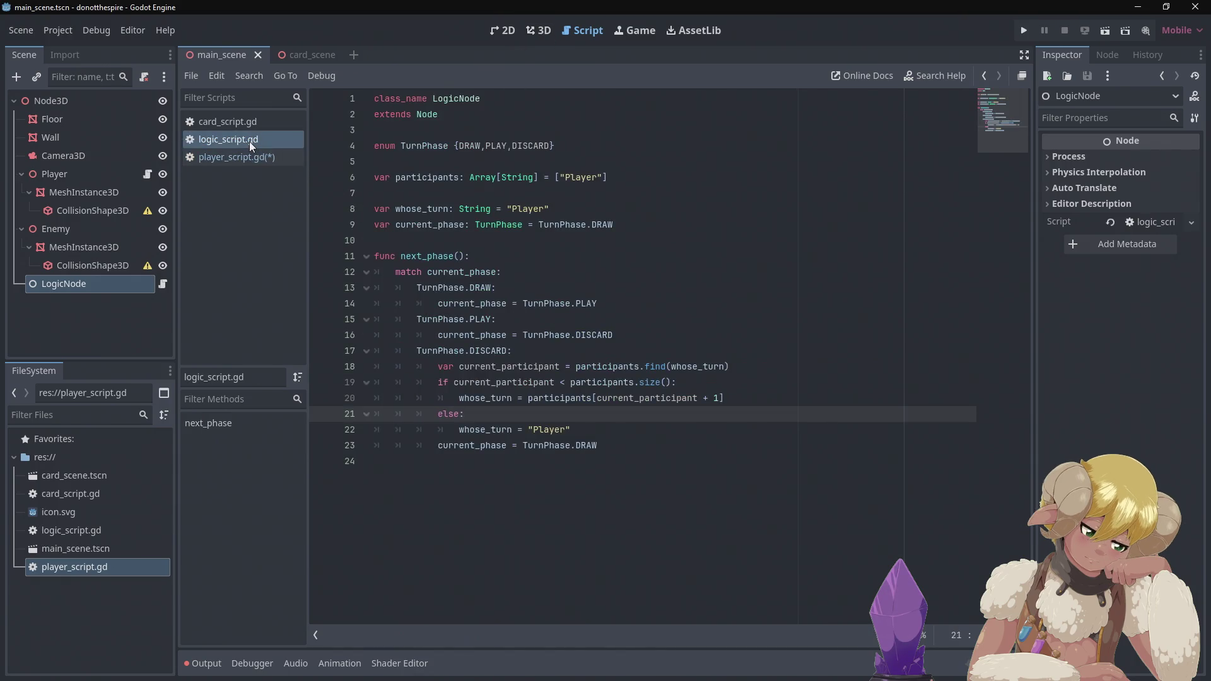
pyautogui.click(374, 146)
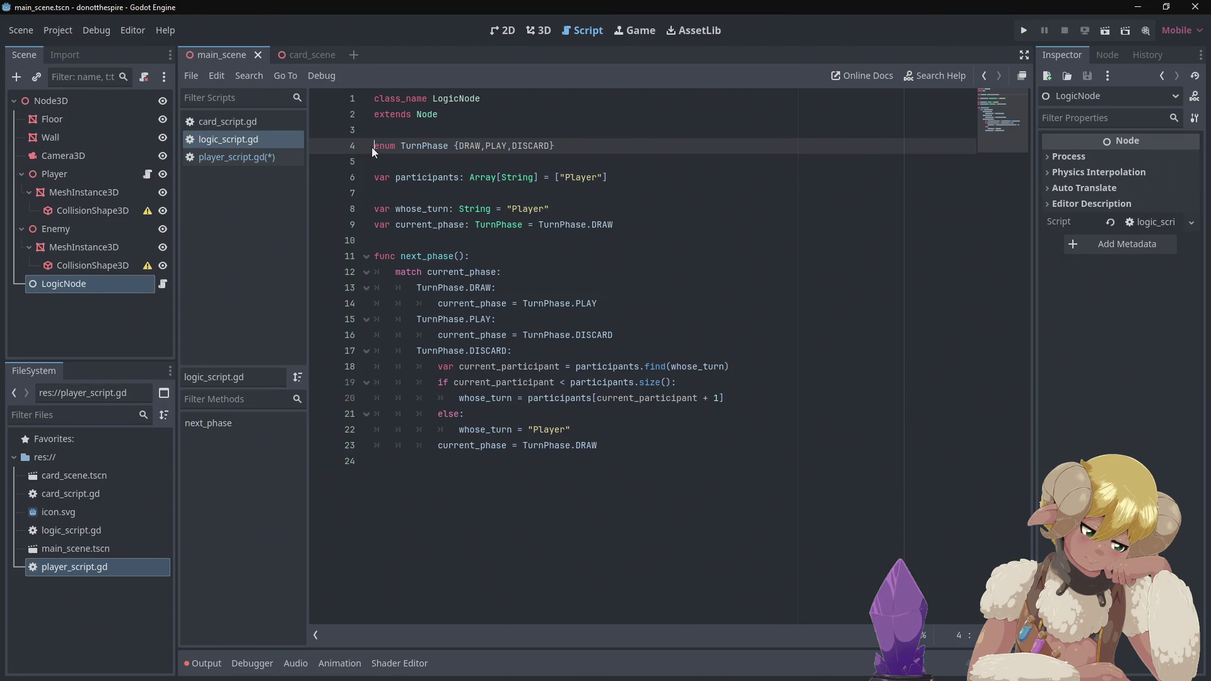
pyautogui.write('@e')
pyautogui.press('Tab')
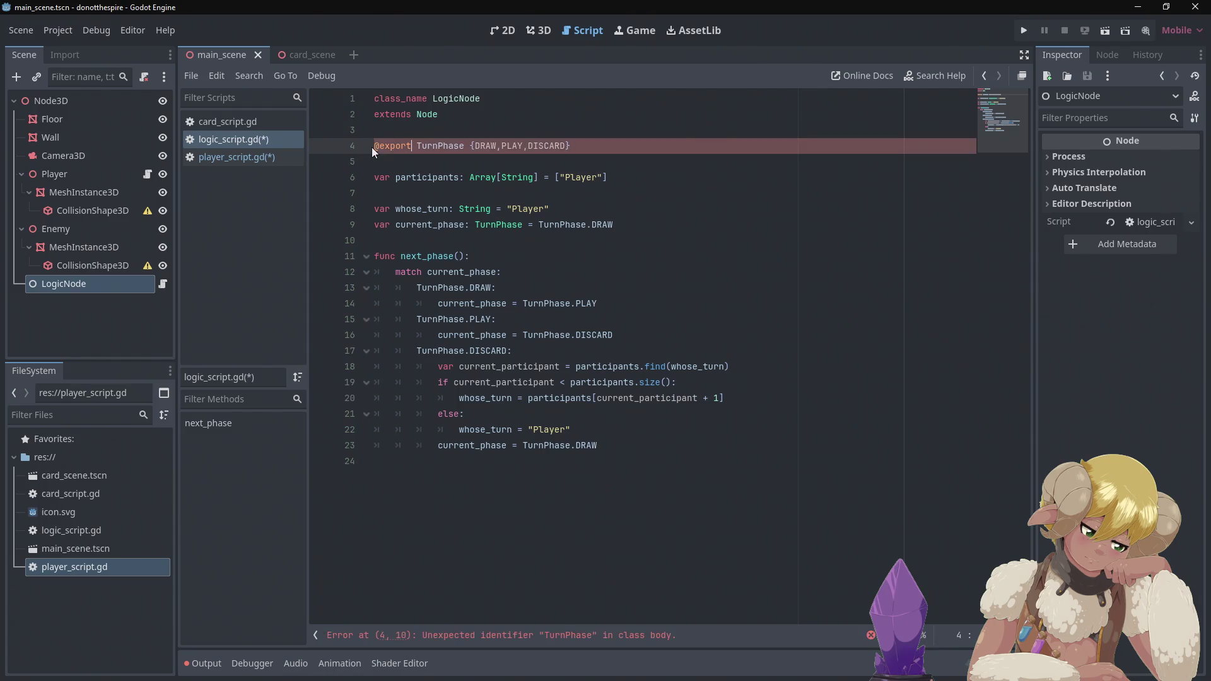
pyautogui.write('enum')
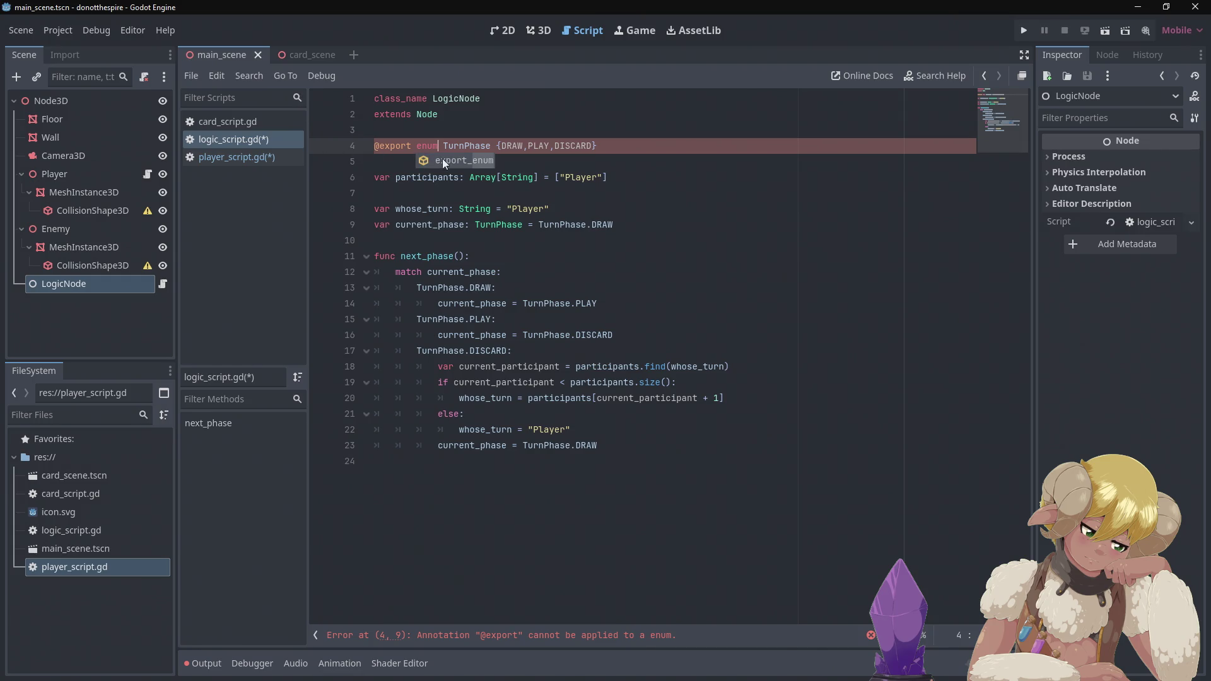
pyautogui.click(432, 177)
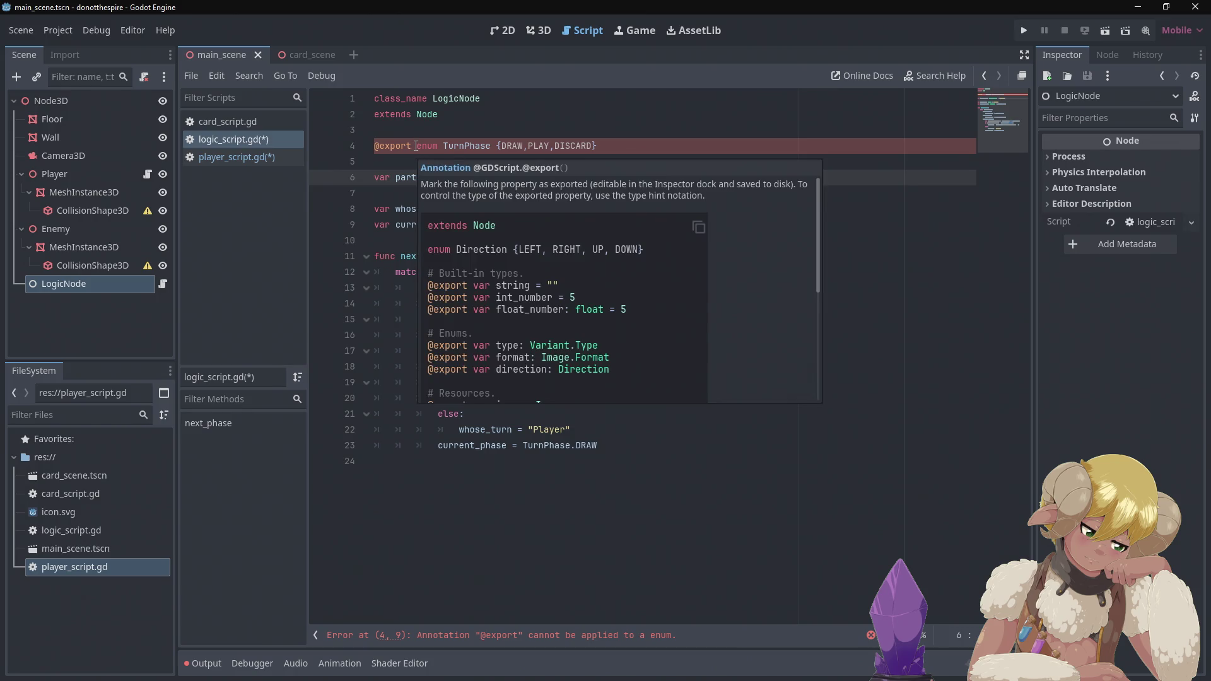
pyautogui.moveTo(399, 142)
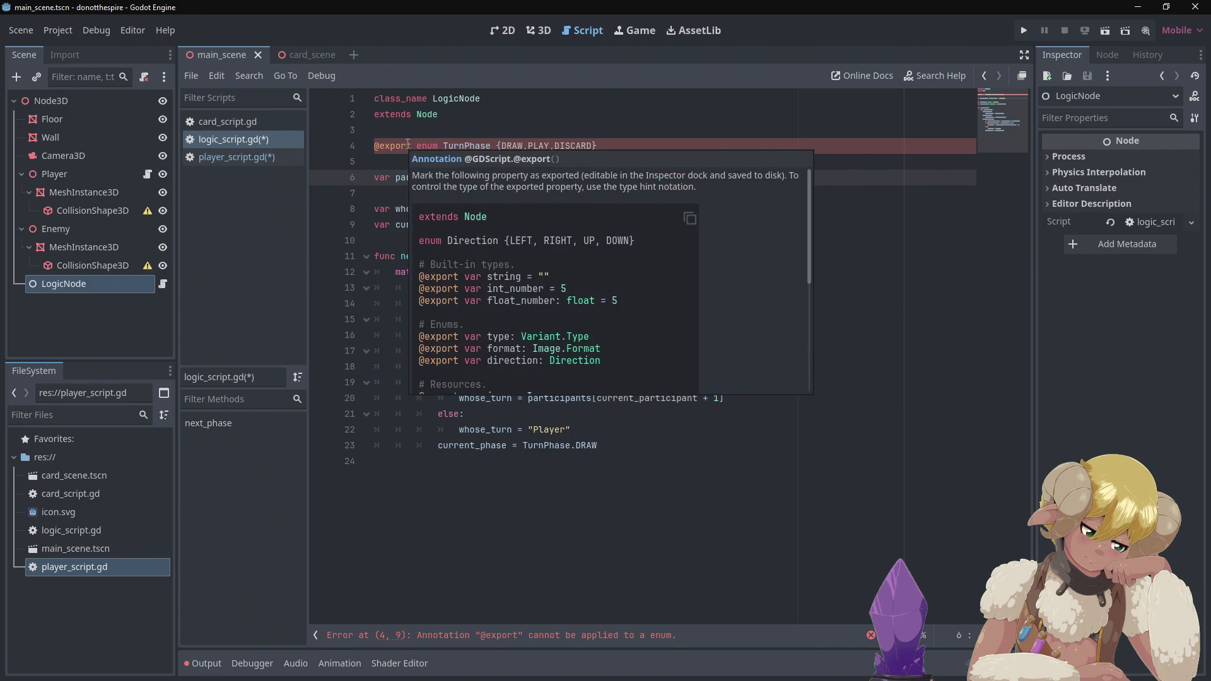
pyautogui.click(408, 144)
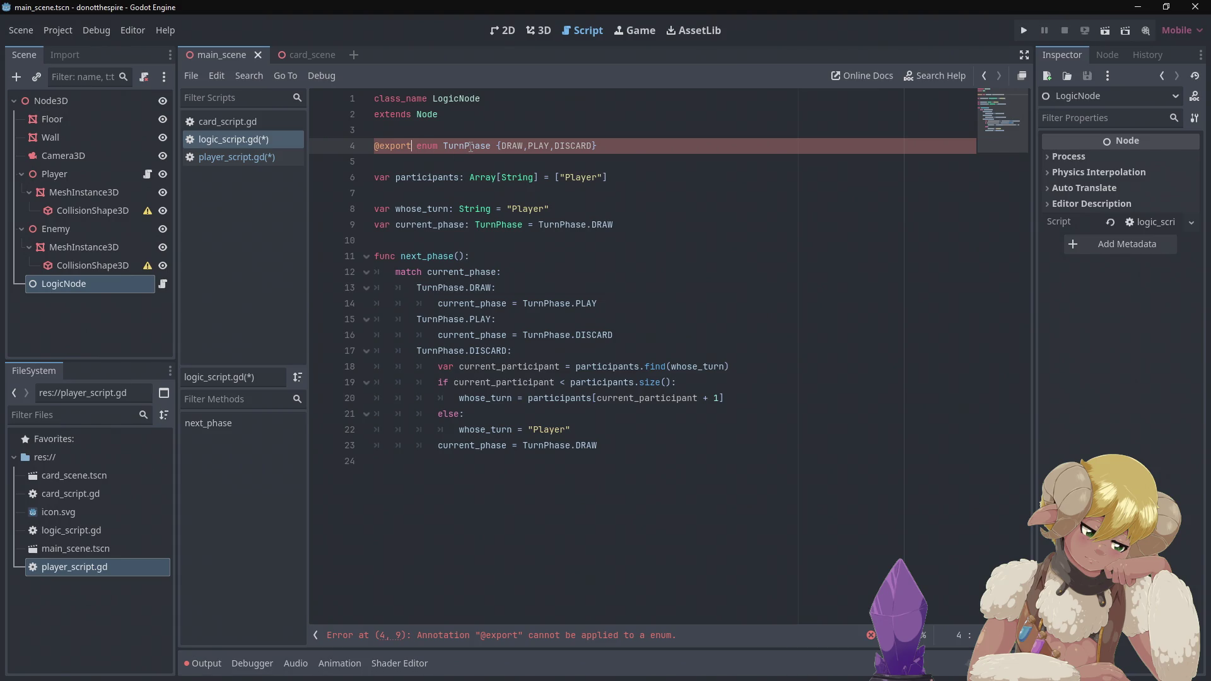
pyautogui.write('_enum')
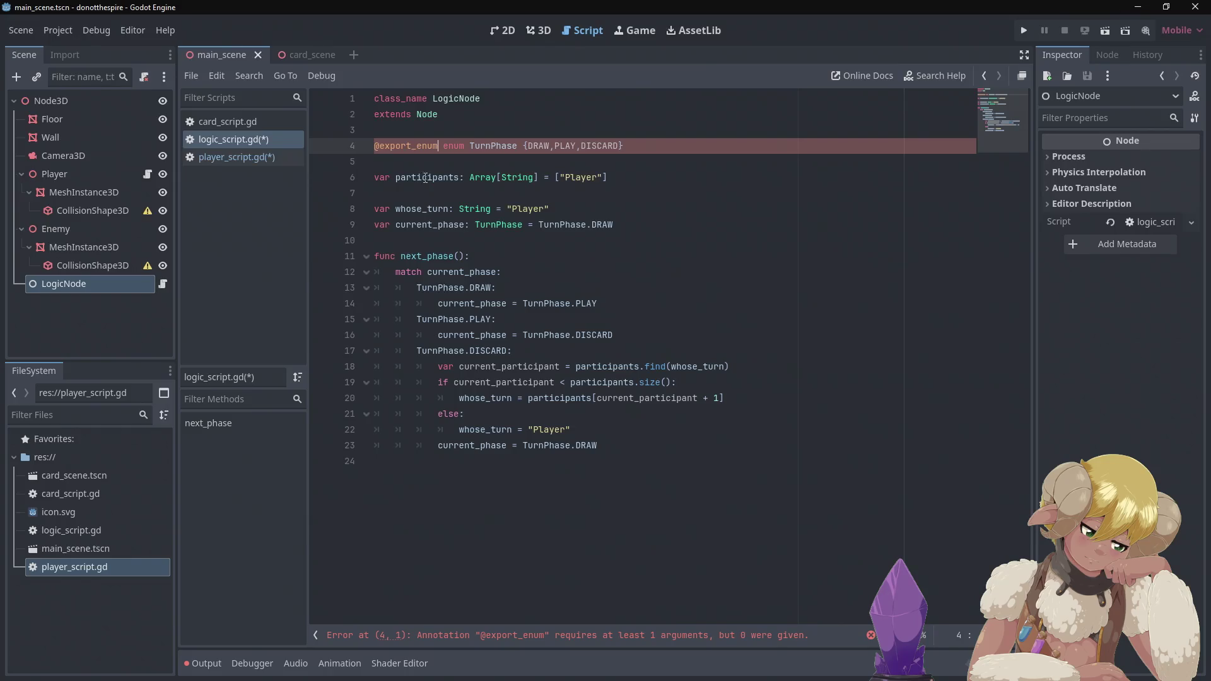
pyautogui.moveTo(412, 154)
pyautogui.press('BackSpace')
pyautogui.press('BackSpace')
pyautogui.press('BackSpace')
pyautogui.press('Right')
pyautogui.press('Delete')
pyautogui.press('Delete')
pyautogui.press('Delete')
pyautogui.press('BackSpace')
pyautogui.press('BackSpace')
pyautogui.press('BackSpace')
pyautogui.write('enum')
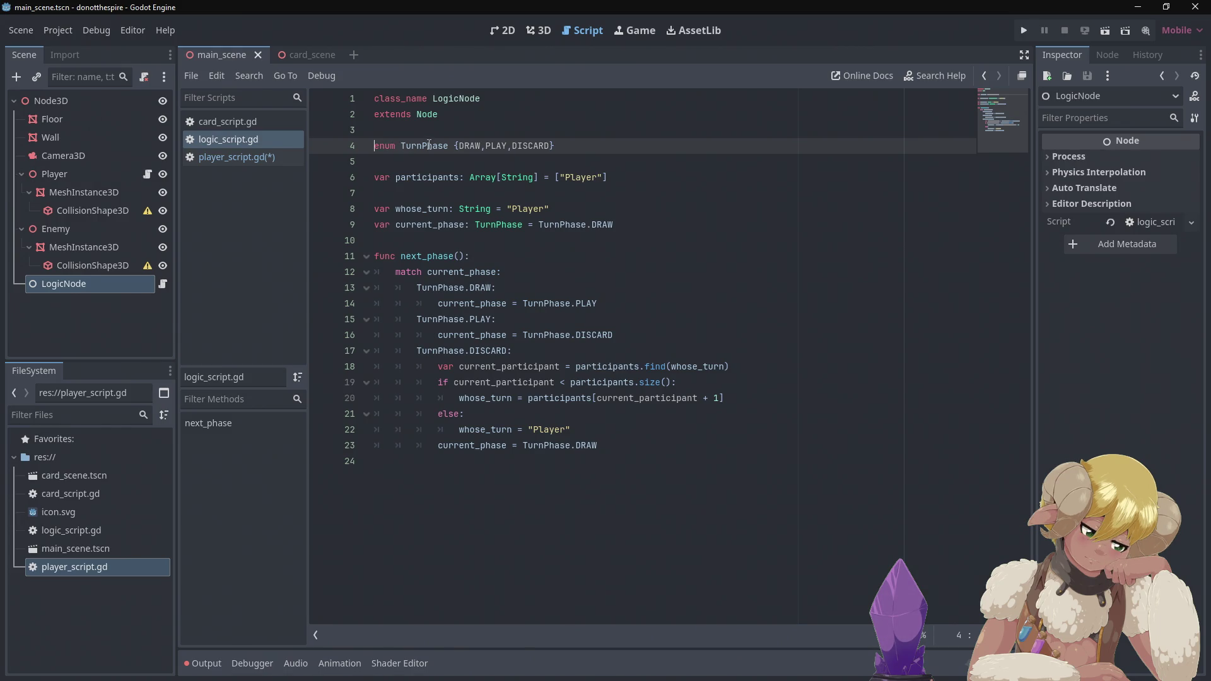
pyautogui.click(432, 162)
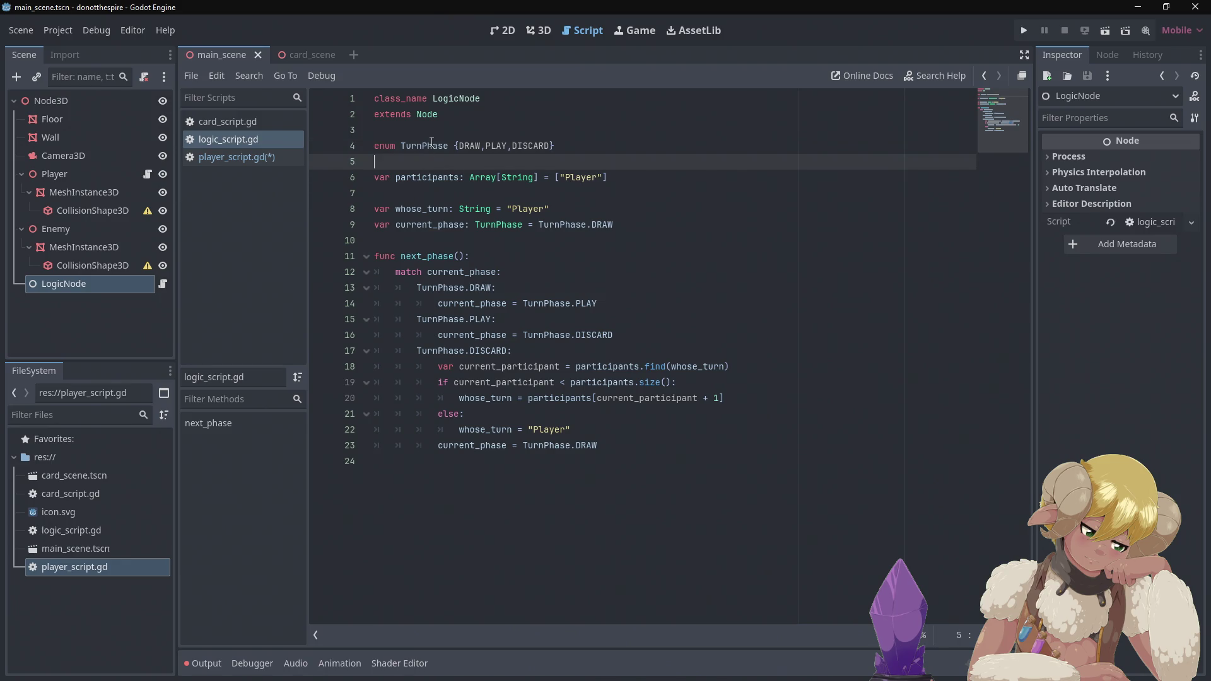
pyautogui.doubleClick(432, 146)
pyautogui.hotkey('ctrl', 'c')
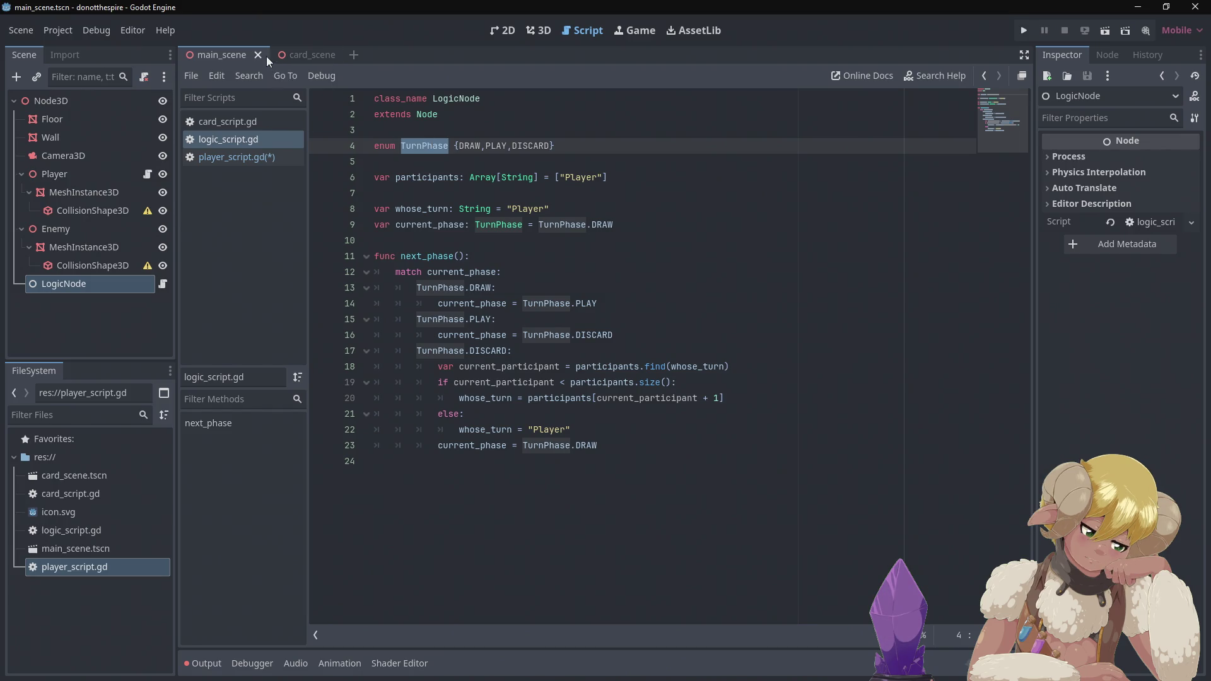
# Step: In player_script.gd, complete line 18's comparison as logic_node.TurnPhase.DRAW
pyautogui.click(236, 156)
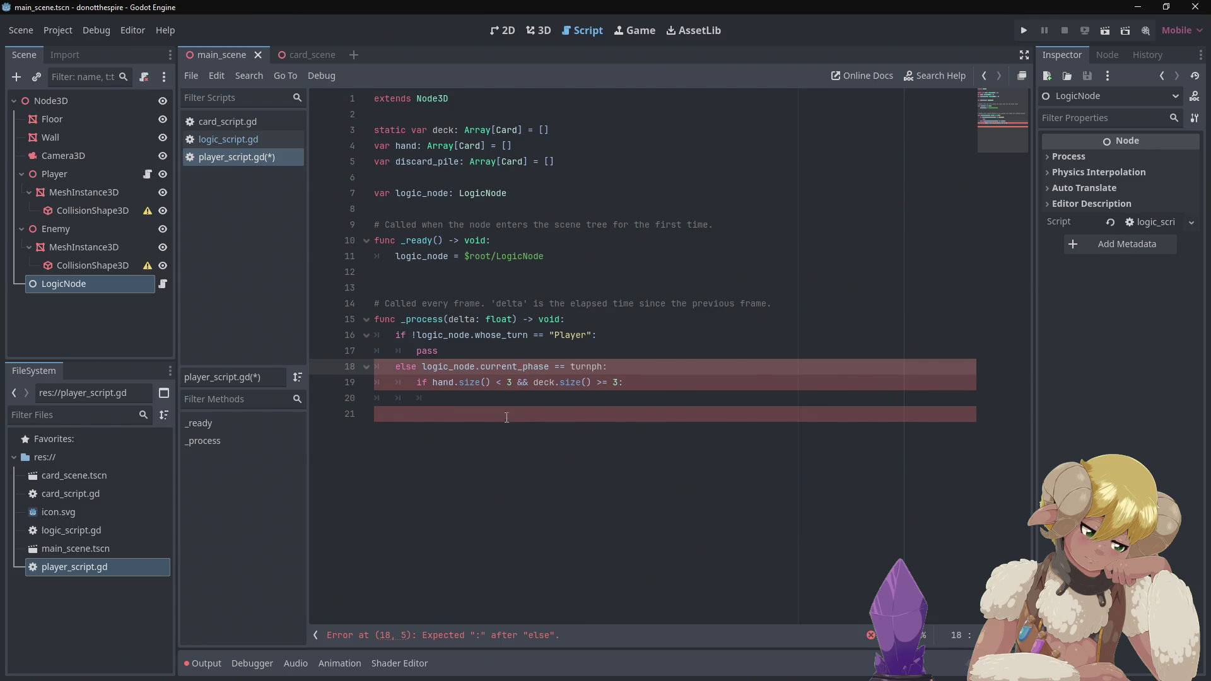
pyautogui.doubleClick(584, 367)
pyautogui.hotkey('ctrl', 'v')
pyautogui.write('.d')
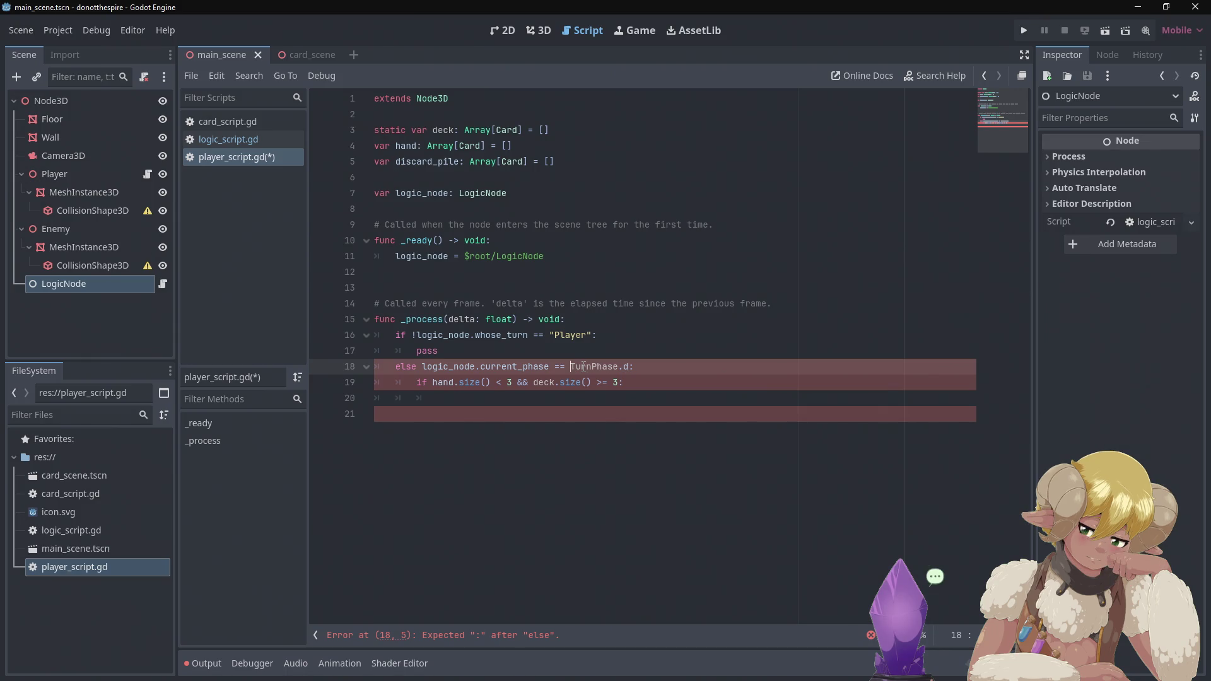
pyautogui.write('logic')
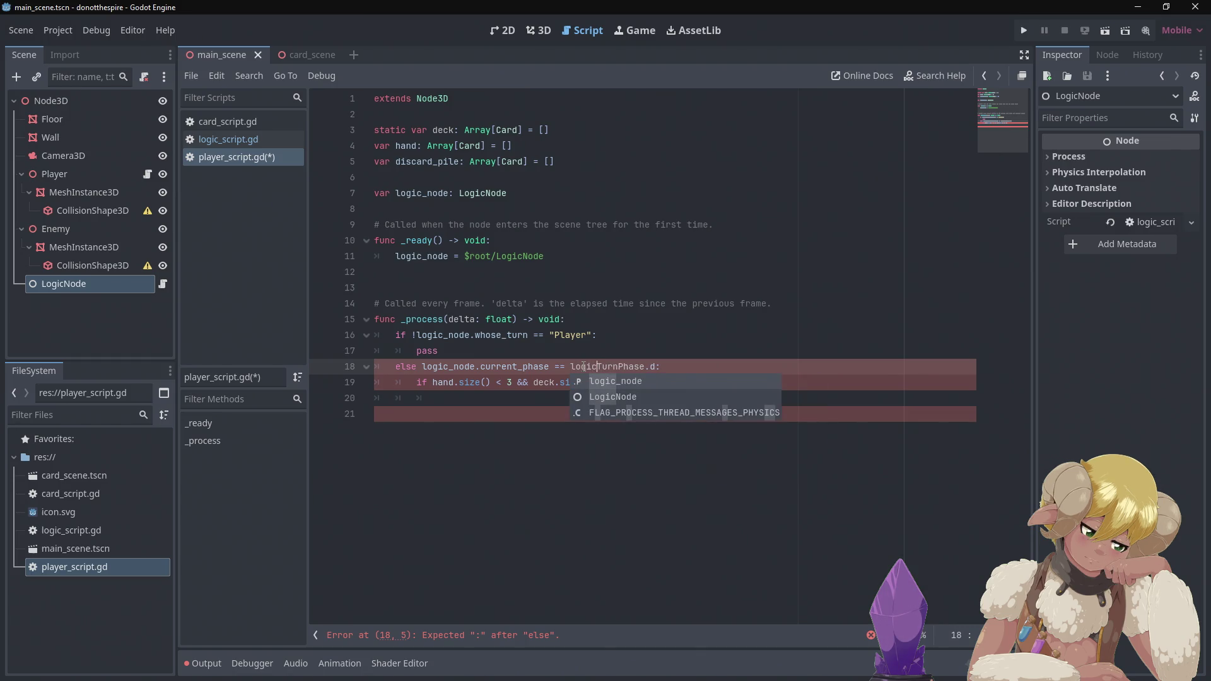
pyautogui.press('Tab')
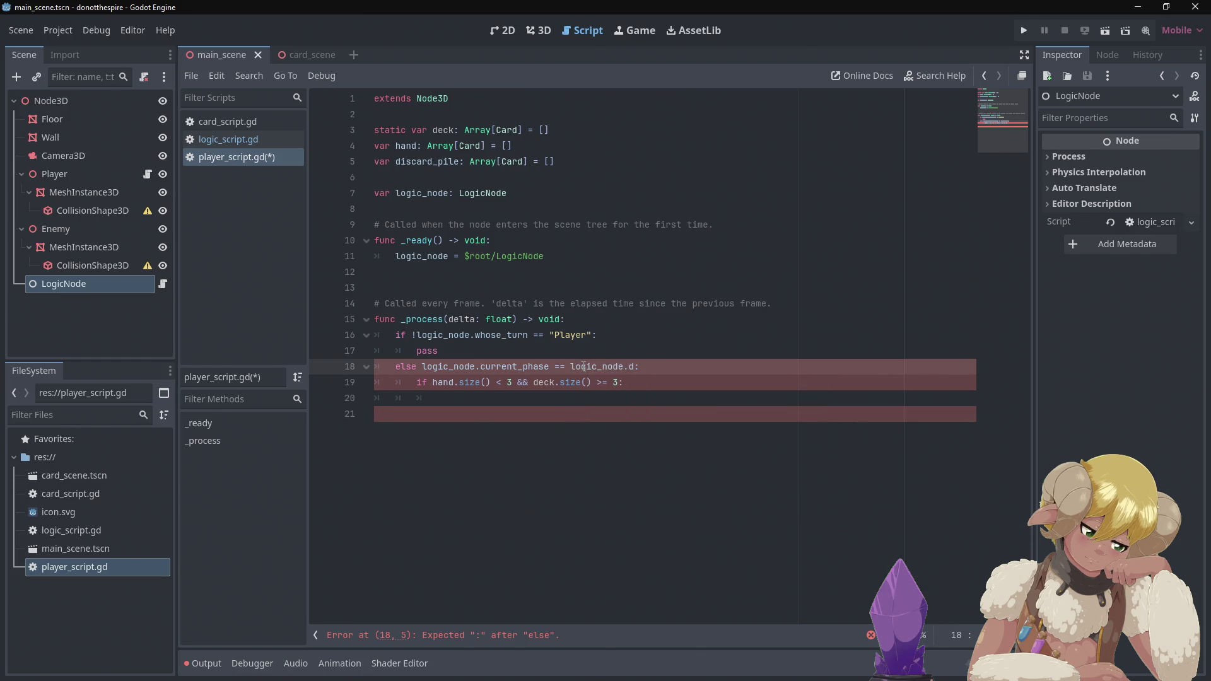
pyautogui.write('.')
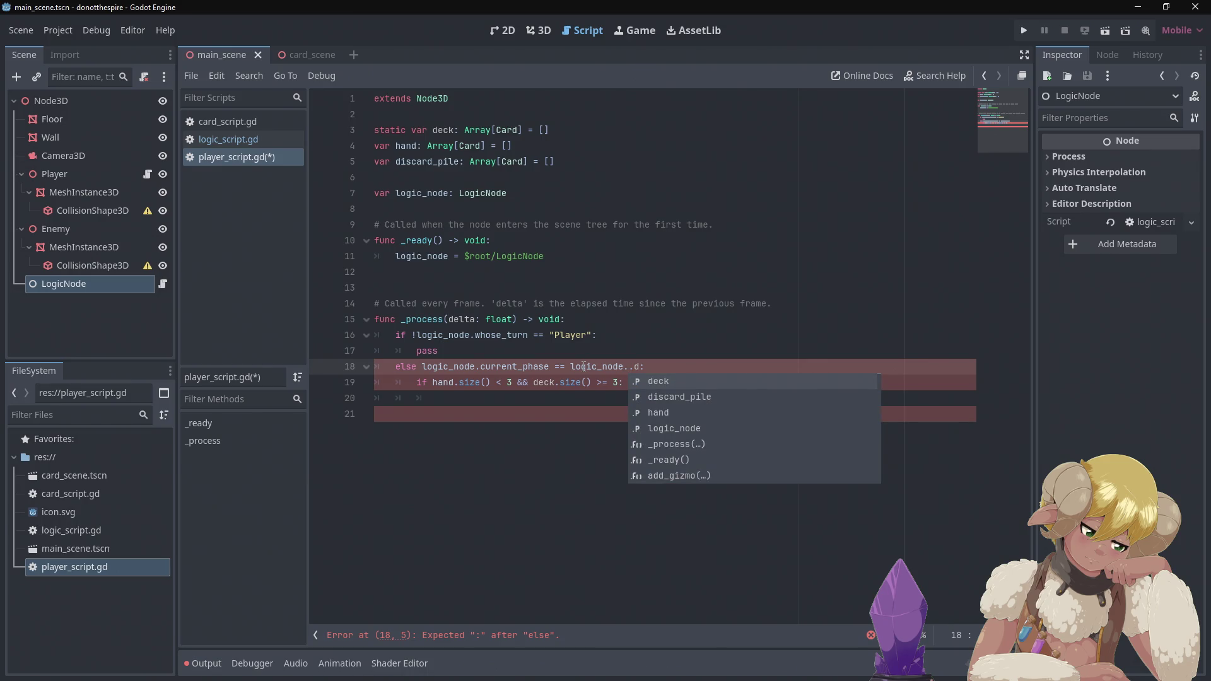
pyautogui.write('turn')
pyautogui.press('Tab')
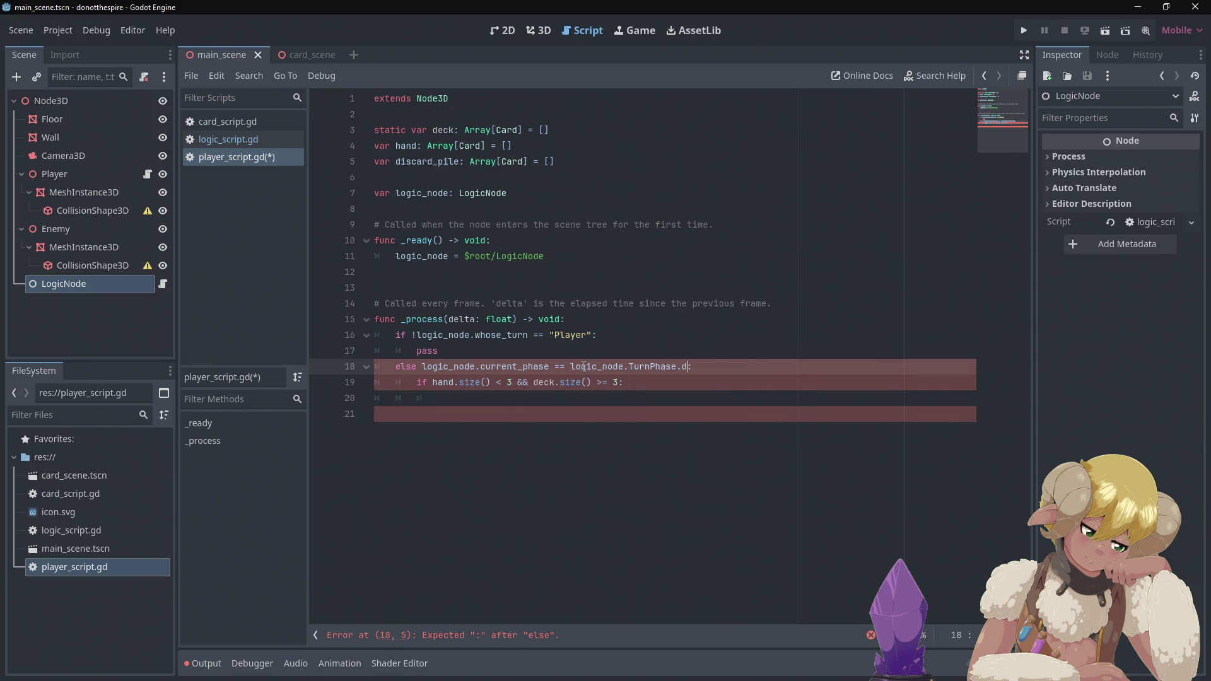
pyautogui.press('BackSpace')
pyautogui.write('D')
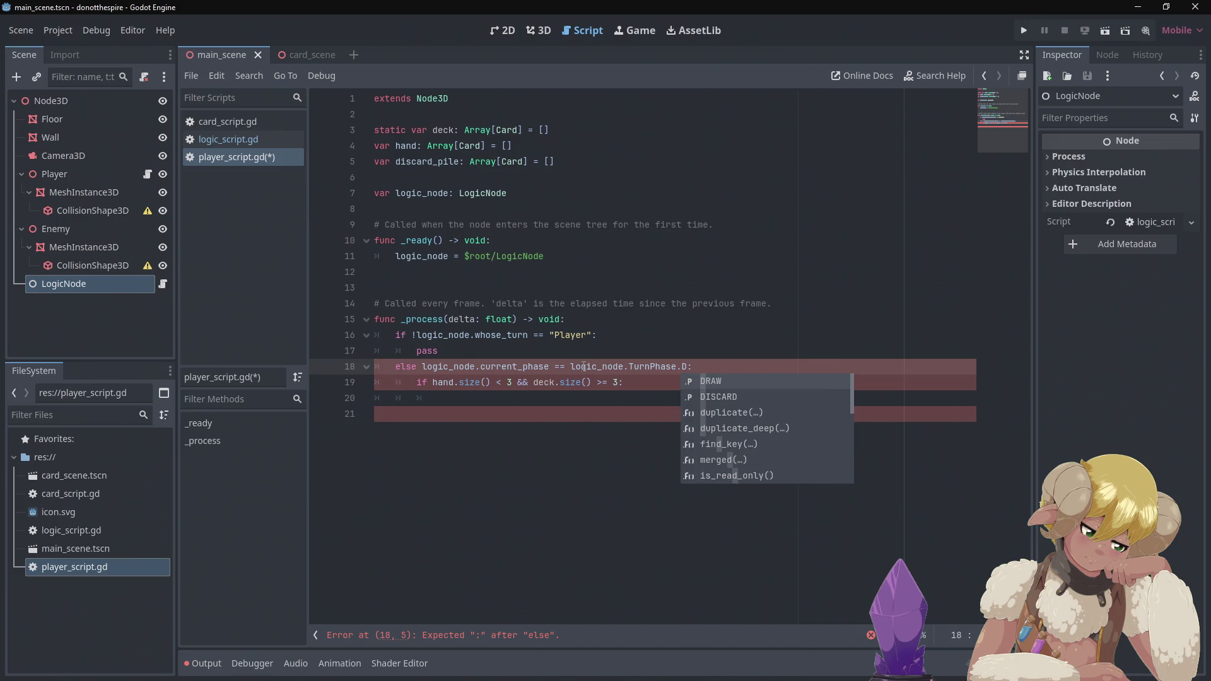
pyautogui.write('R')
pyautogui.press('Tab')
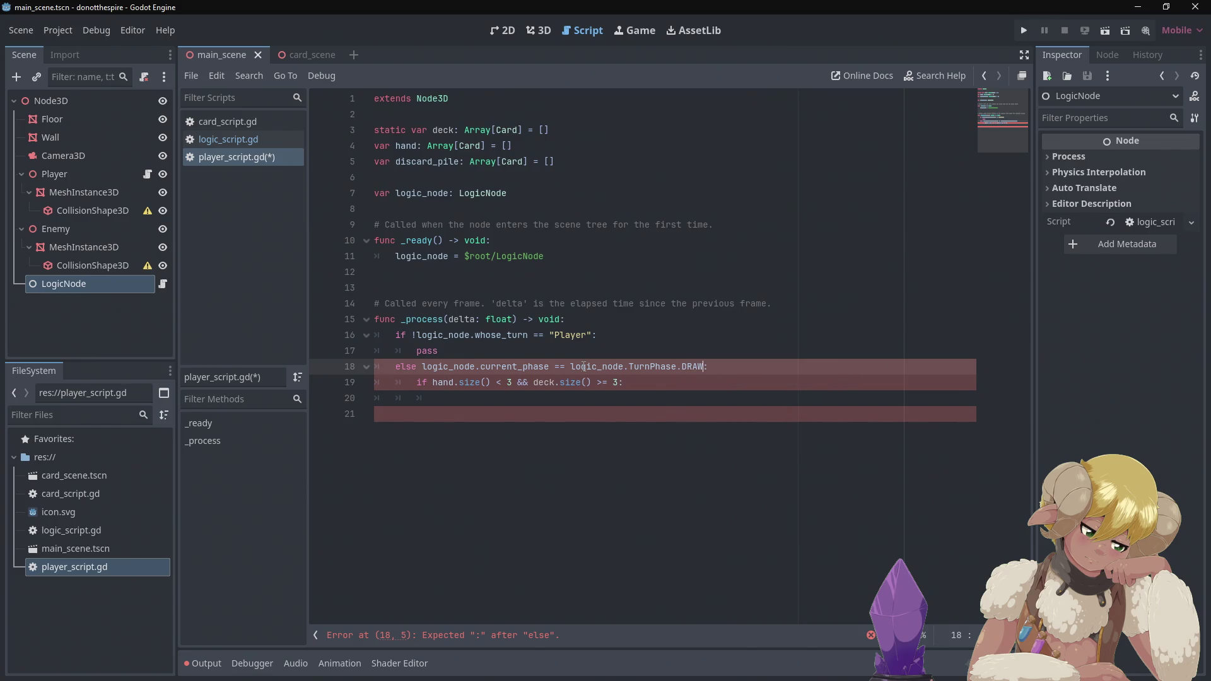
# Step: Change else to elif on line 18, giving 'elif logic_node.current_phase == logic_node.TurnPhase.DRAW:'
pyautogui.press('Down')
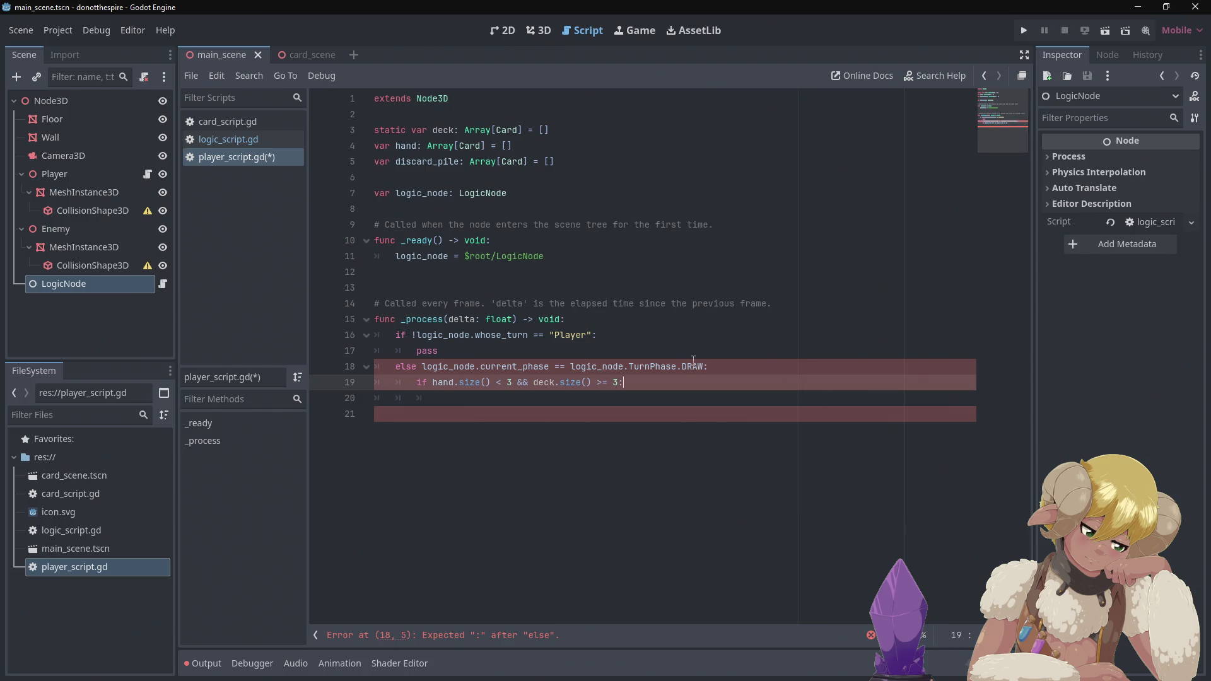
pyautogui.moveTo(682, 362)
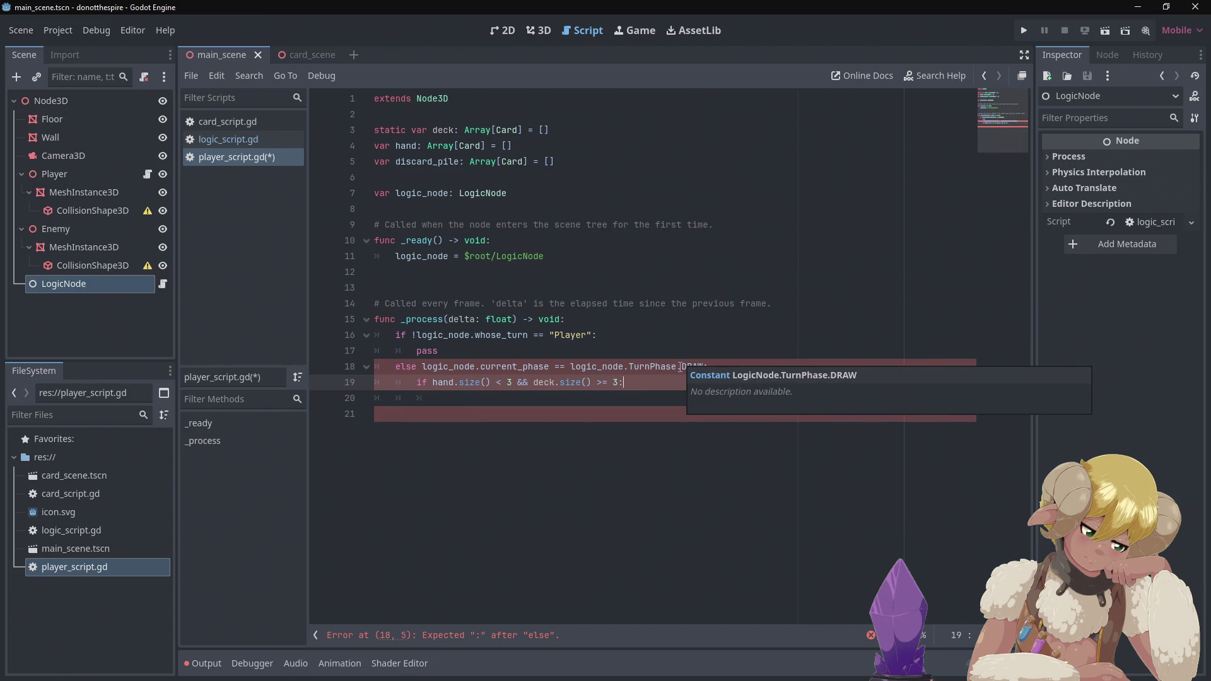
pyautogui.click(720, 366)
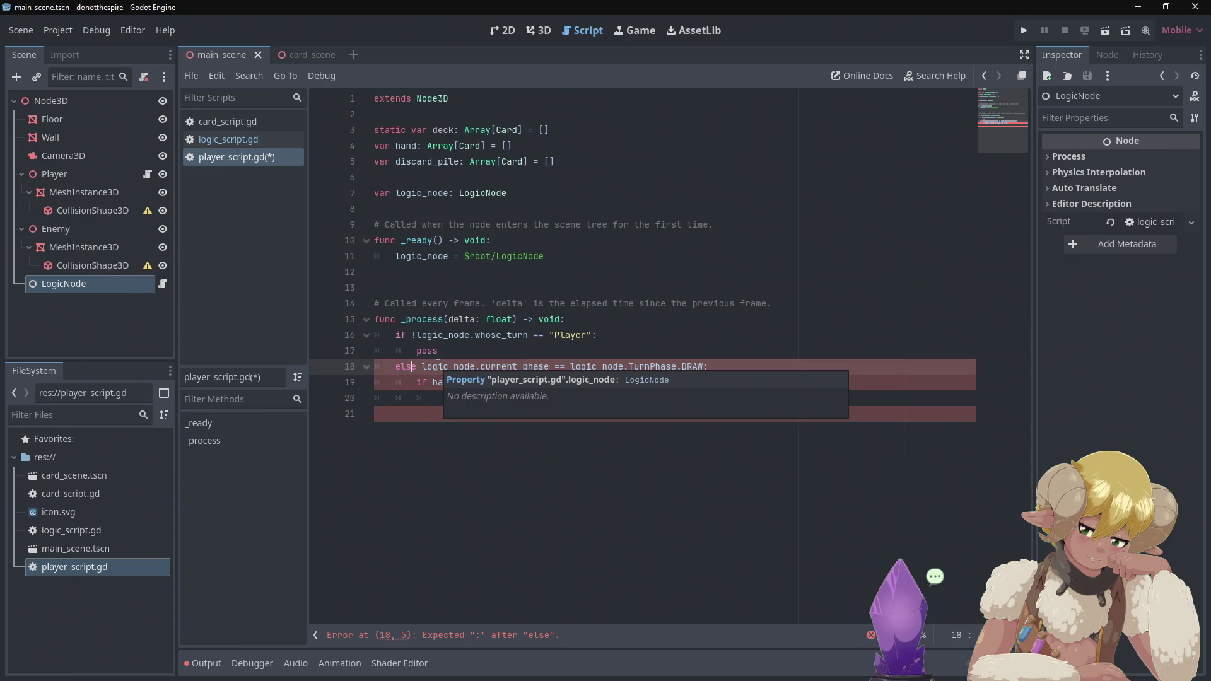
pyautogui.press('BackSpace')
pyautogui.press('BackSpace')
pyautogui.write('if')
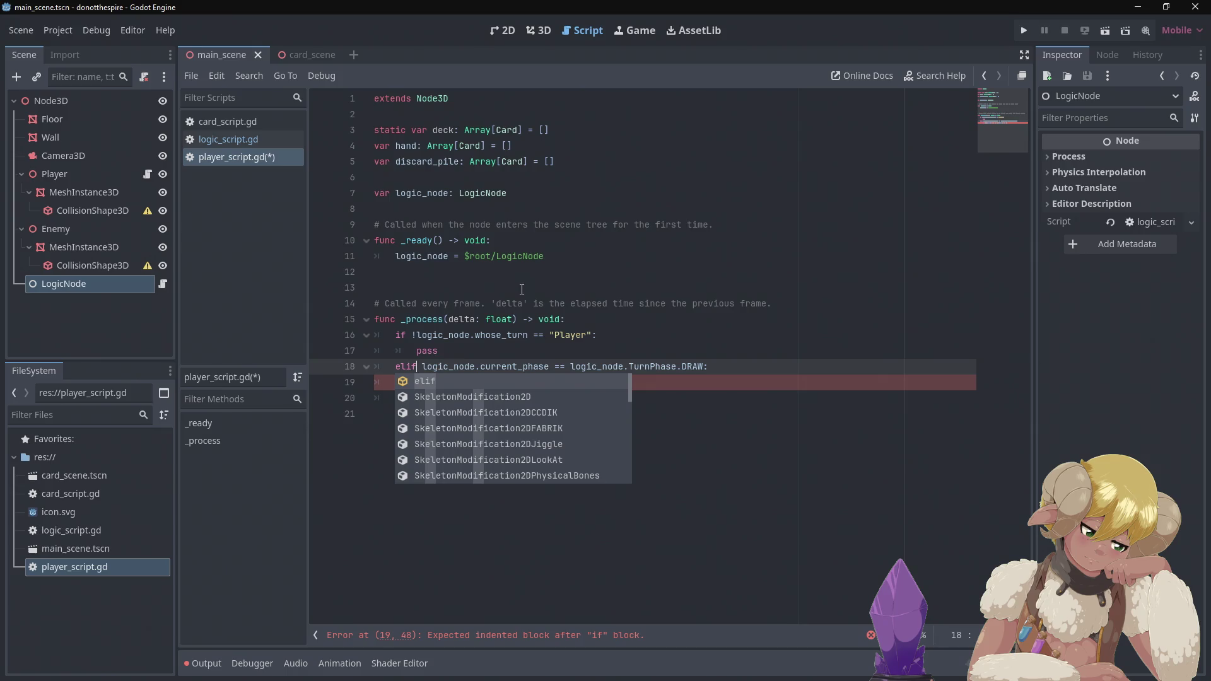
pyautogui.click(835, 428)
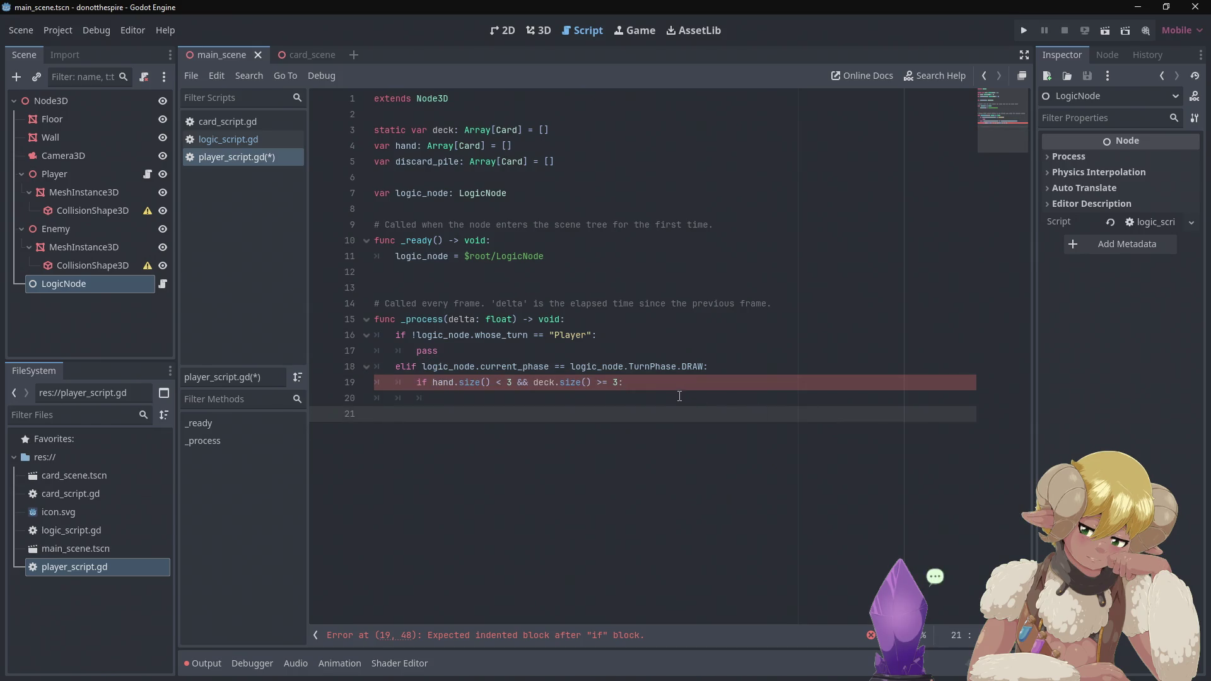
# Step: Delete the static keyword from the deck declaration on line 3
pyautogui.click(673, 392)
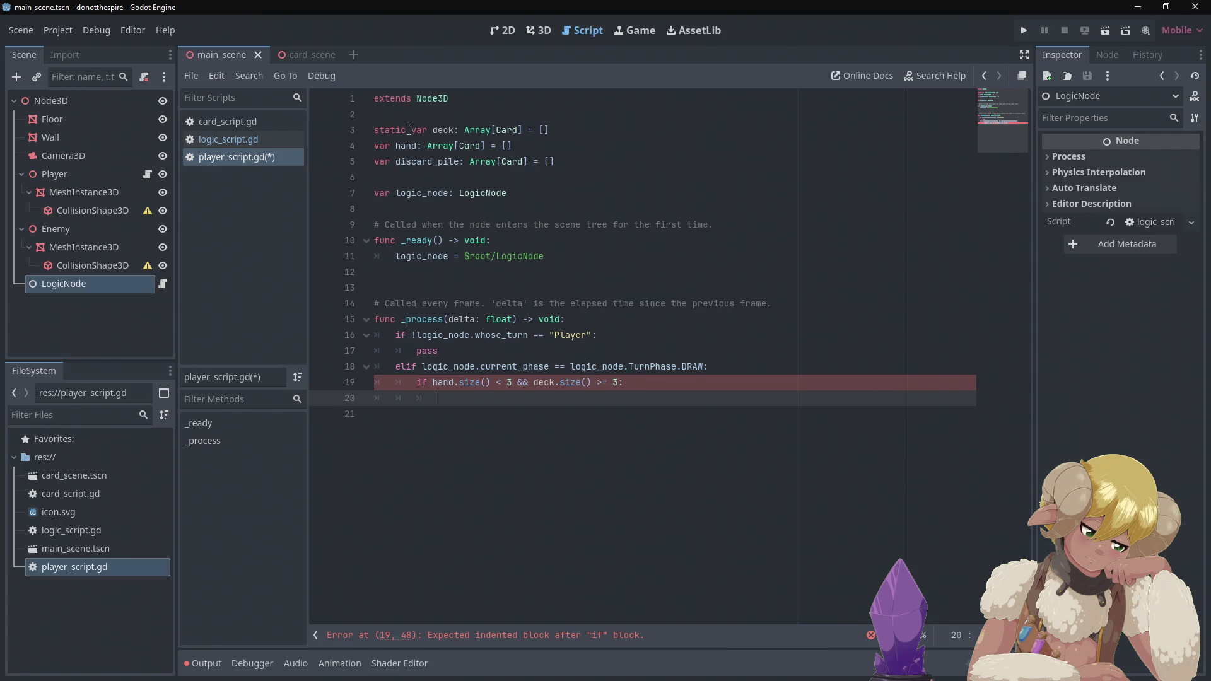
pyautogui.click(379, 129)
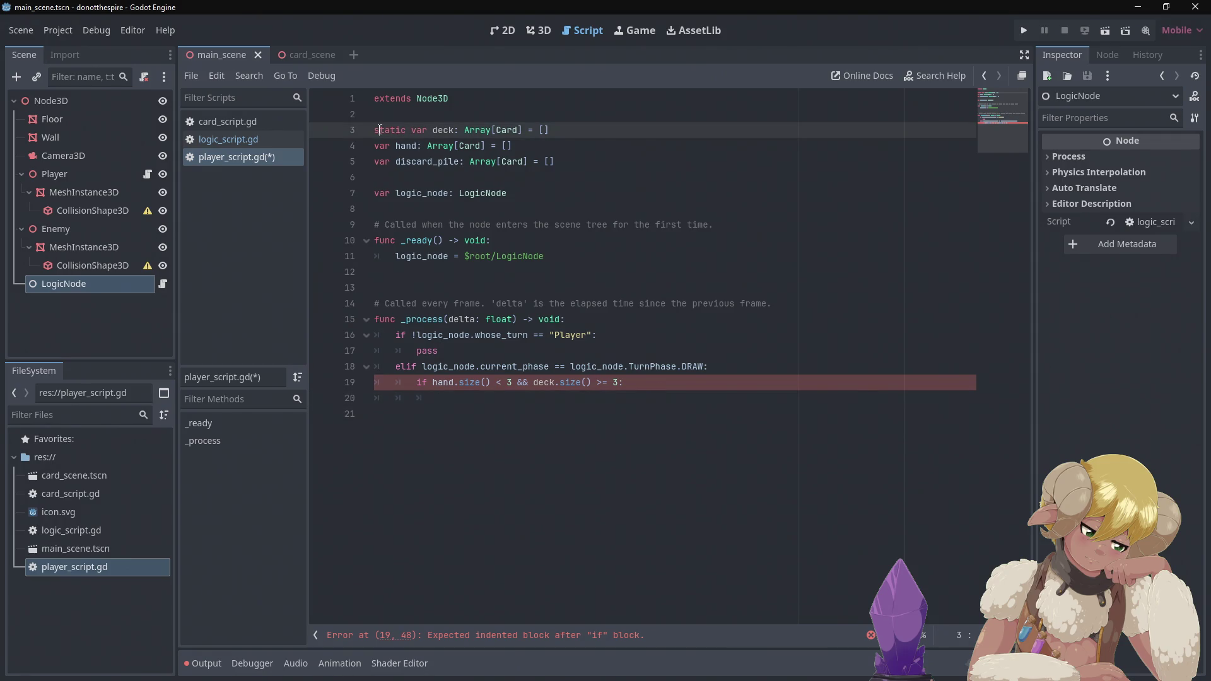
pyautogui.doubleClick(386, 129)
pyautogui.press('Delete')
pyautogui.press('Delete')
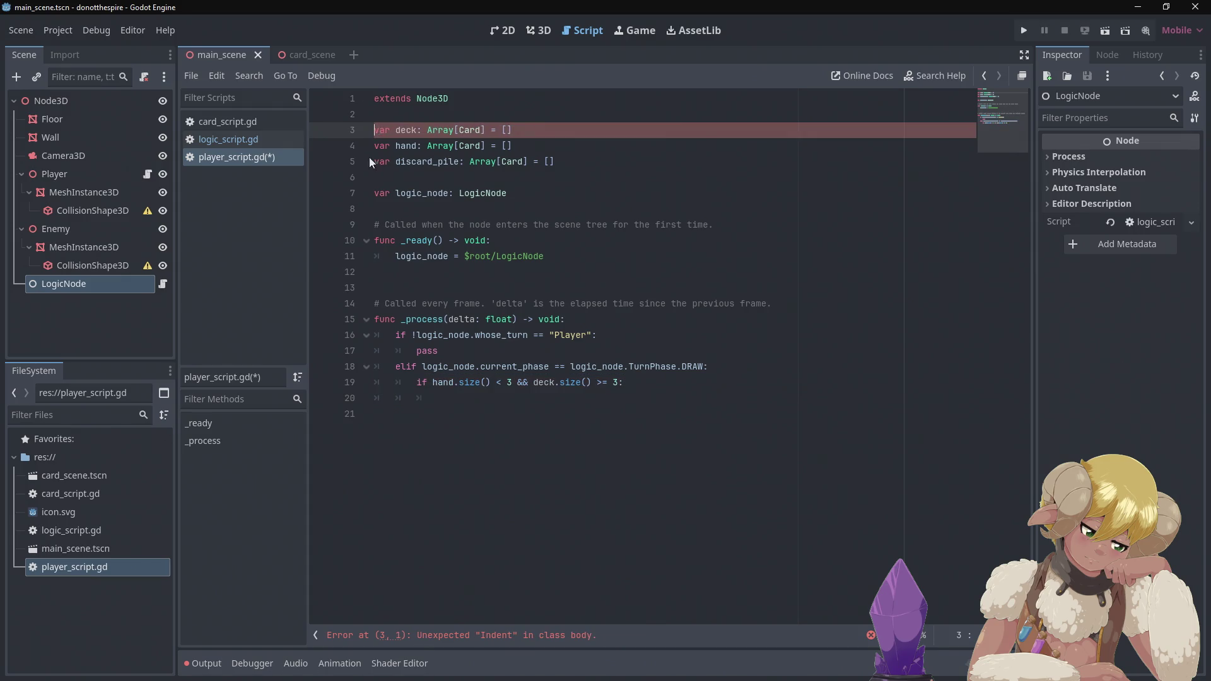
pyautogui.click(662, 397)
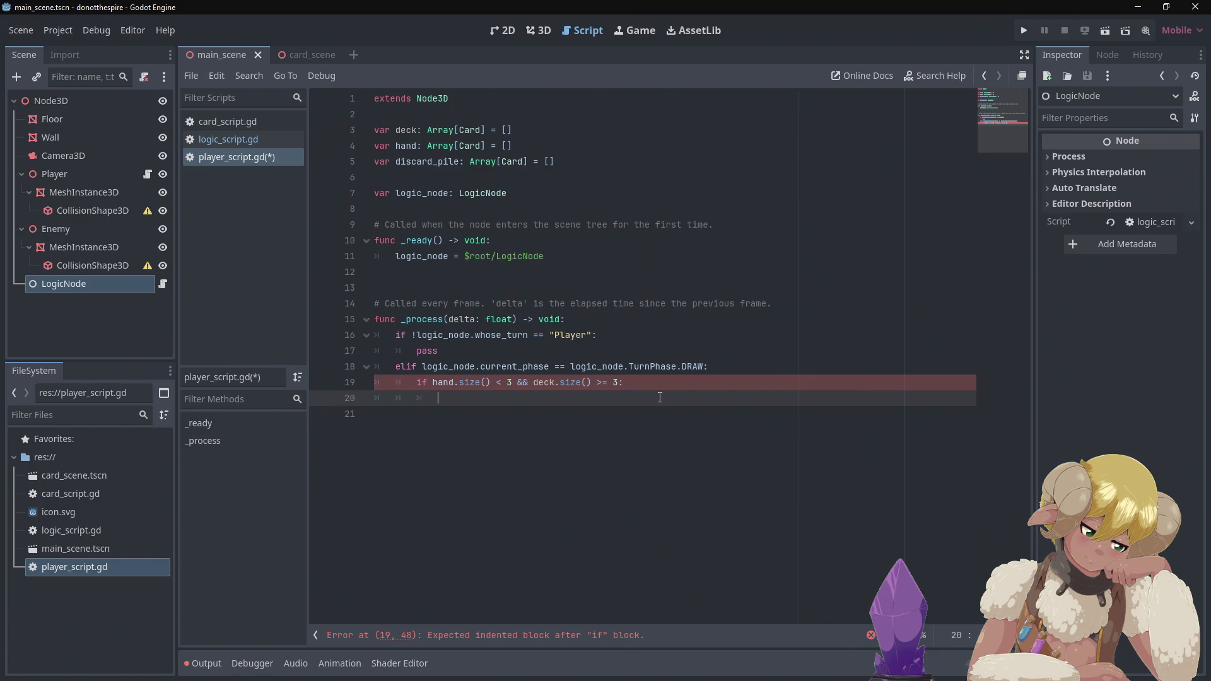
# Step: Start line 20 with hand.append() via autocomplete
pyautogui.write('hand.')
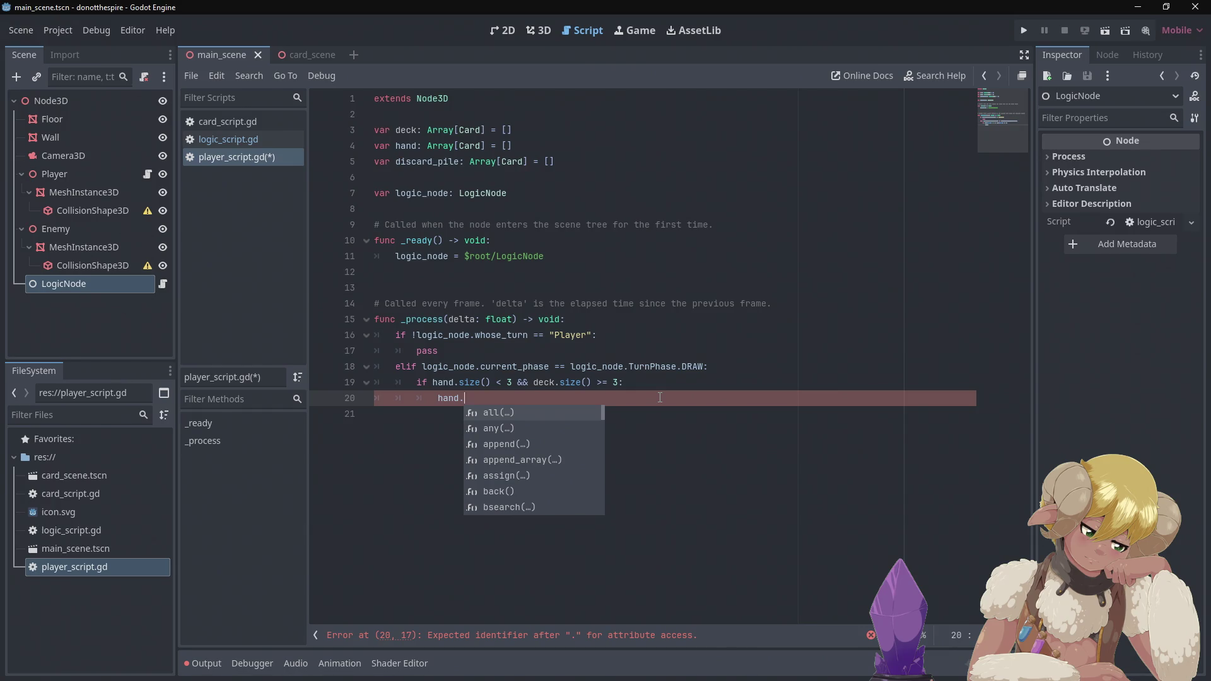
pyautogui.write('a')
pyautogui.press('Down')
pyautogui.press('Down')
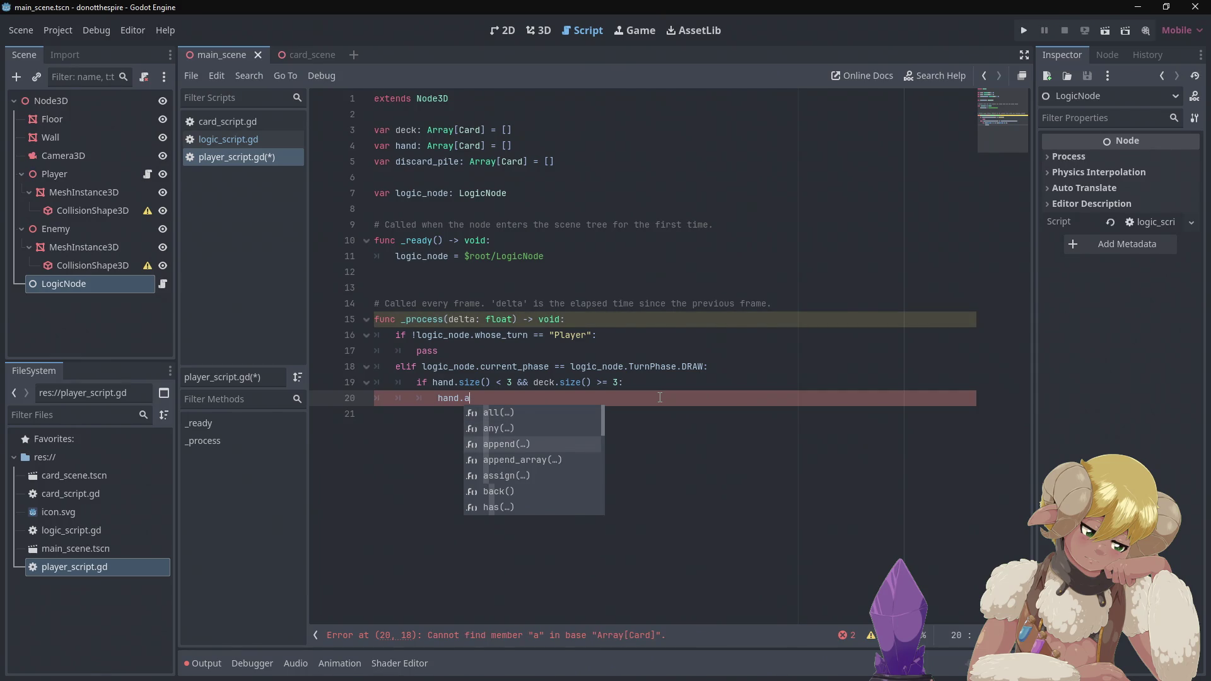
pyautogui.press('Return')
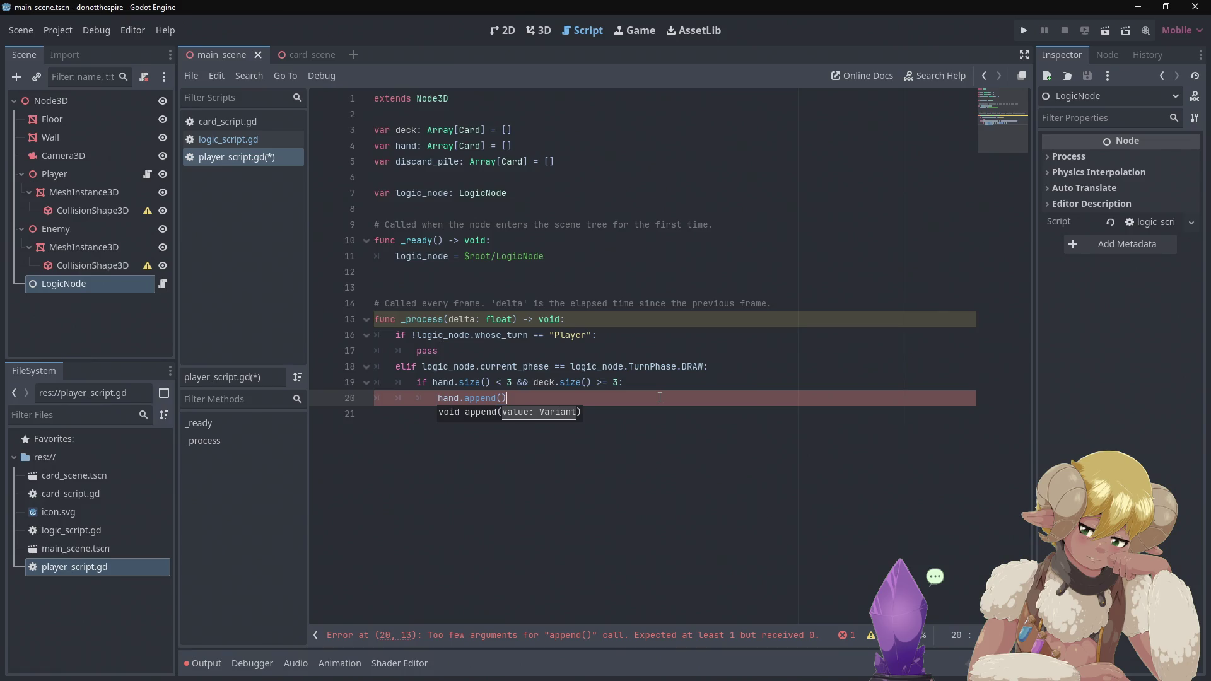
# Step: Pass deck.pop_front() as the append argument so the deck's front card goes into the hand
pyautogui.press('Left')
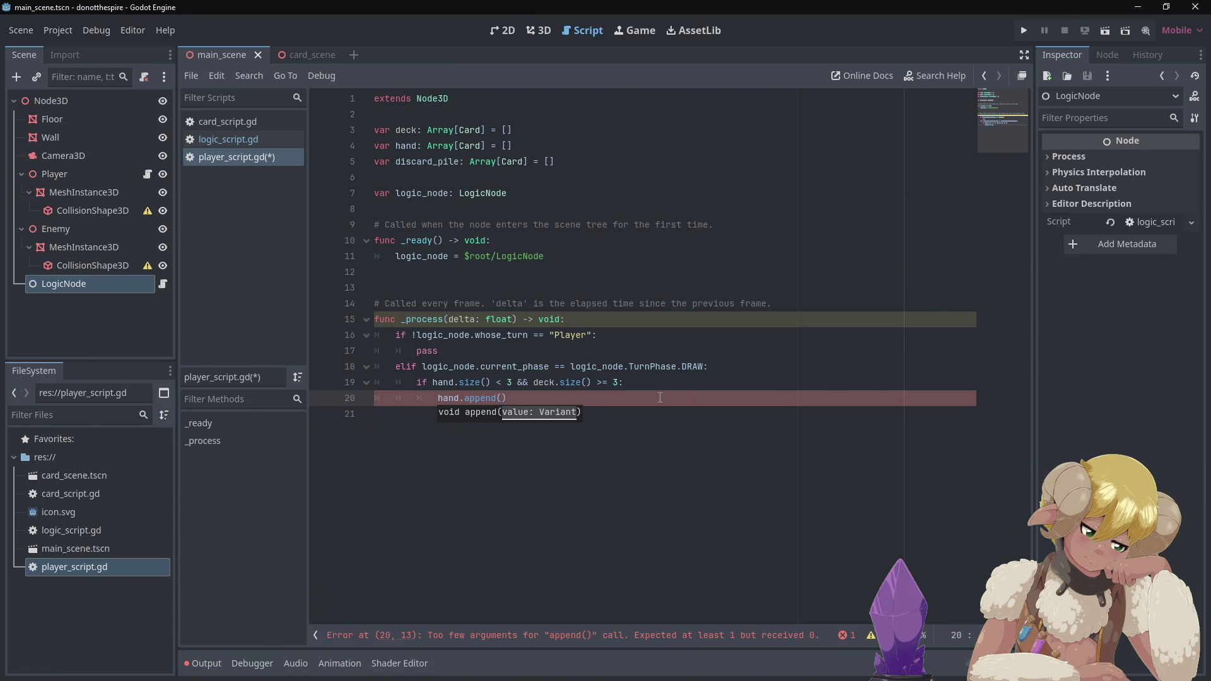
pyautogui.write('d')
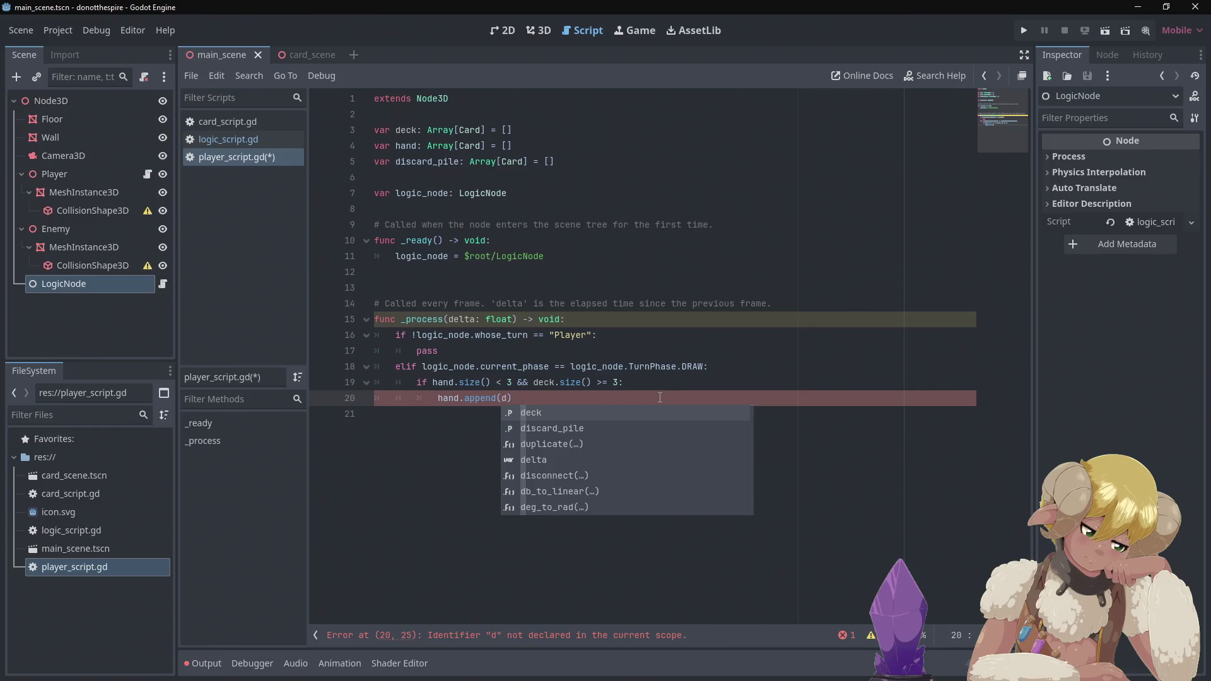
pyautogui.write('e')
pyautogui.press('Return')
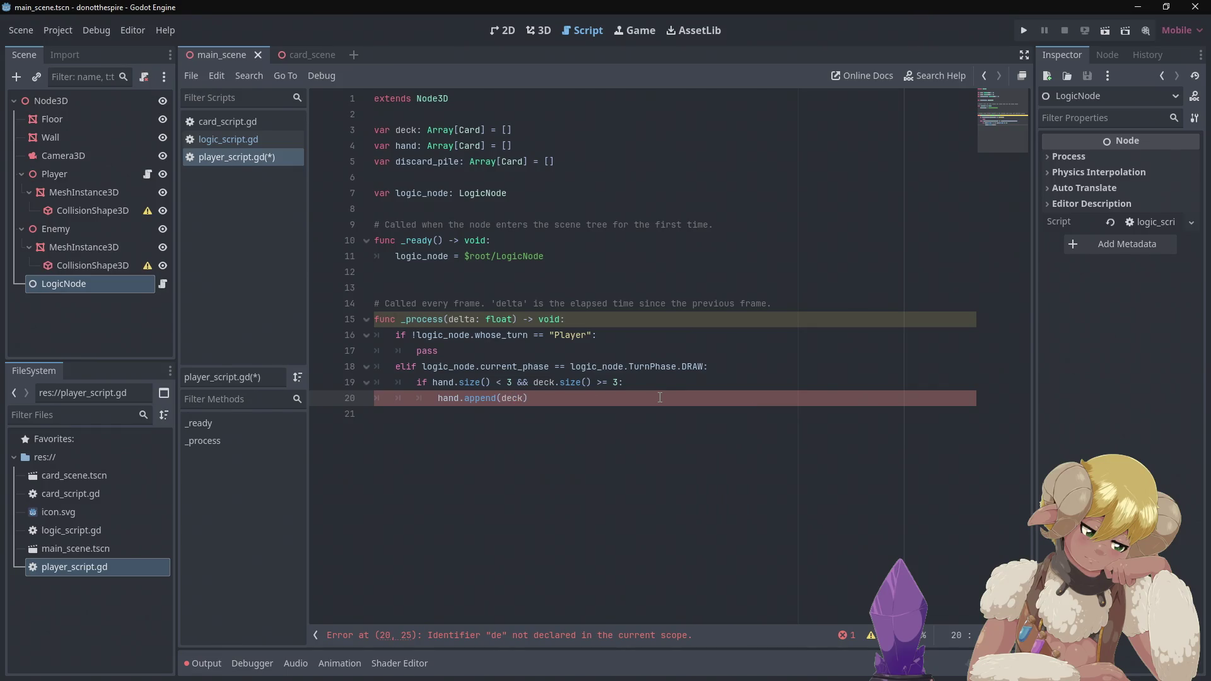
pyautogui.write('.po')
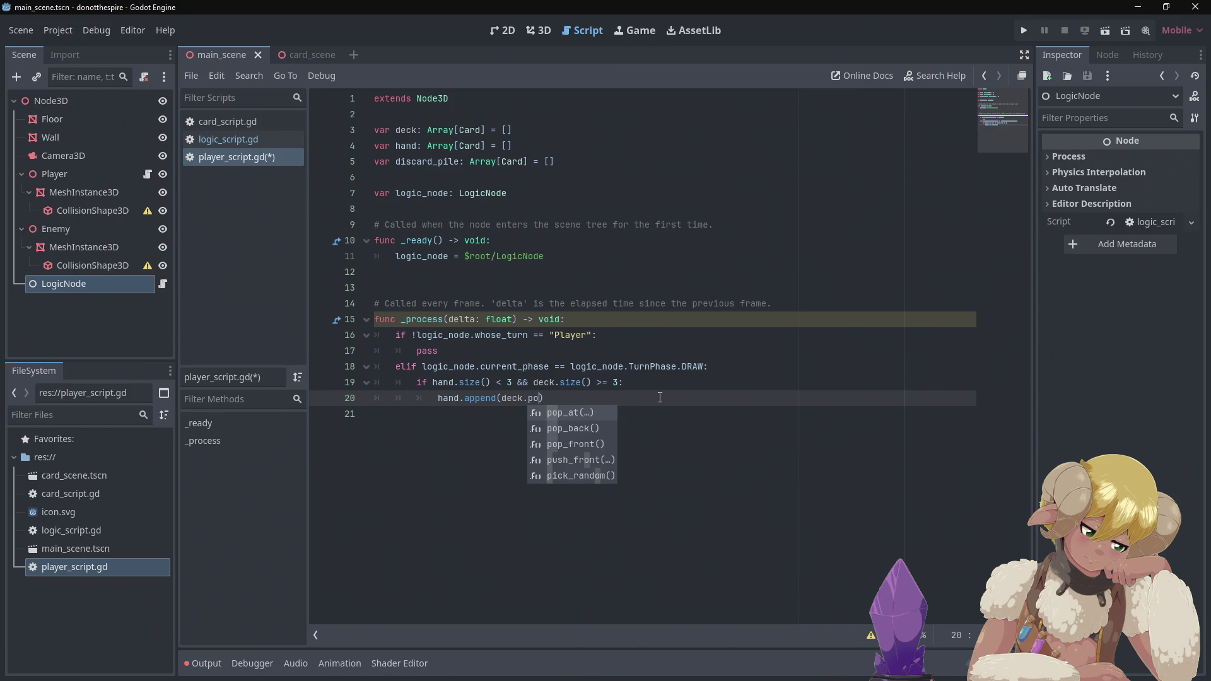
pyautogui.press('Down')
pyautogui.press('Down')
pyautogui.press('Return')
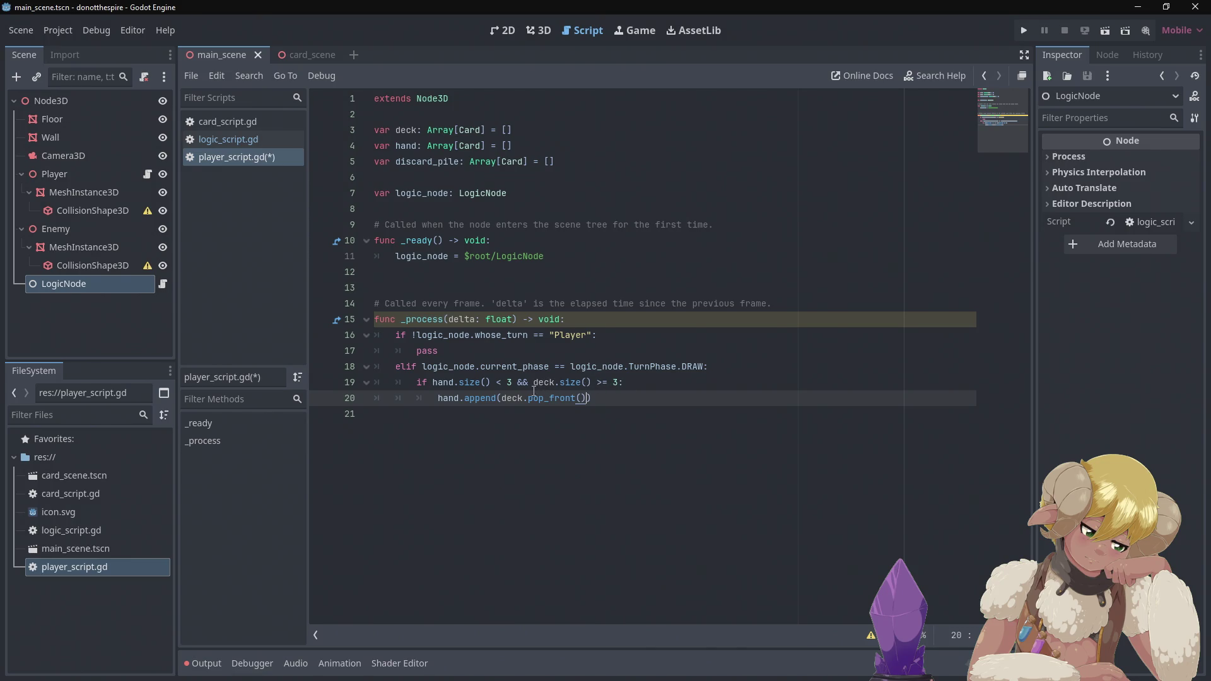
pyautogui.moveTo(535, 400)
pyautogui.moveTo(476, 396)
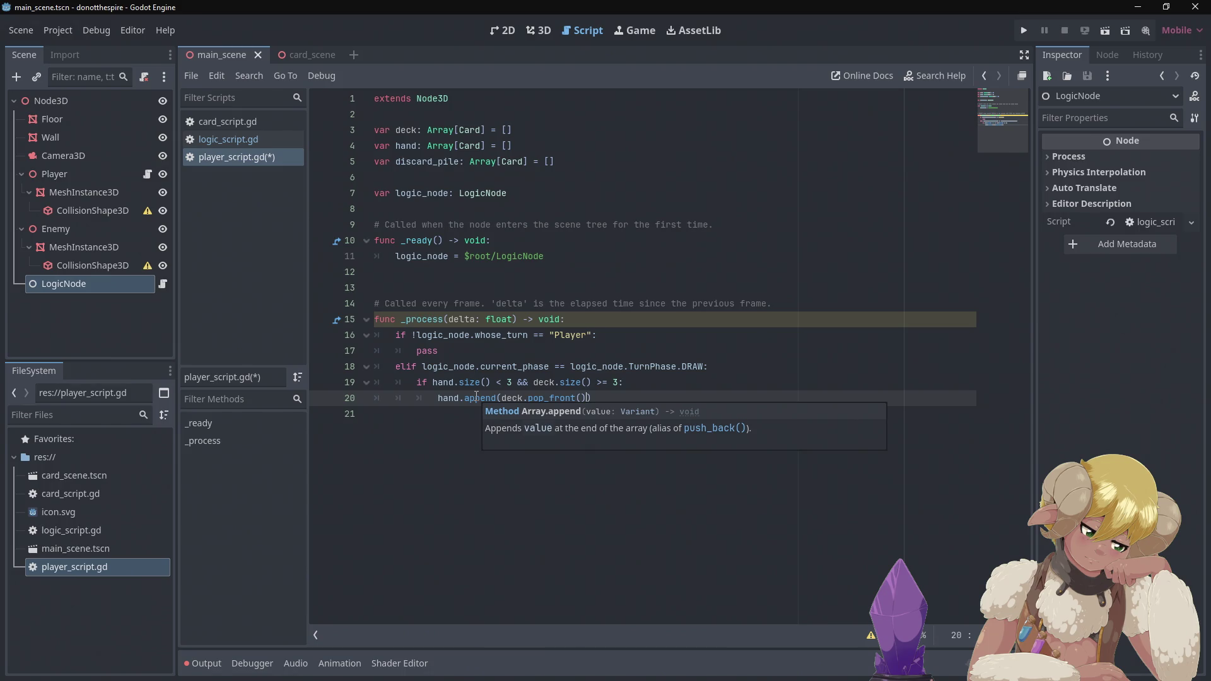
pyautogui.click(607, 395)
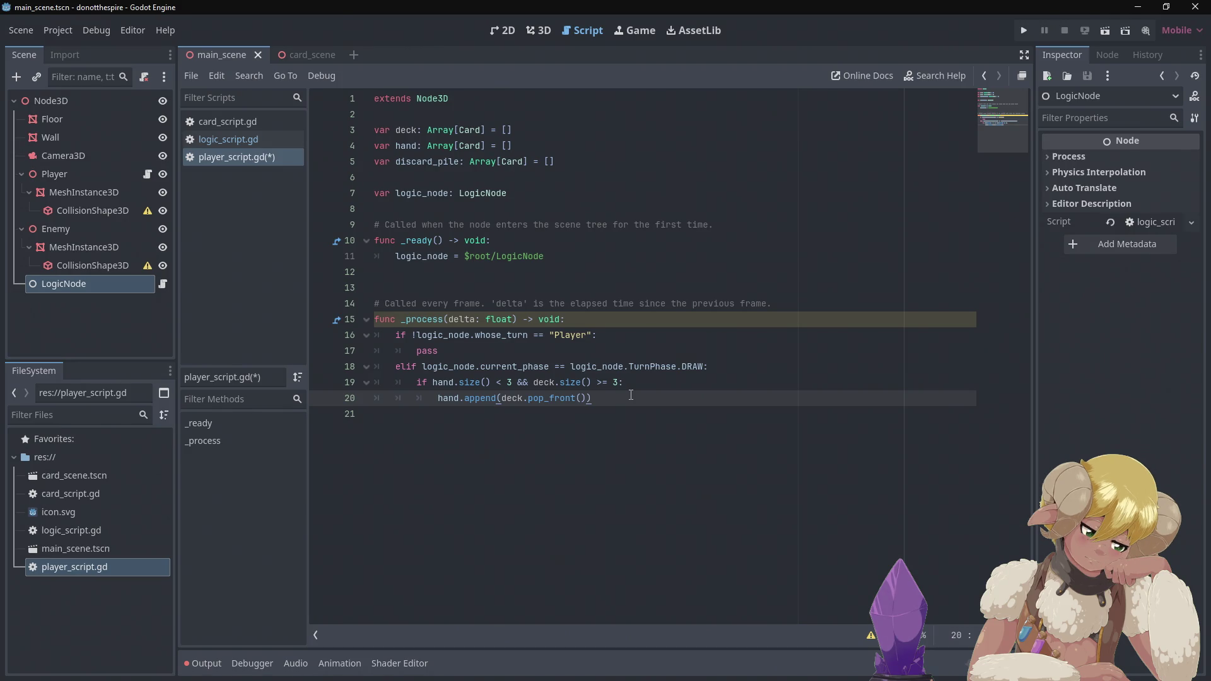
pyautogui.press('Left')
pyautogui.press('Up')
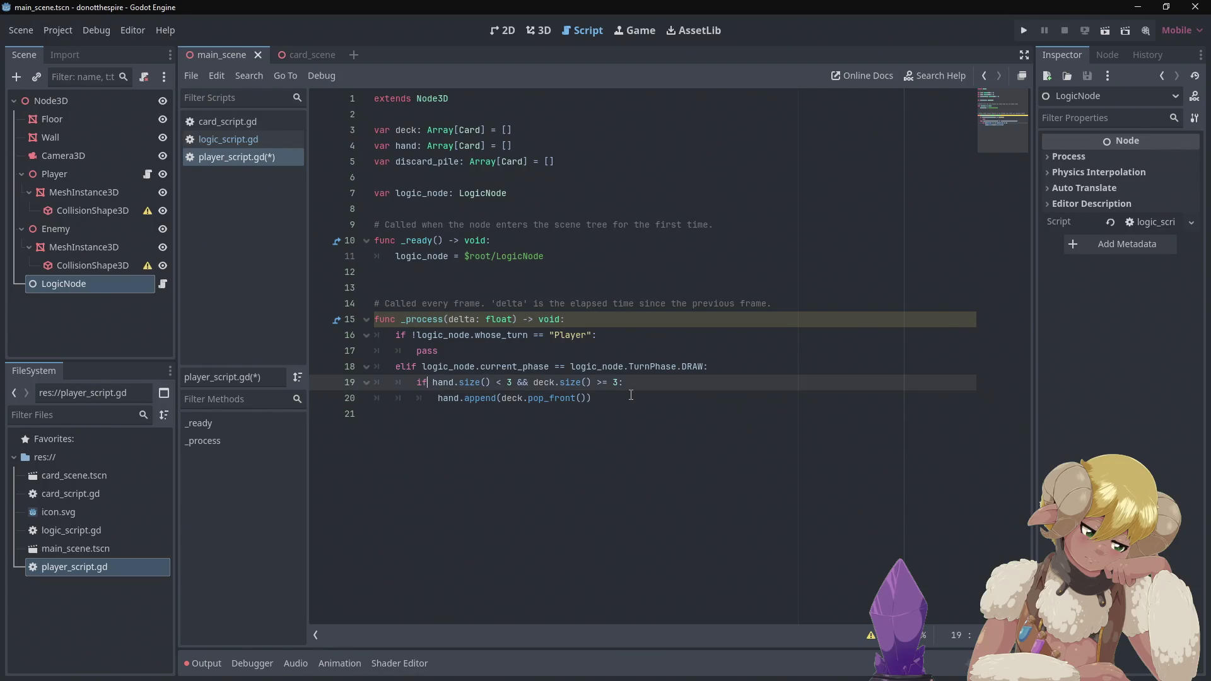
# Step: Reduce line 19 to an if deck.size() >= 3 check, dropping the hand-size condition
pyautogui.press('Home')
pyautogui.press('Delete')
pyautogui.press('Delete')
pyautogui.write('while')
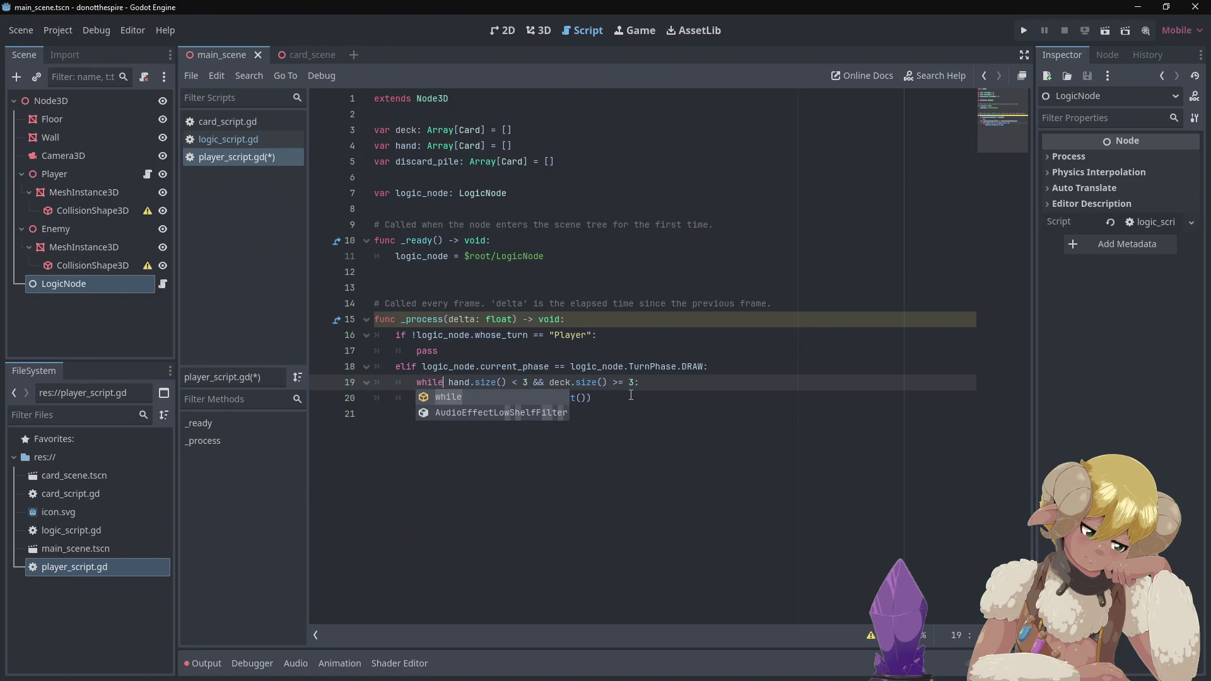
pyautogui.click(635, 431)
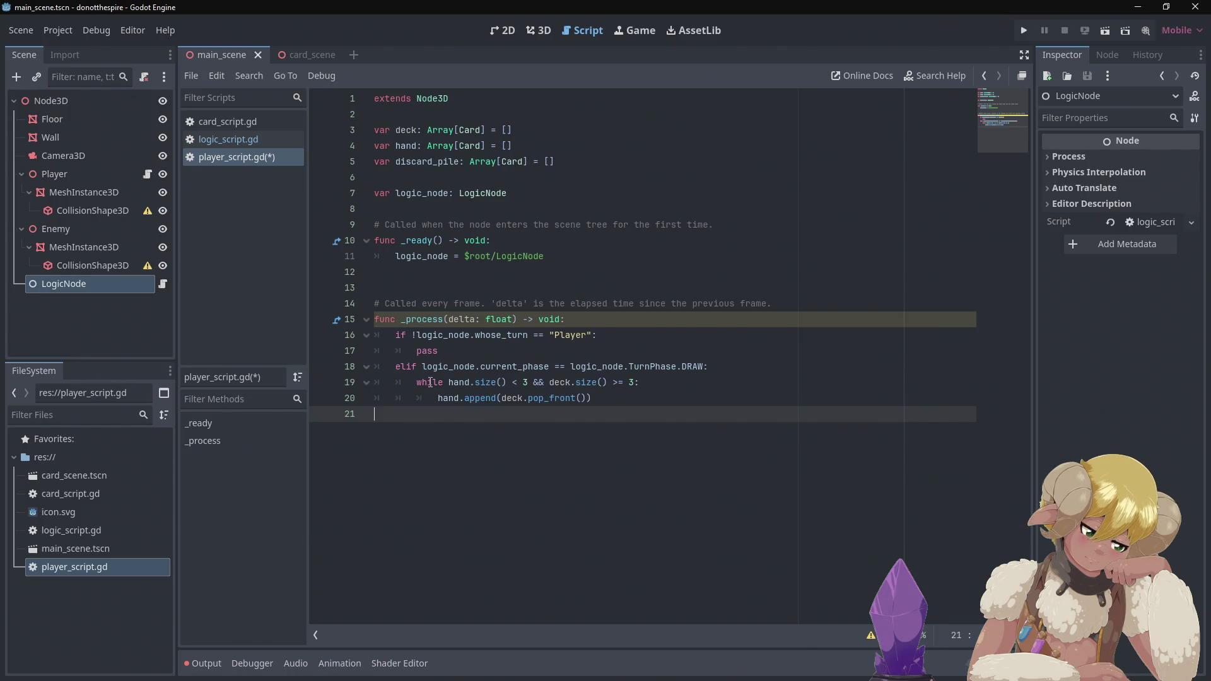
pyautogui.click(521, 383)
pyautogui.moveTo(521, 383); pyautogui.dragTo(449, 382)
pyautogui.press('BackSpace')
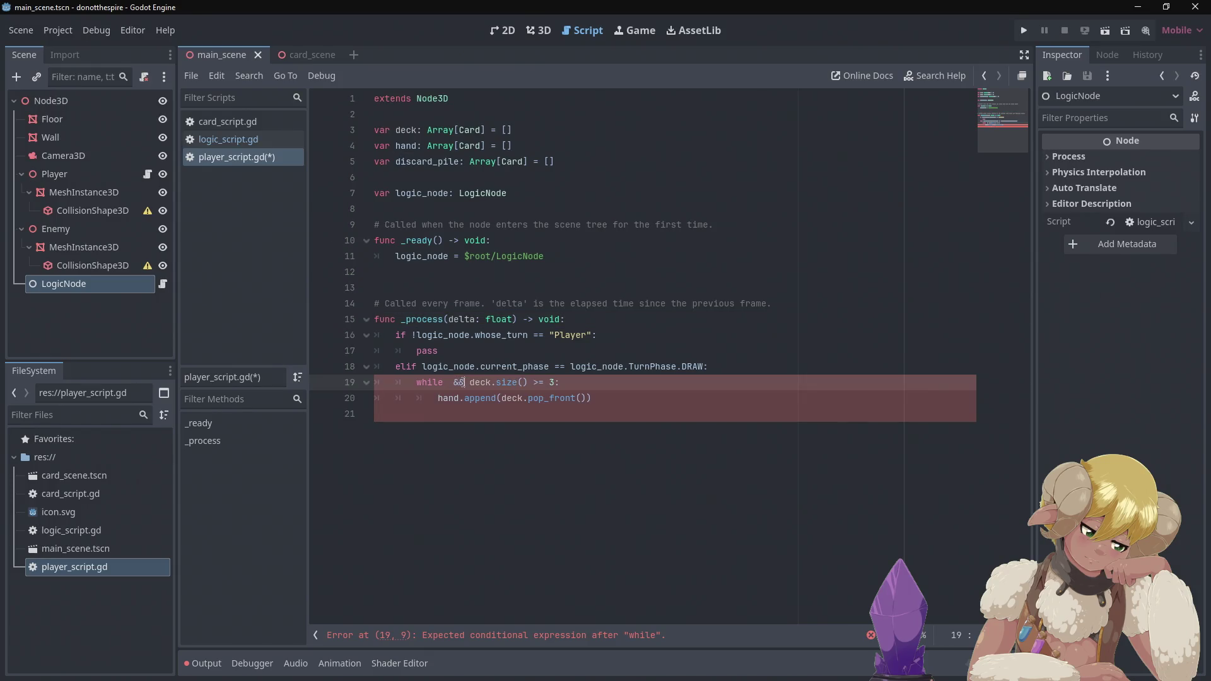
pyautogui.moveTo(464, 382); pyautogui.dragTo(416, 380)
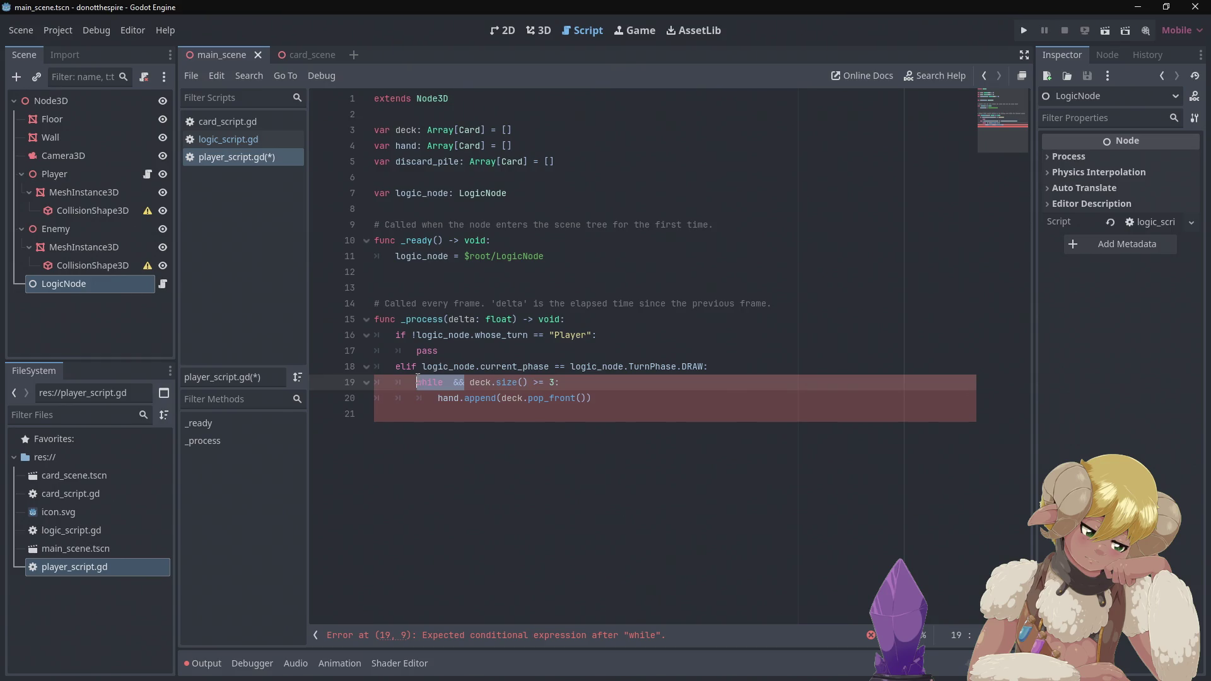
pyautogui.write('if')
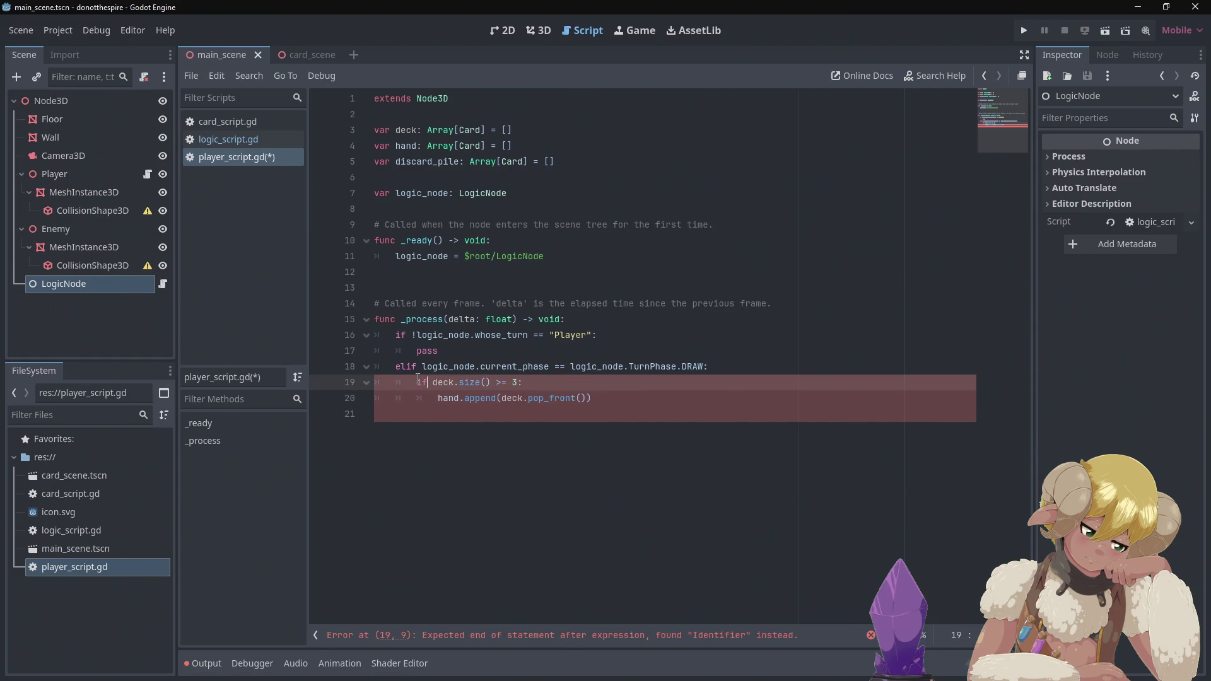
pyautogui.press('Right')
pyautogui.press('Right')
pyautogui.press('Right')
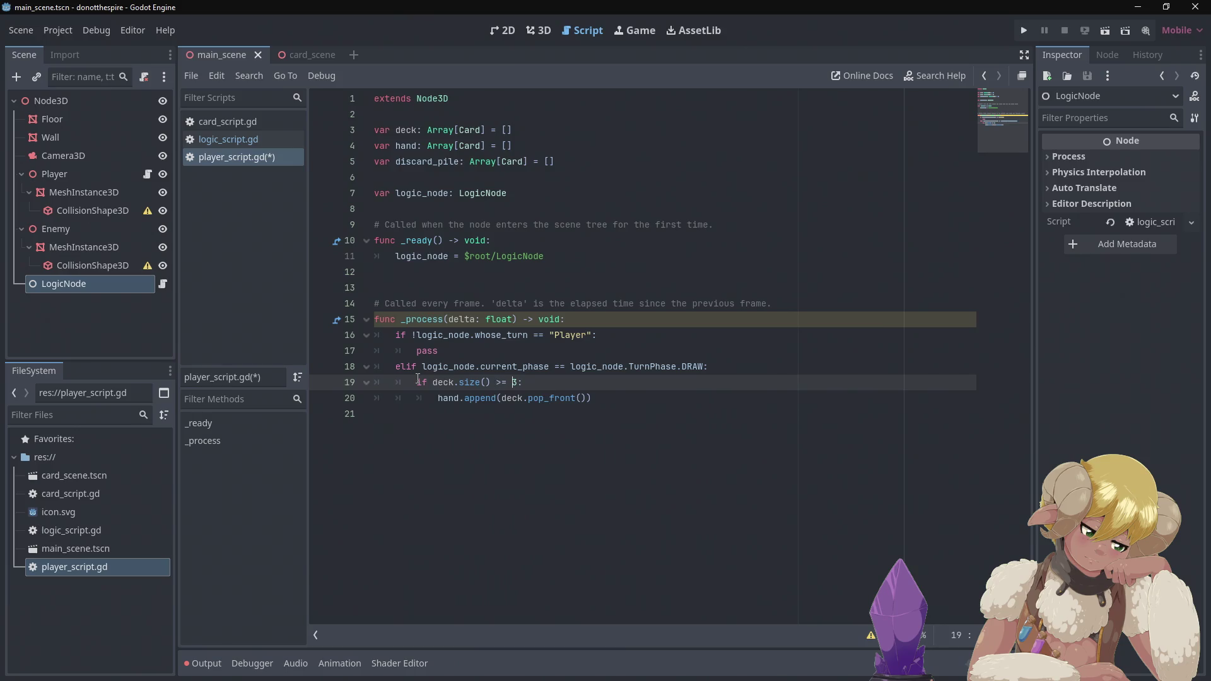
# Step: Add a 'while hand.size() < 3:' loop beneath it and indent the append line into it
pyautogui.press('Return')
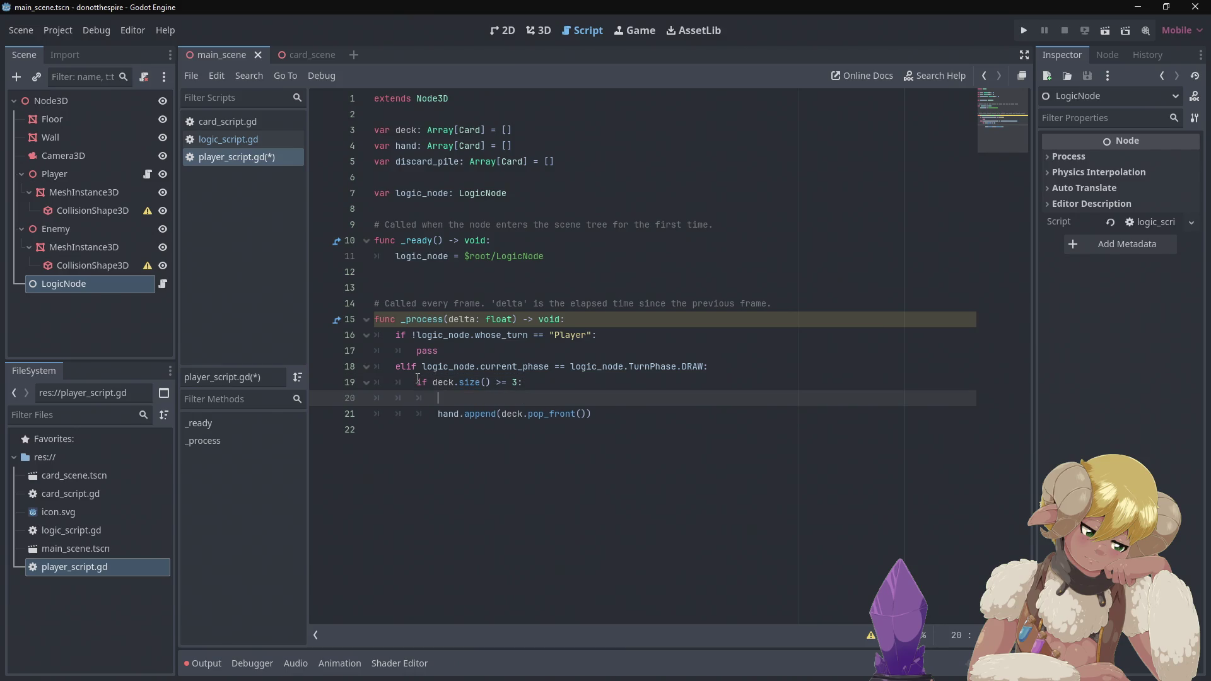
pyautogui.write('hand.size() < 3')
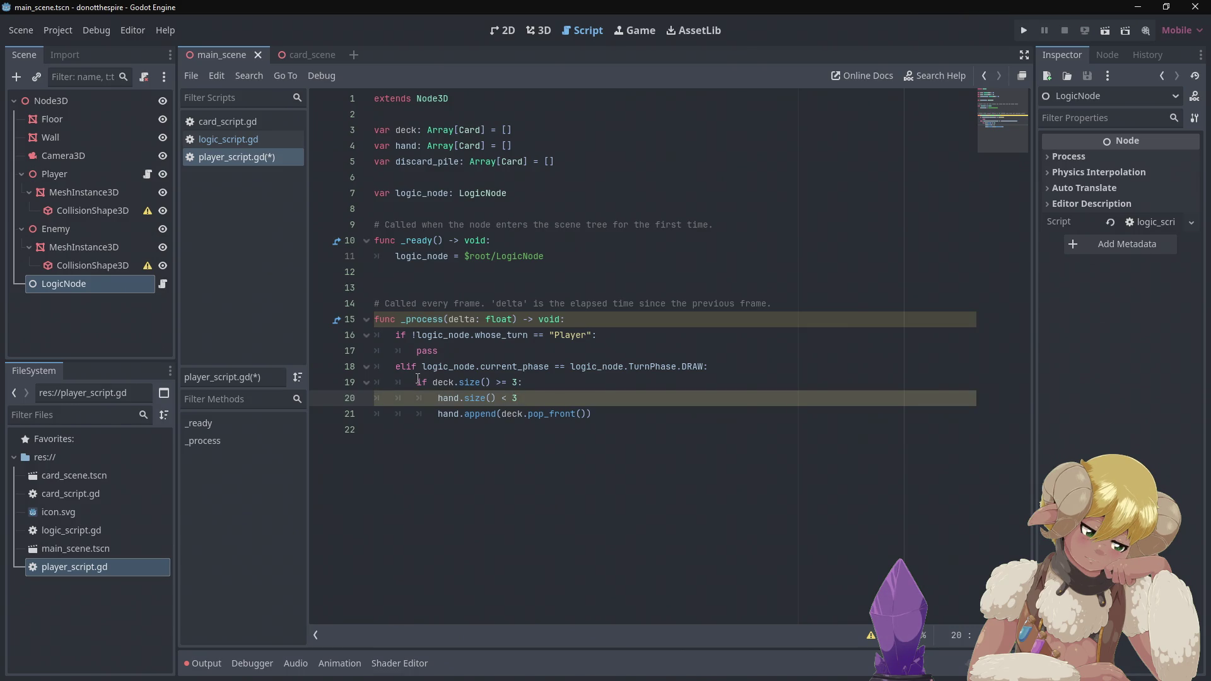
pyautogui.press('Home')
pyautogui.write('while')
pyautogui.press('Right')
pyautogui.press('Right')
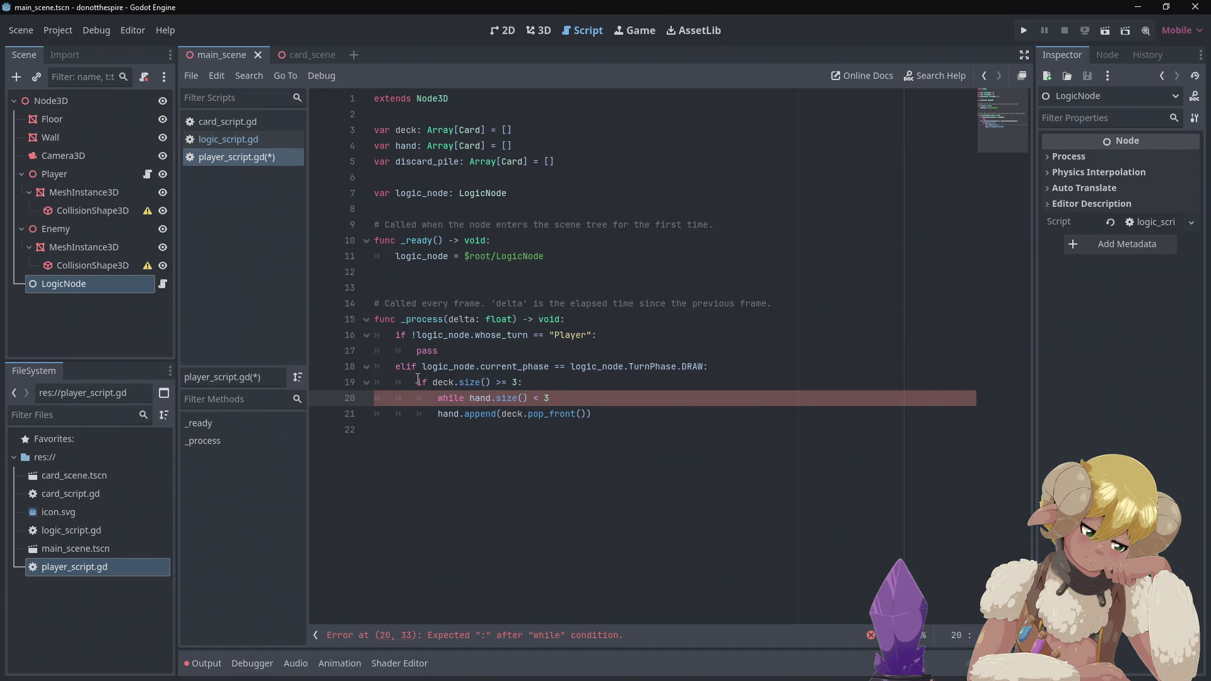
pyautogui.press('Down')
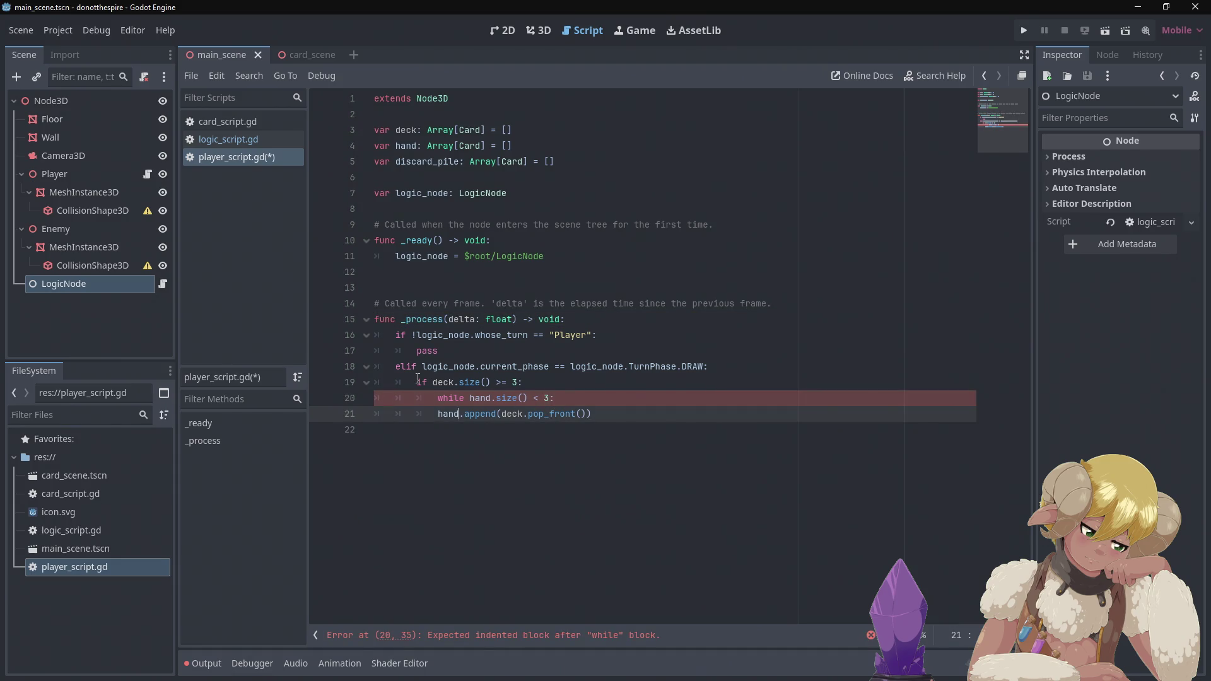
pyautogui.press('Tab')
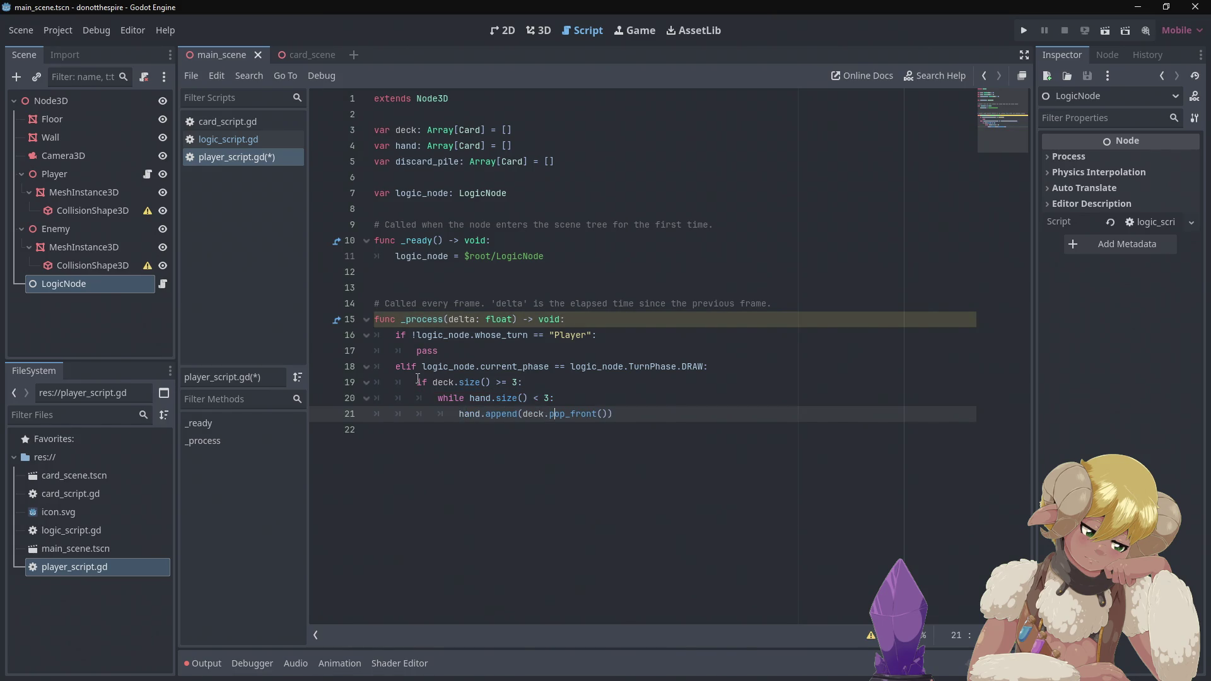
pyautogui.press('End')
# Step: Add an else line after the draw loop
pyautogui.press('Return')
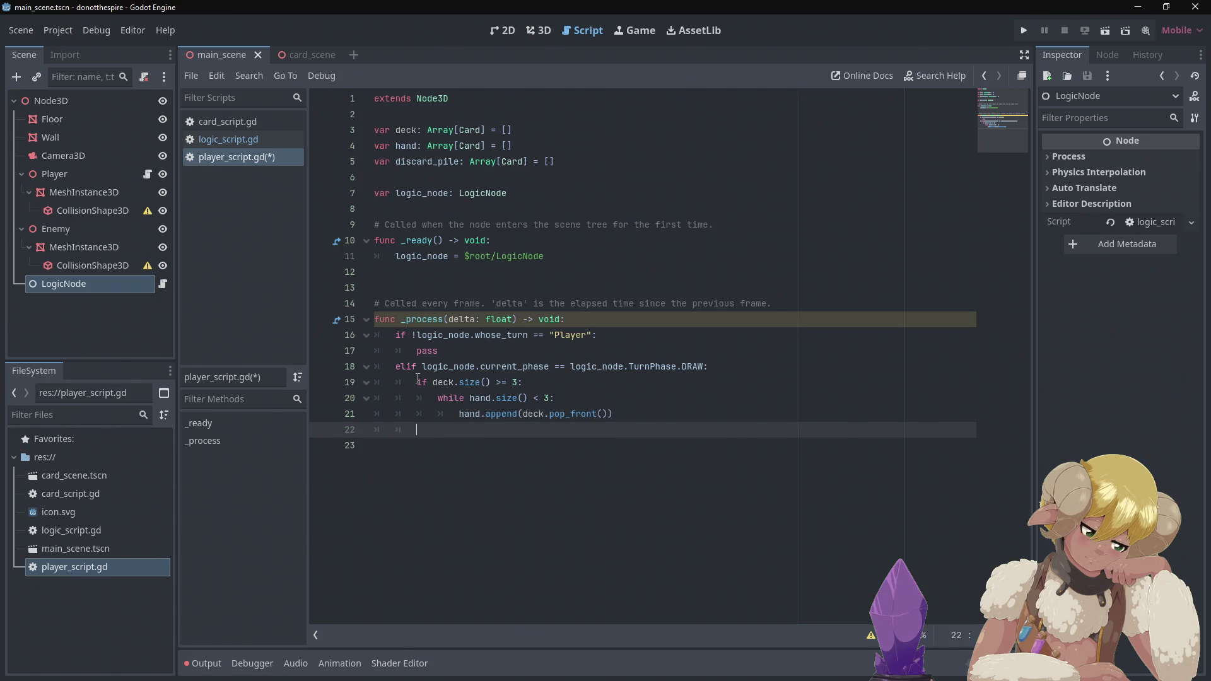
pyautogui.write('el')
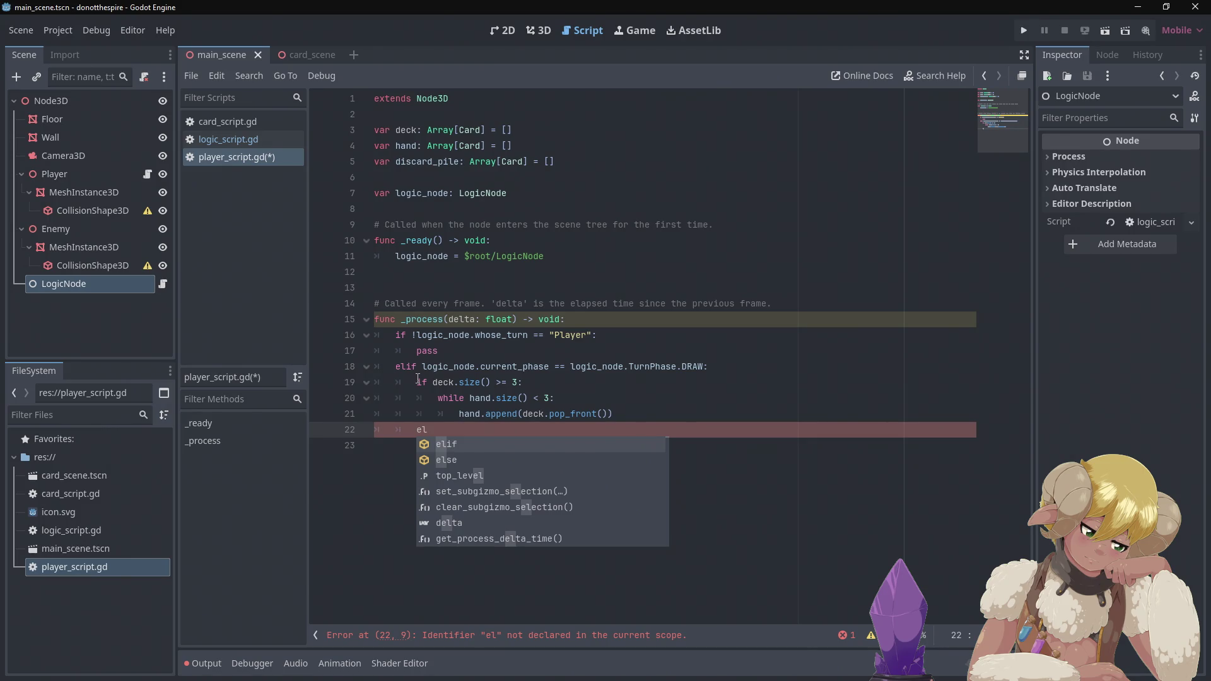
pyautogui.write('se')
pyautogui.press('Return')
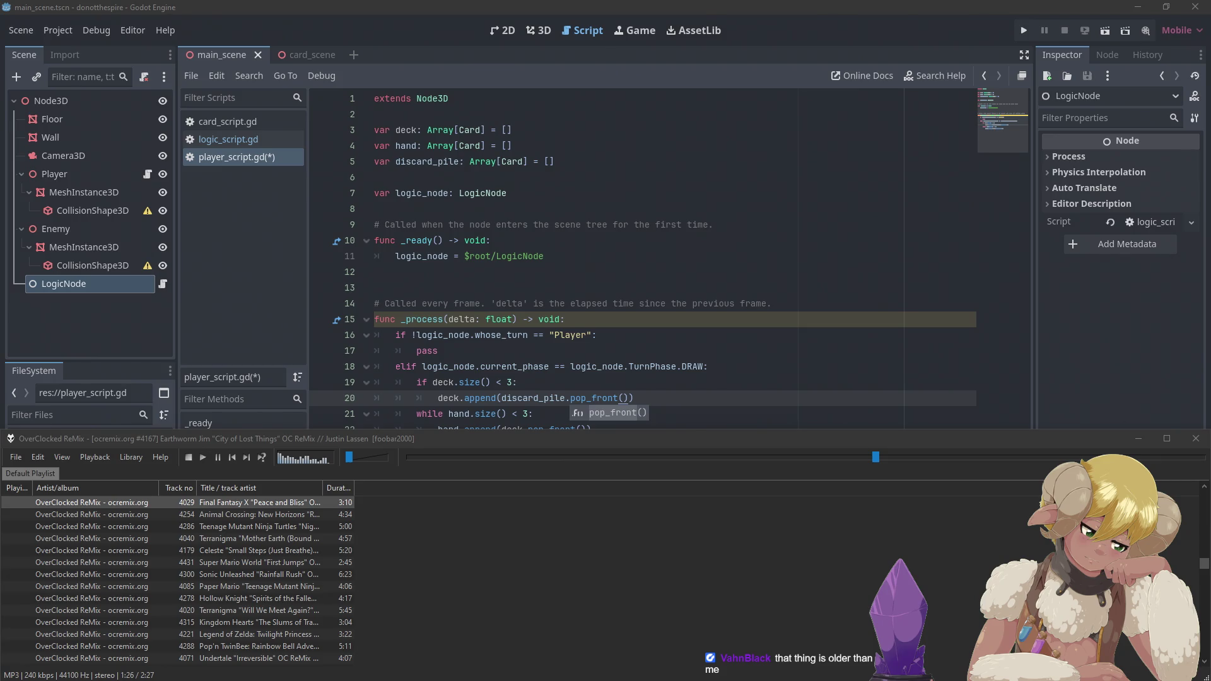
# Step: Bring the Godot editor back to the front
pyautogui.hotkey('alt', 'Tab')
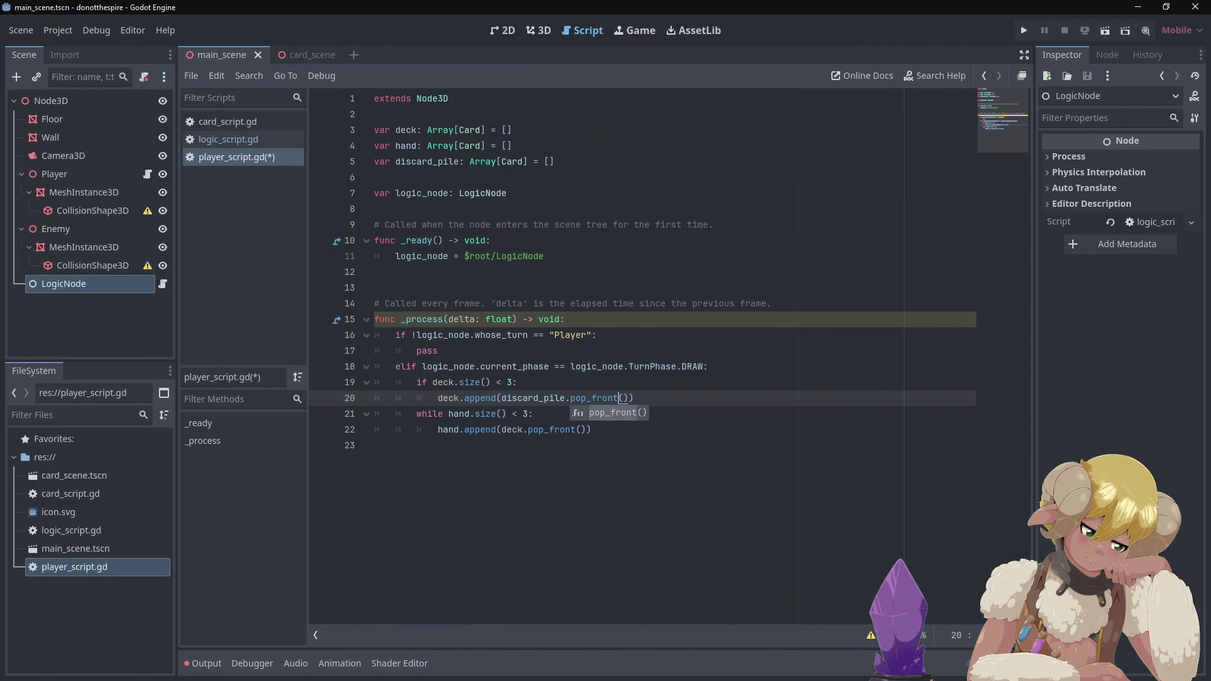
pyautogui.click(721, 445)
pyautogui.click(666, 425)
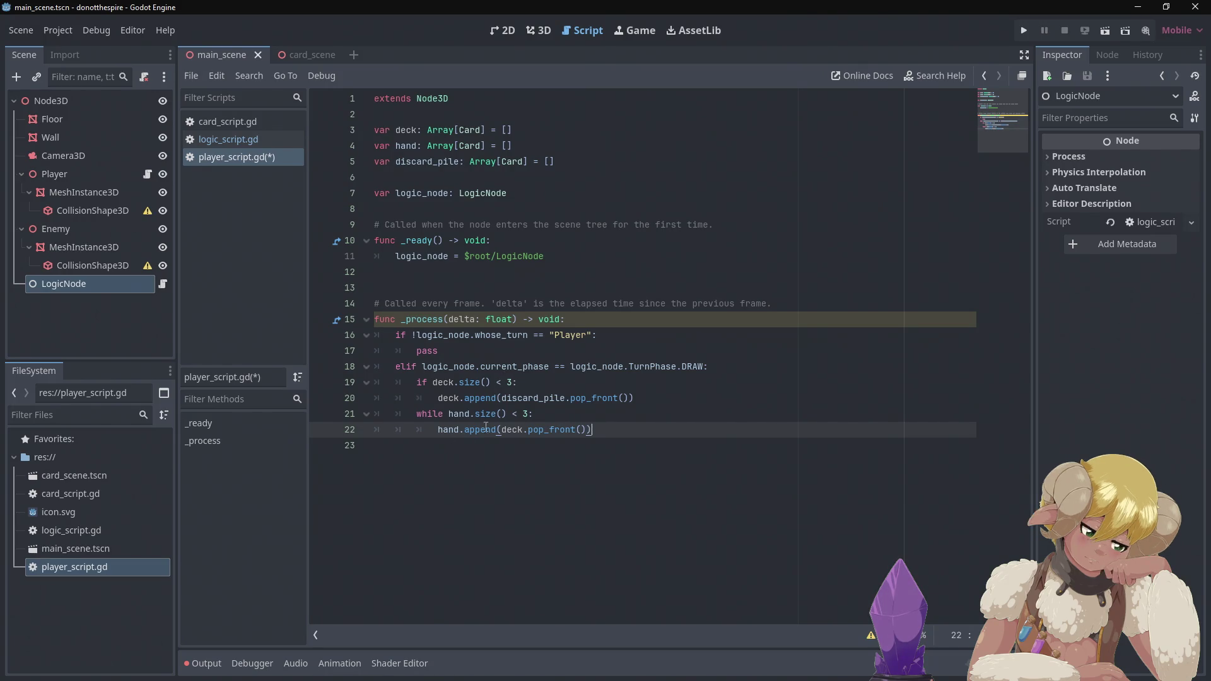
pyautogui.click(561, 377)
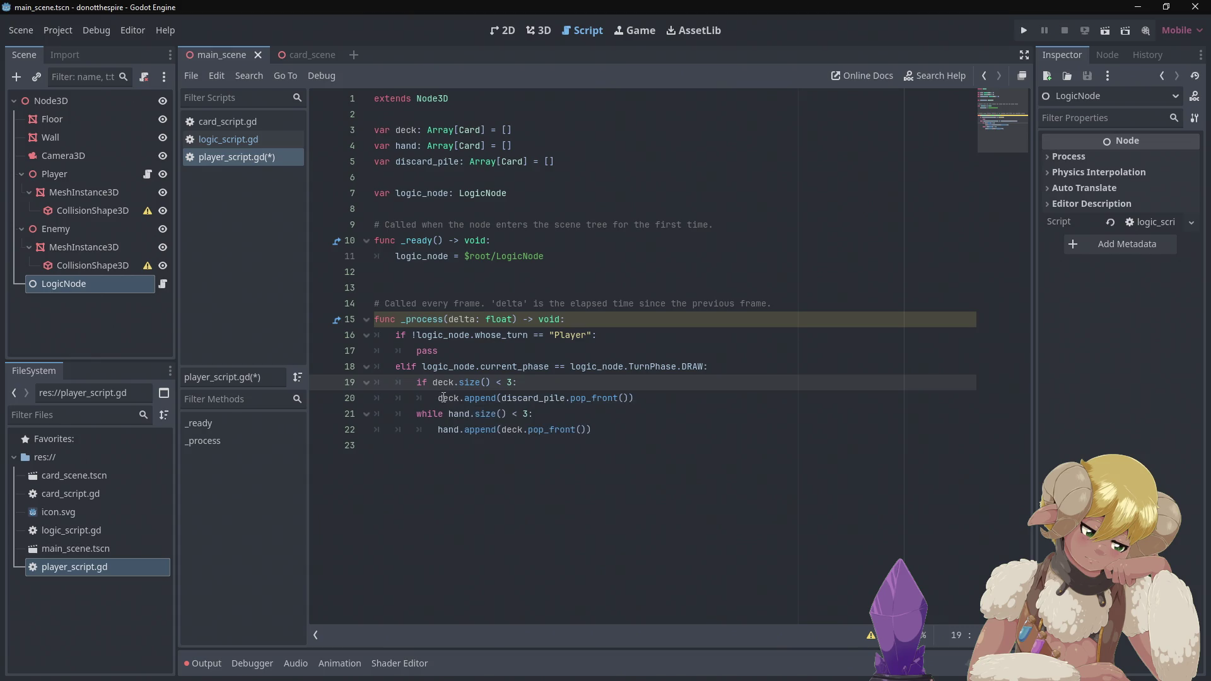
pyautogui.moveTo(443, 398)
pyautogui.click(436, 398)
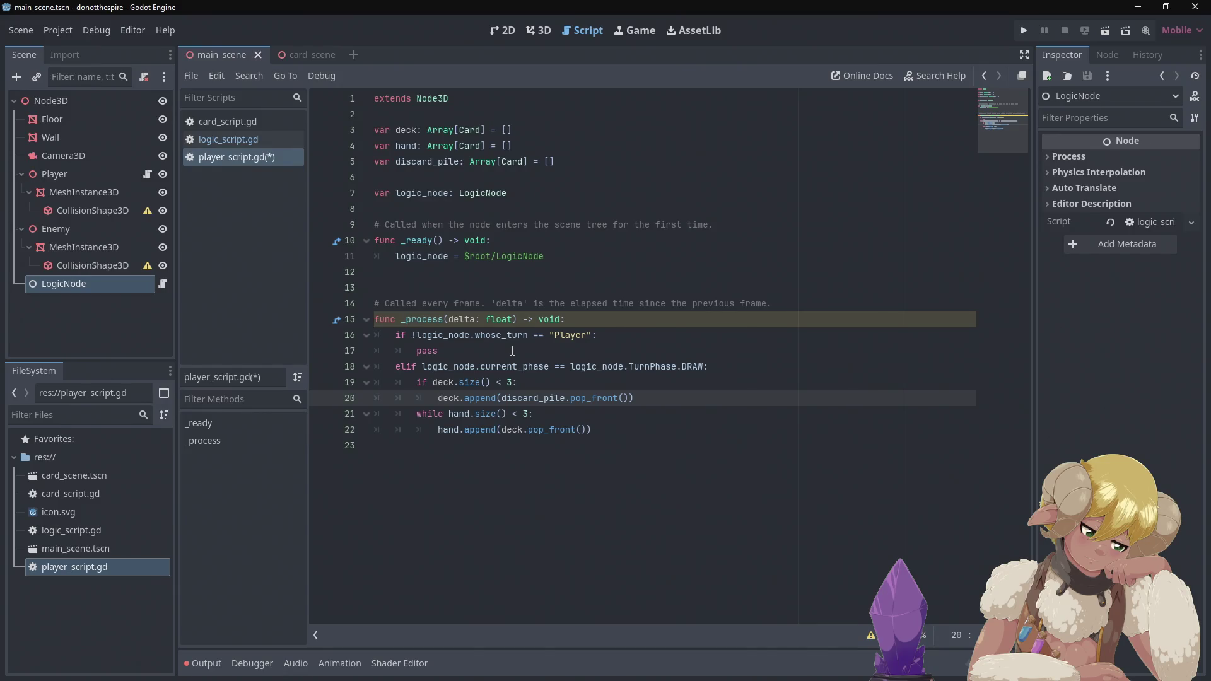
# Step: Write 'while discard_pile.size() > 0:' on line 20 and nest deck.append(discard_pile.pop_front()) under it
pyautogui.write('while')
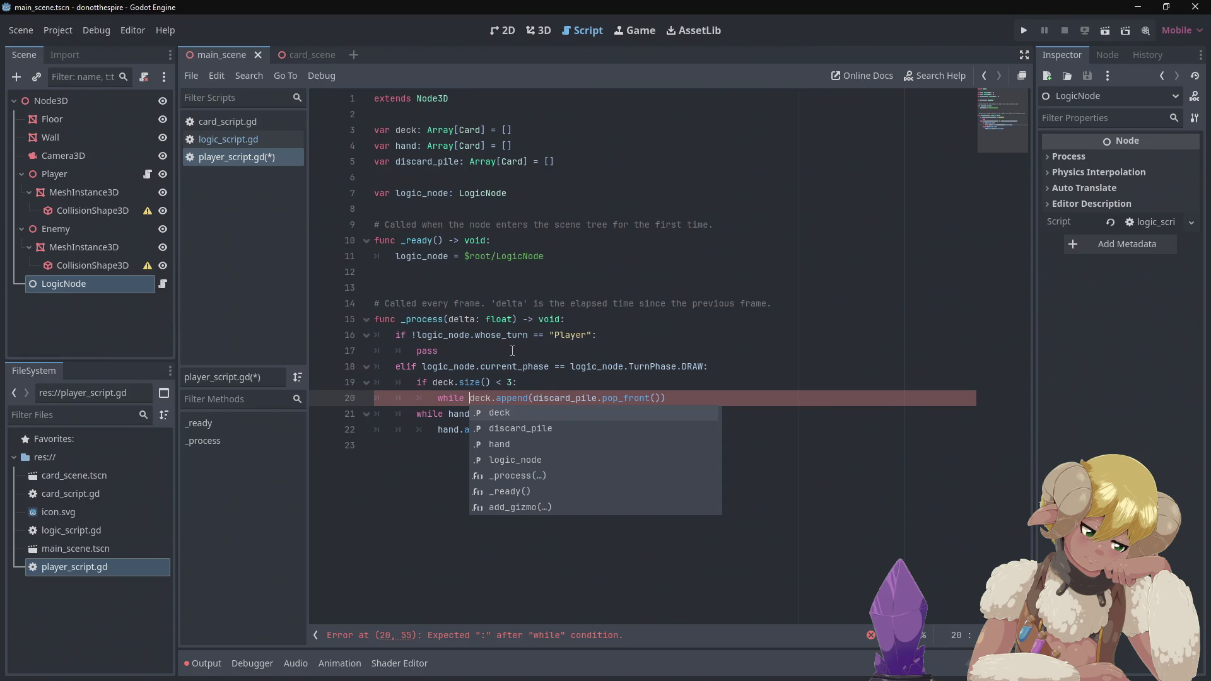
pyautogui.write(' disc')
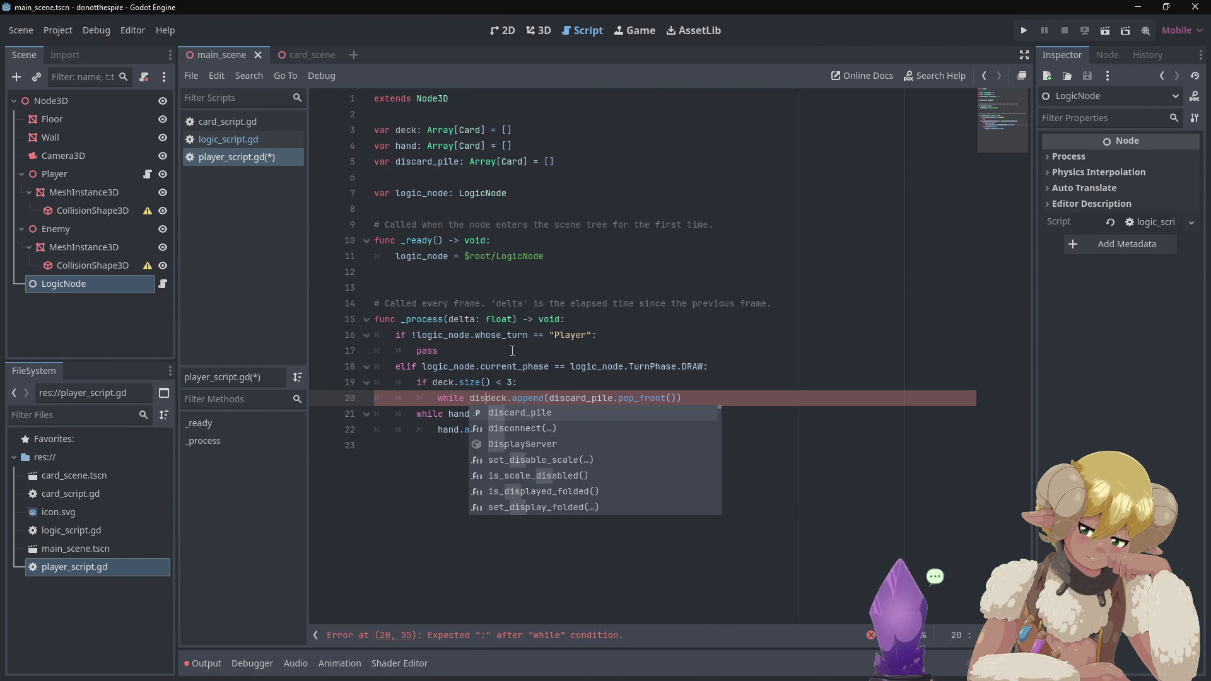
pyautogui.press('Tab')
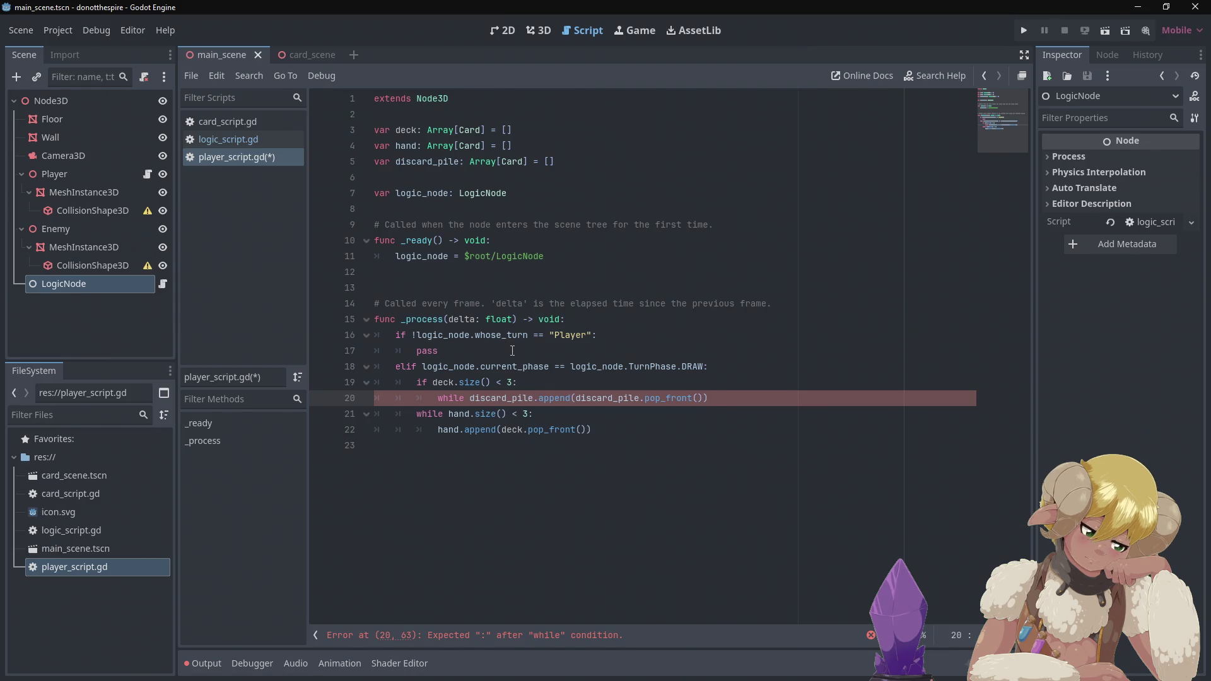
pyautogui.write('.siz')
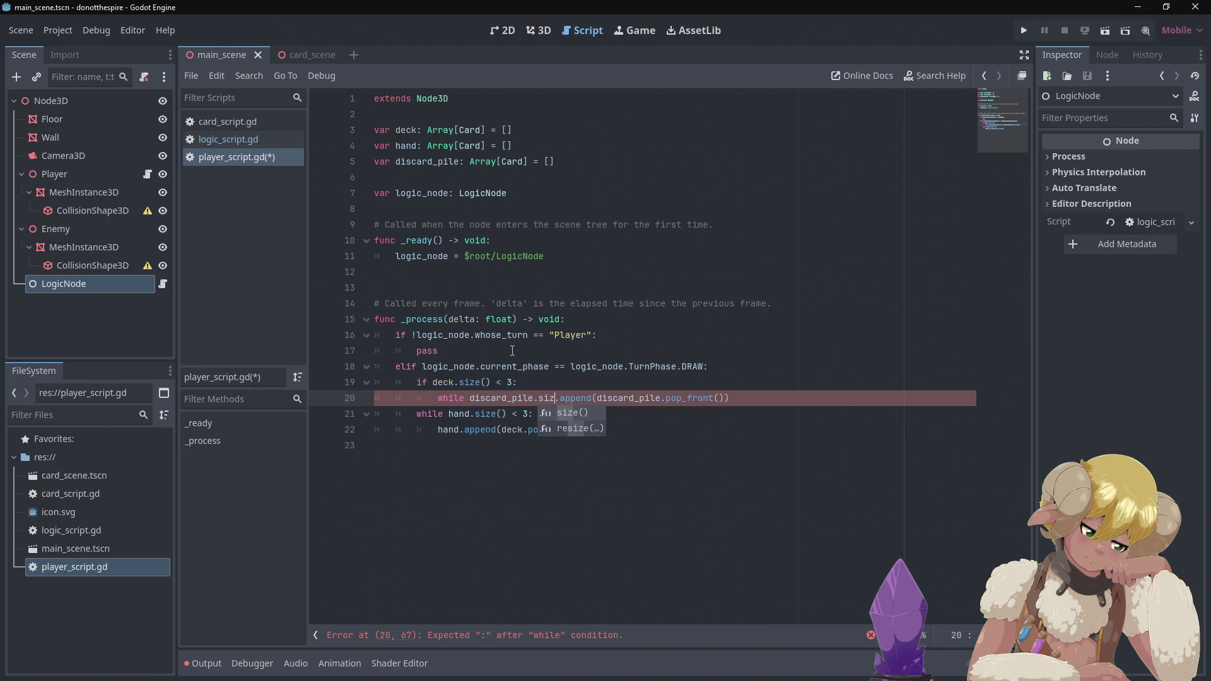
pyautogui.press('Tab')
pyautogui.write('>')
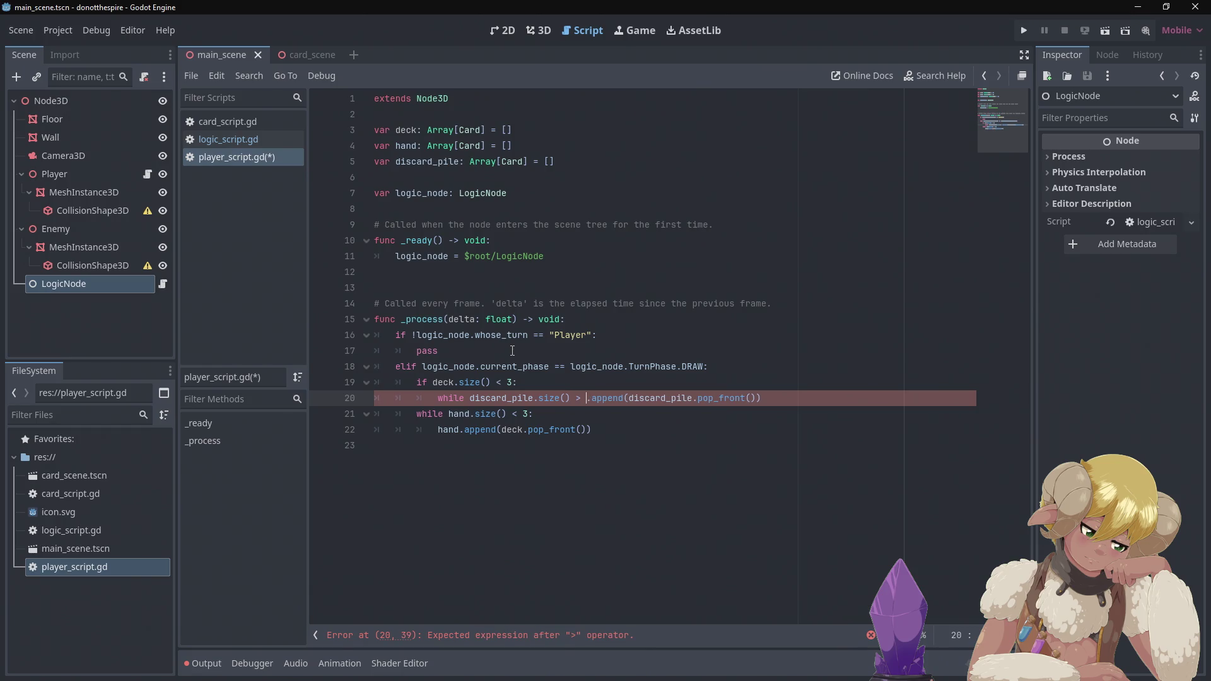
pyautogui.write(' 0')
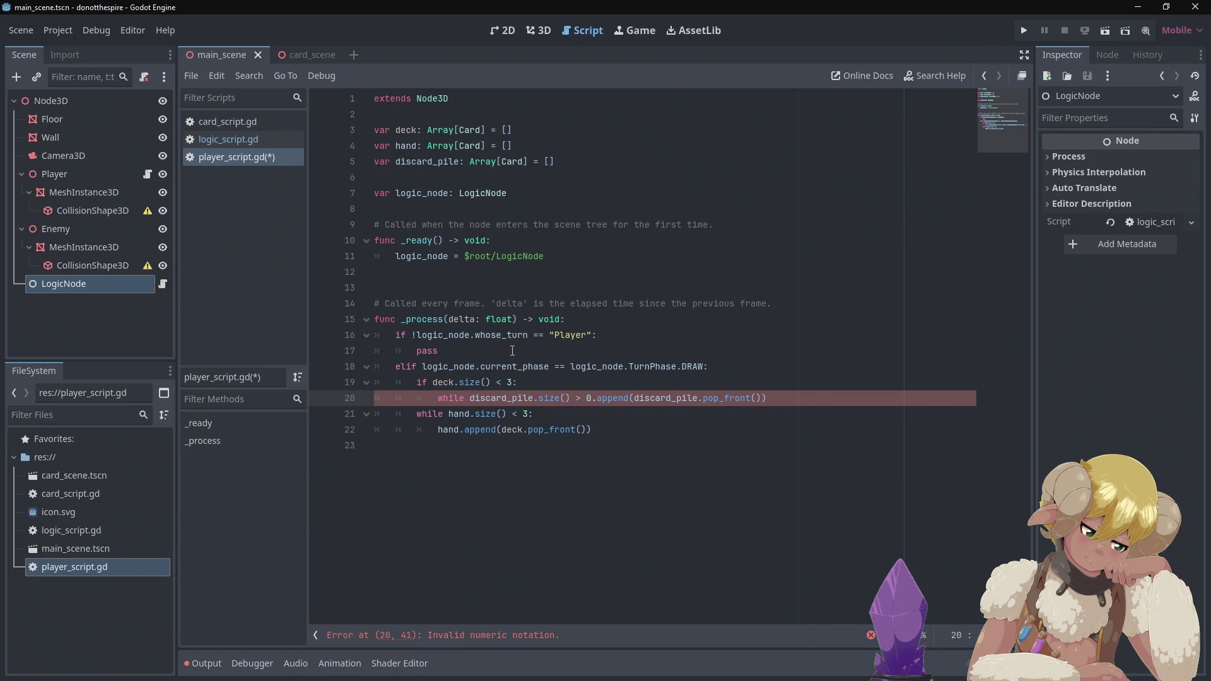
pyautogui.write(':')
pyautogui.press('Return')
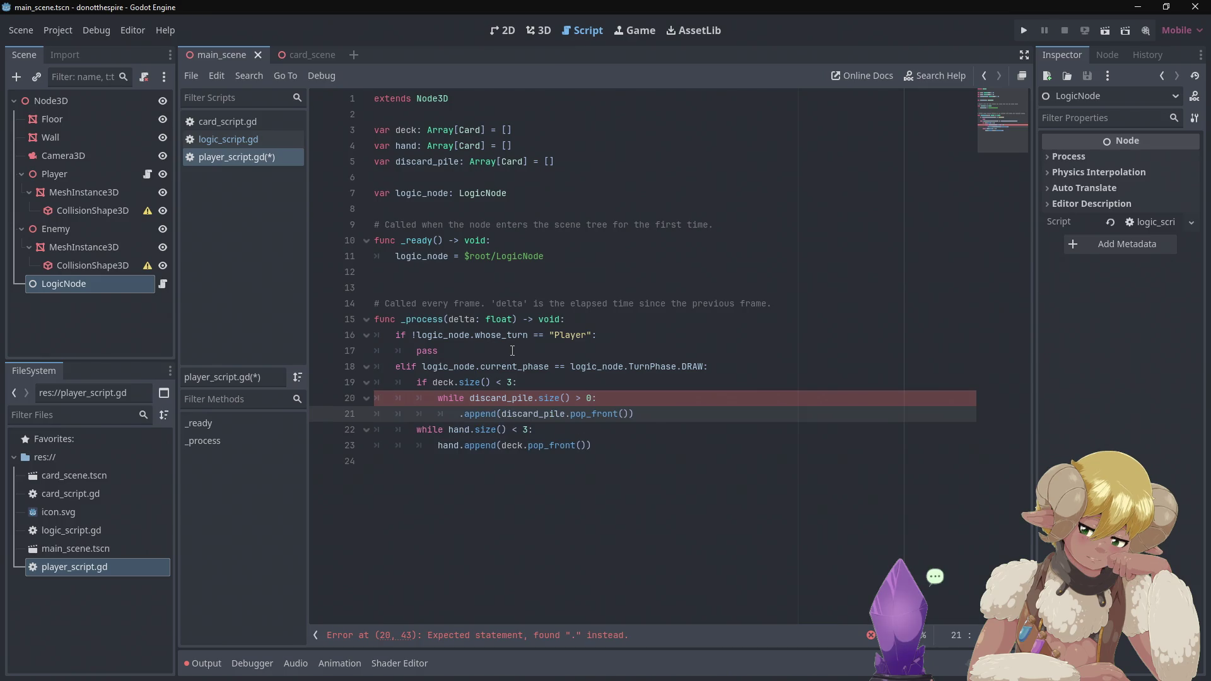
pyautogui.write('deck')
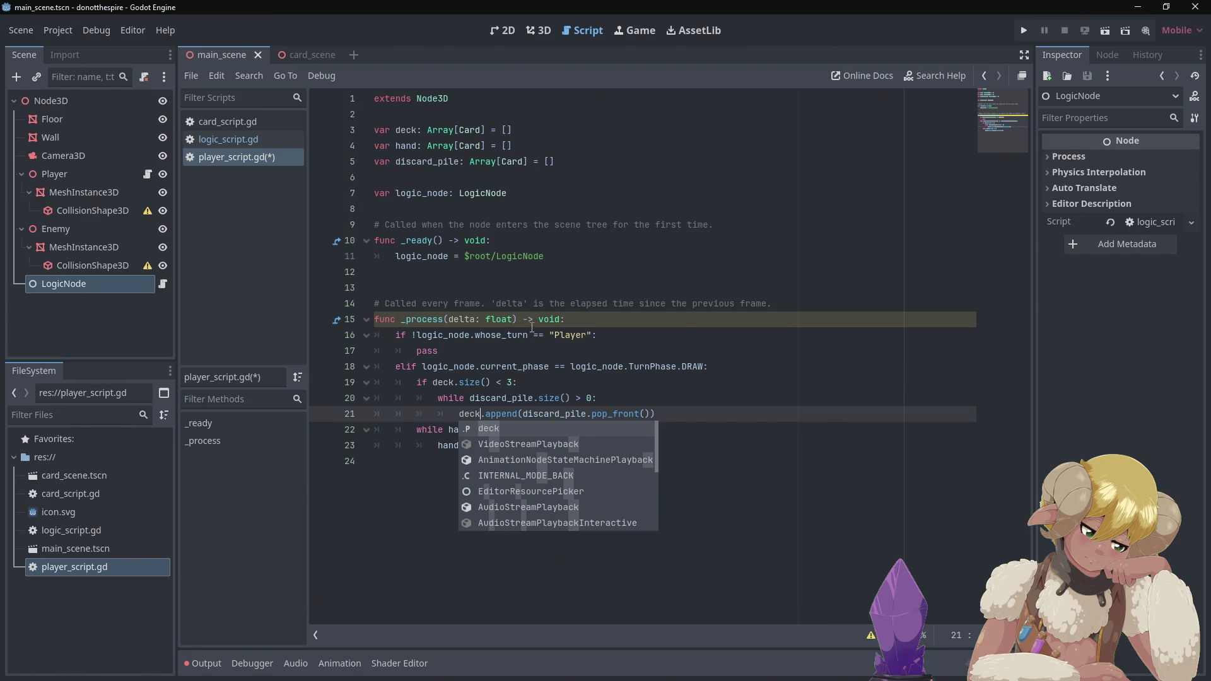
pyautogui.click(639, 392)
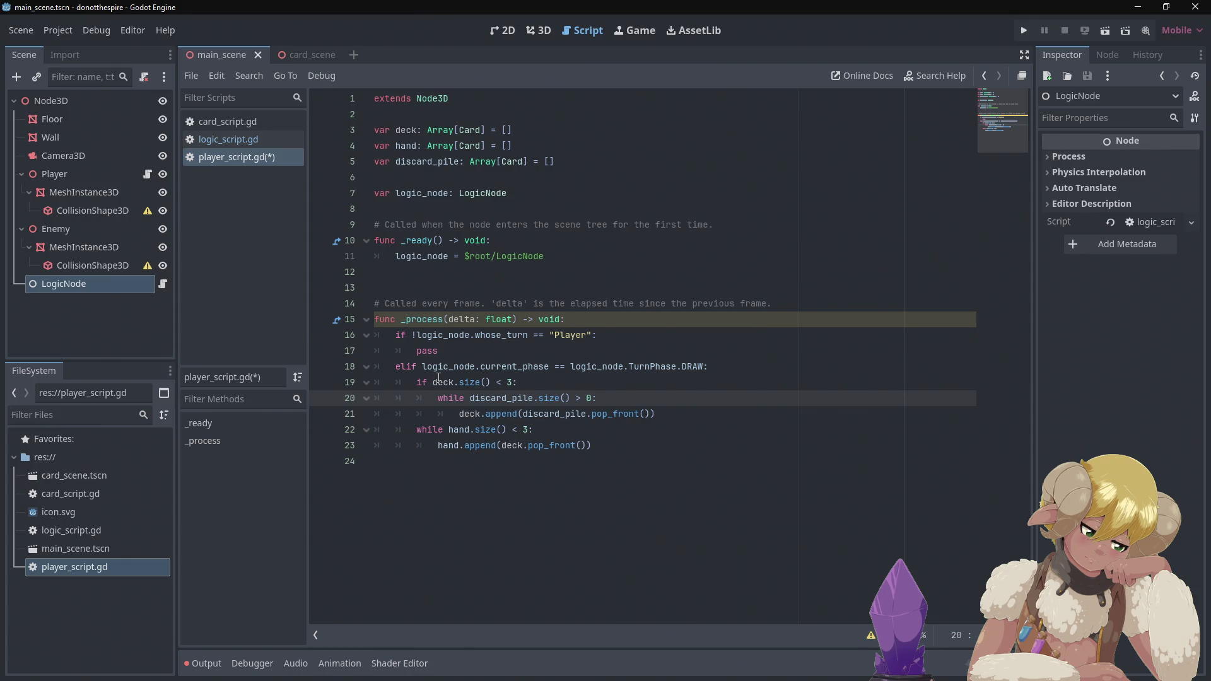
# Step: Insert a blank line after the refill loop and add empty lines below the draw loop
pyautogui.moveTo(439, 378)
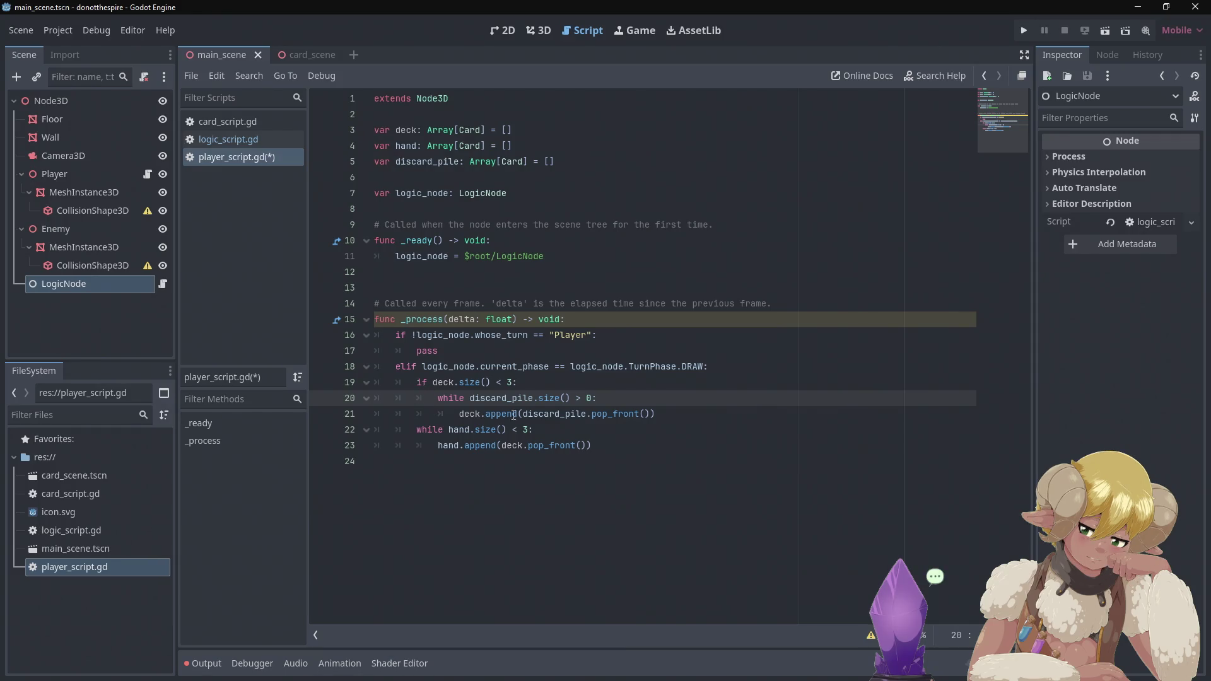
pyautogui.click(694, 414)
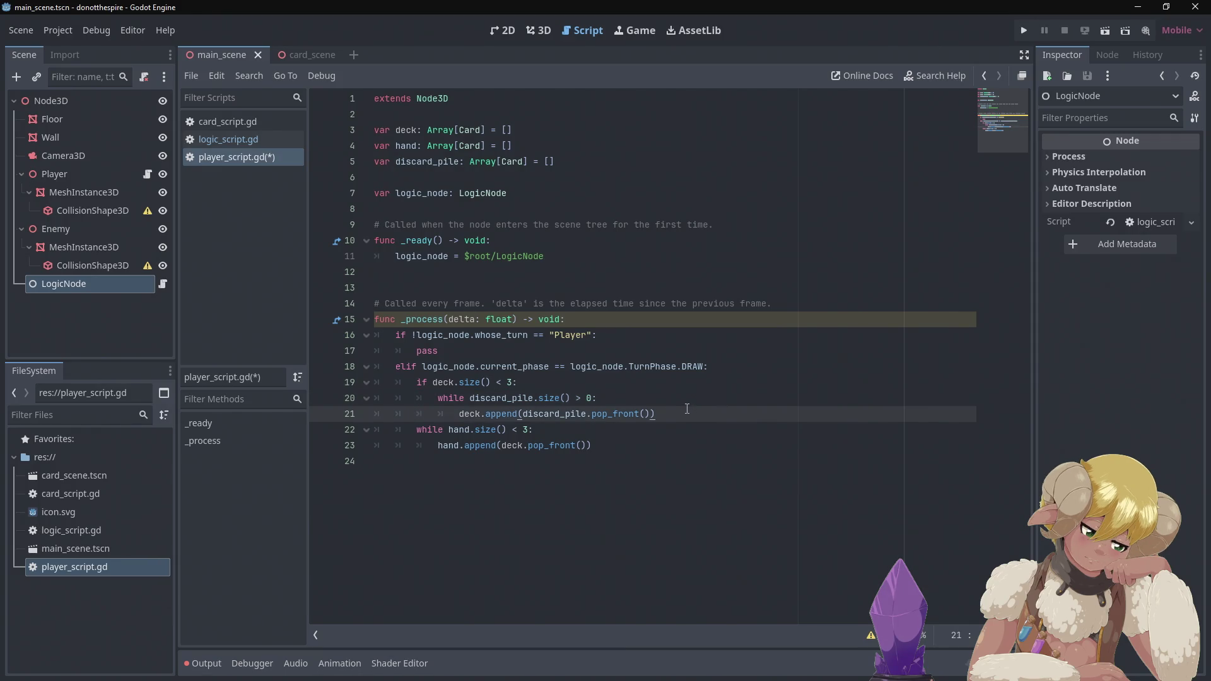
pyautogui.press('Return')
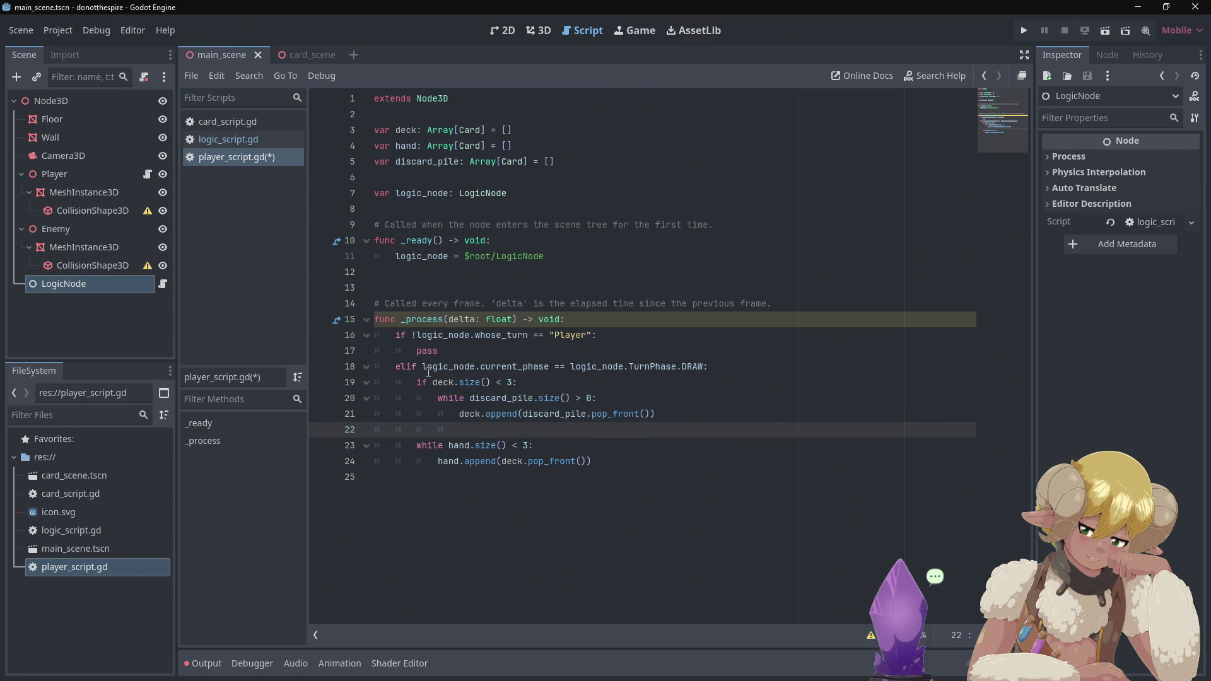
pyautogui.click(610, 461)
pyautogui.press('Return')
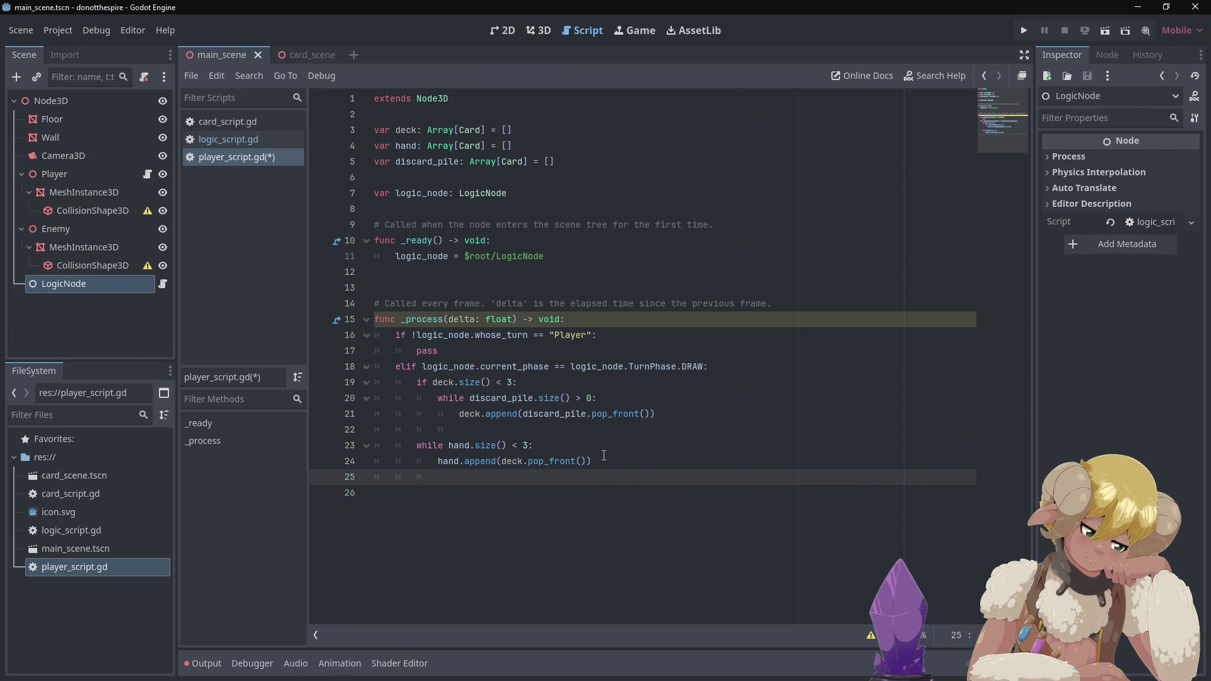
pyautogui.press('Return')
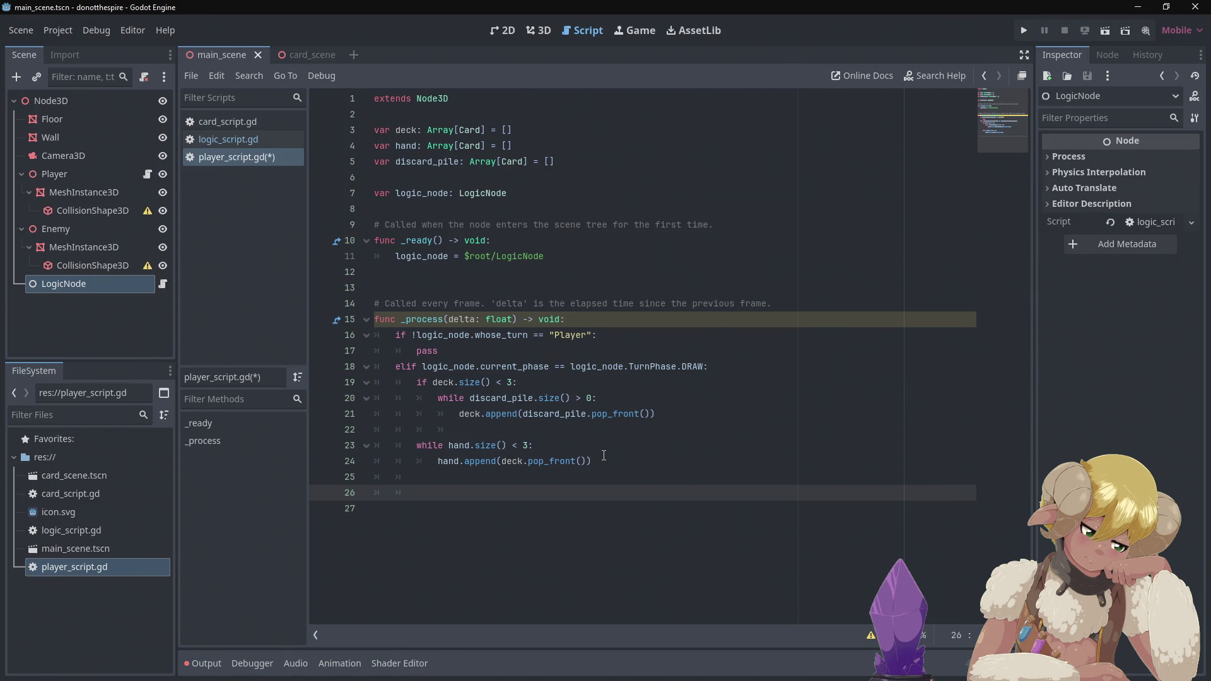
# Step: Call logic_node.next_phase() after the draw loop, then return to the if/elif indent level
pyautogui.write('logi')
pyautogui.press('Return')
pyautogui.write('.')
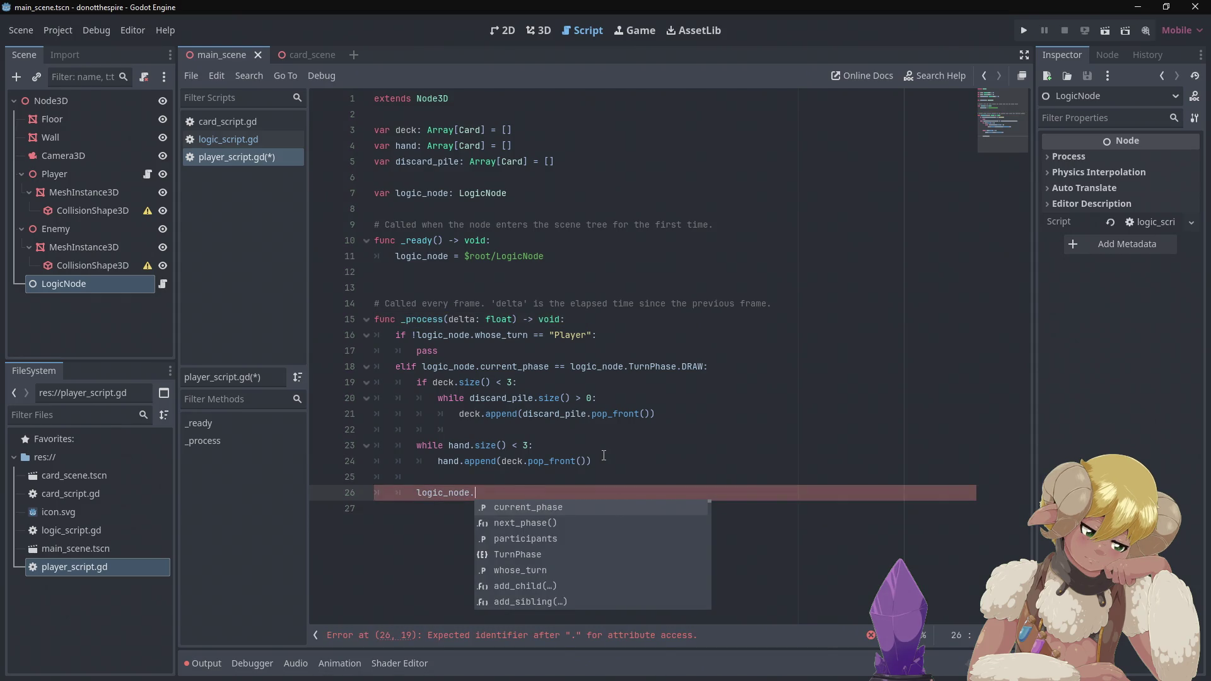
pyautogui.press('Down')
pyautogui.press('Return')
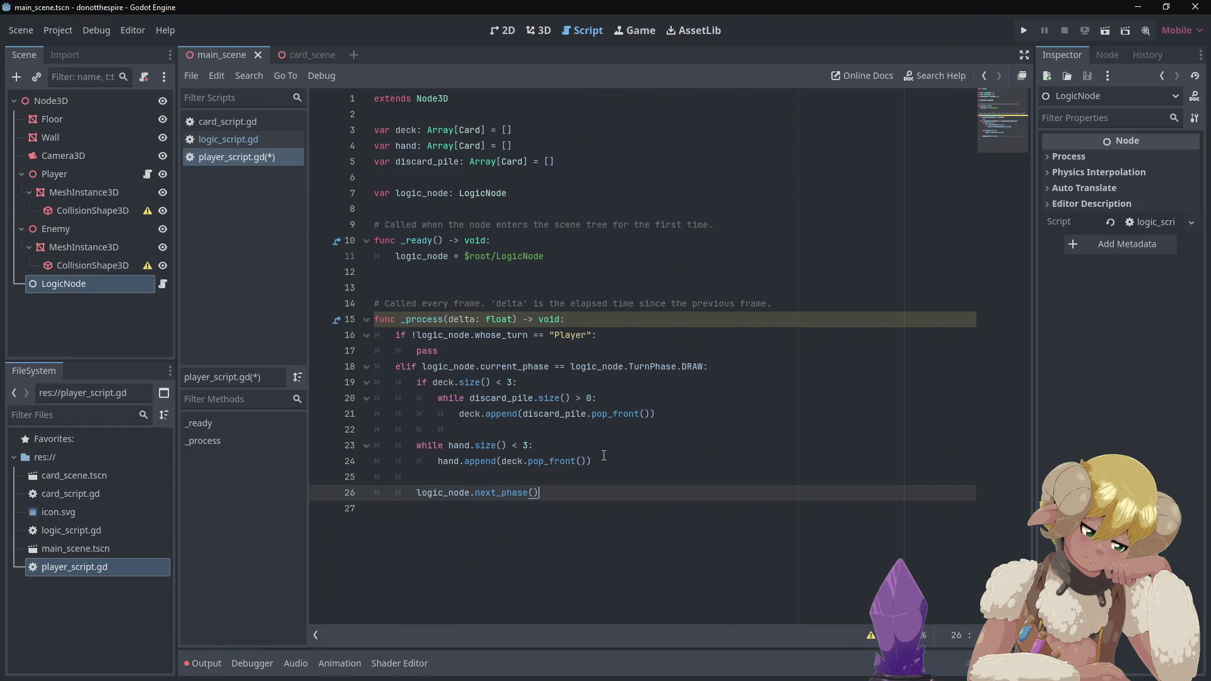
pyautogui.press('Return')
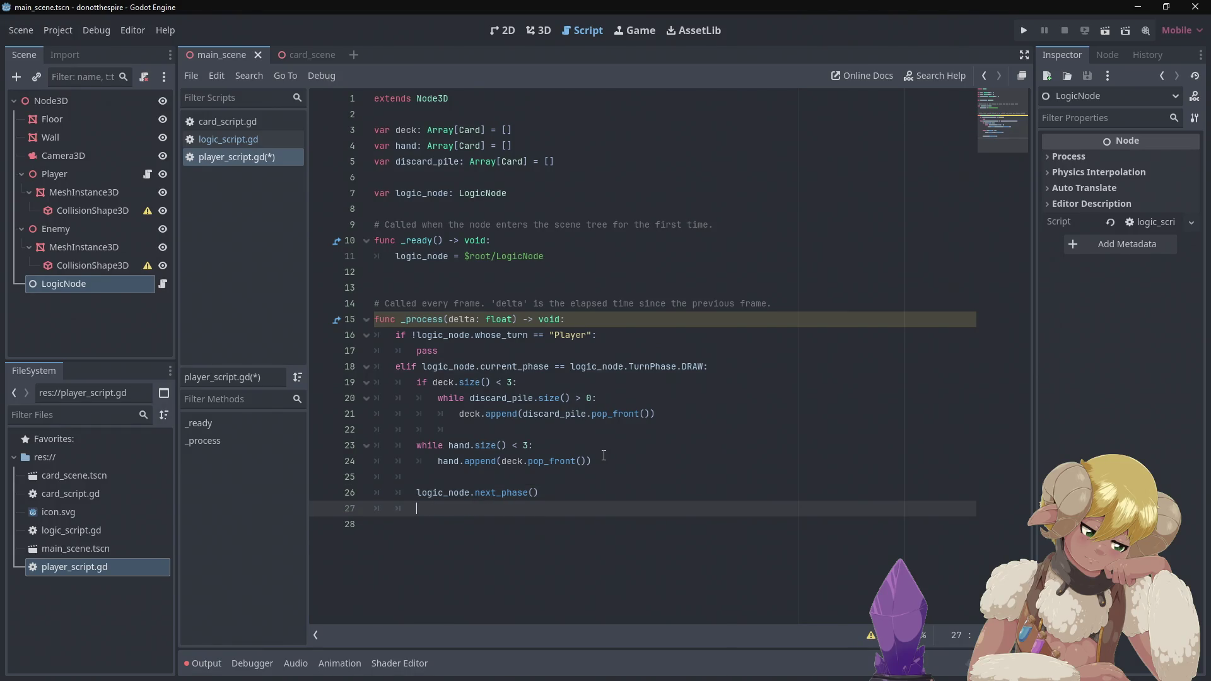
pyautogui.press('BackSpace')
# Step: Add 'elif logic_node.current_phase == logic_node.TurnPhase.PLAY:' on line 27 by reusing the DRAW condition
pyautogui.write('elif')
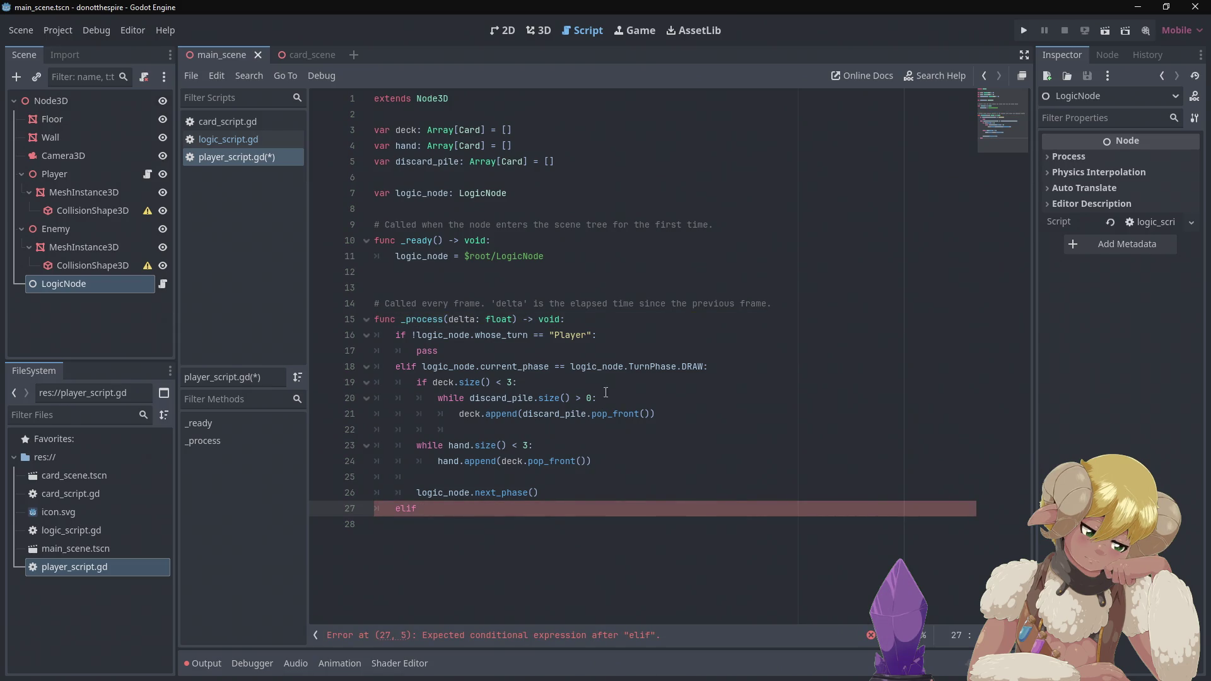
pyautogui.moveTo(721, 362); pyautogui.dragTo(424, 373)
pyautogui.hotkey('ctrl', 'c')
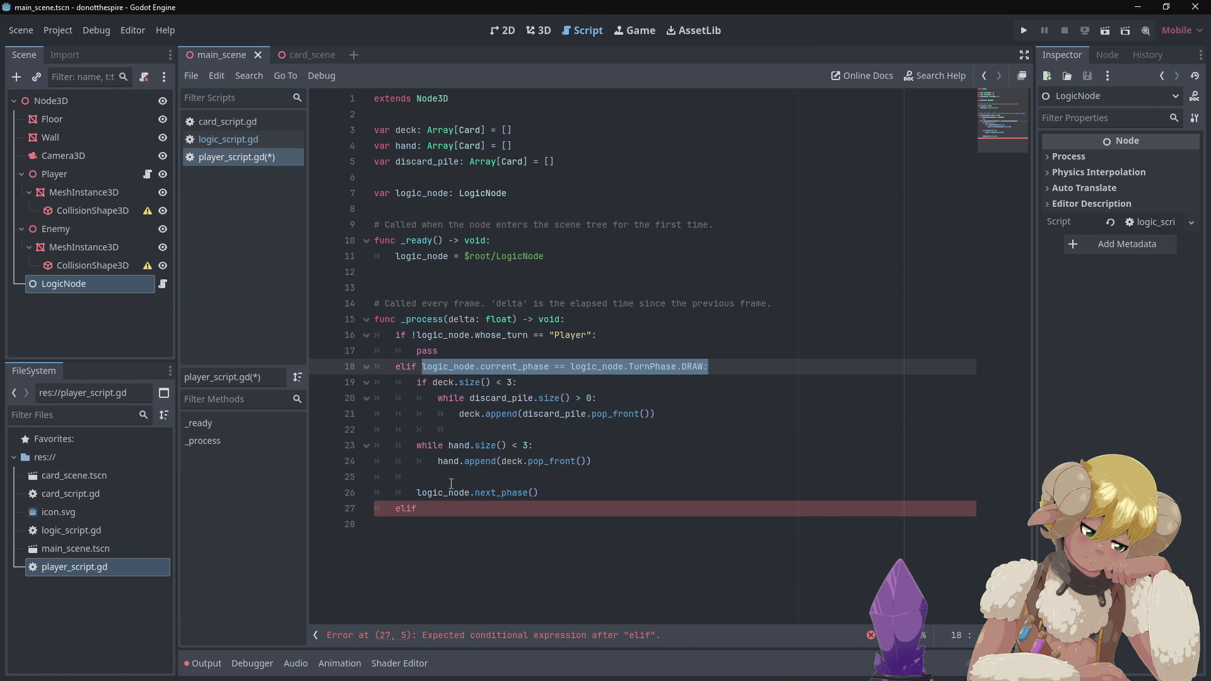
pyautogui.click(446, 509)
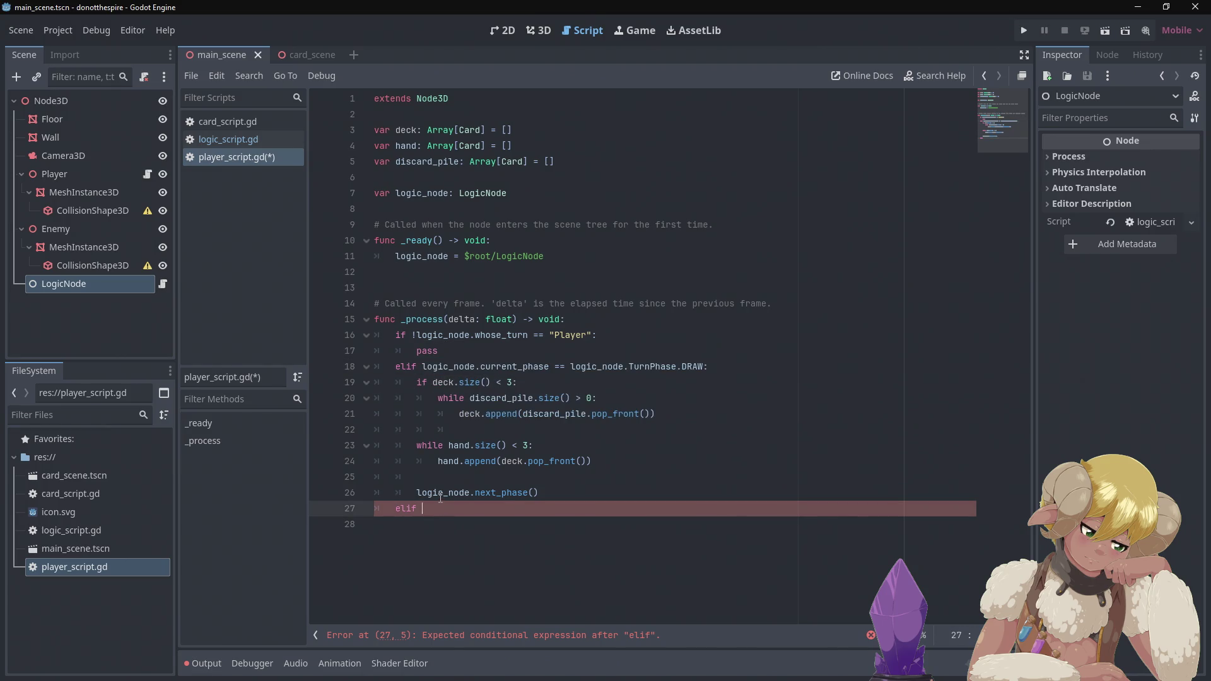
pyautogui.hotkey('ctrl', 'v')
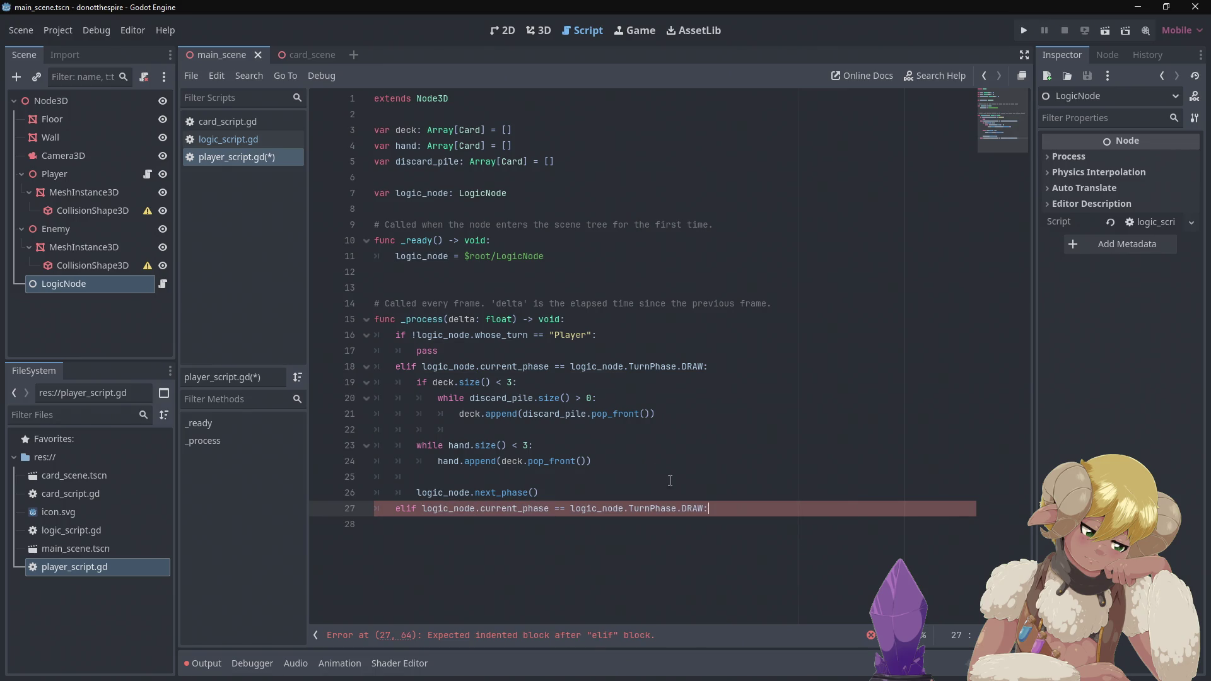
pyautogui.doubleClick(687, 510)
pyautogui.moveTo(691, 508)
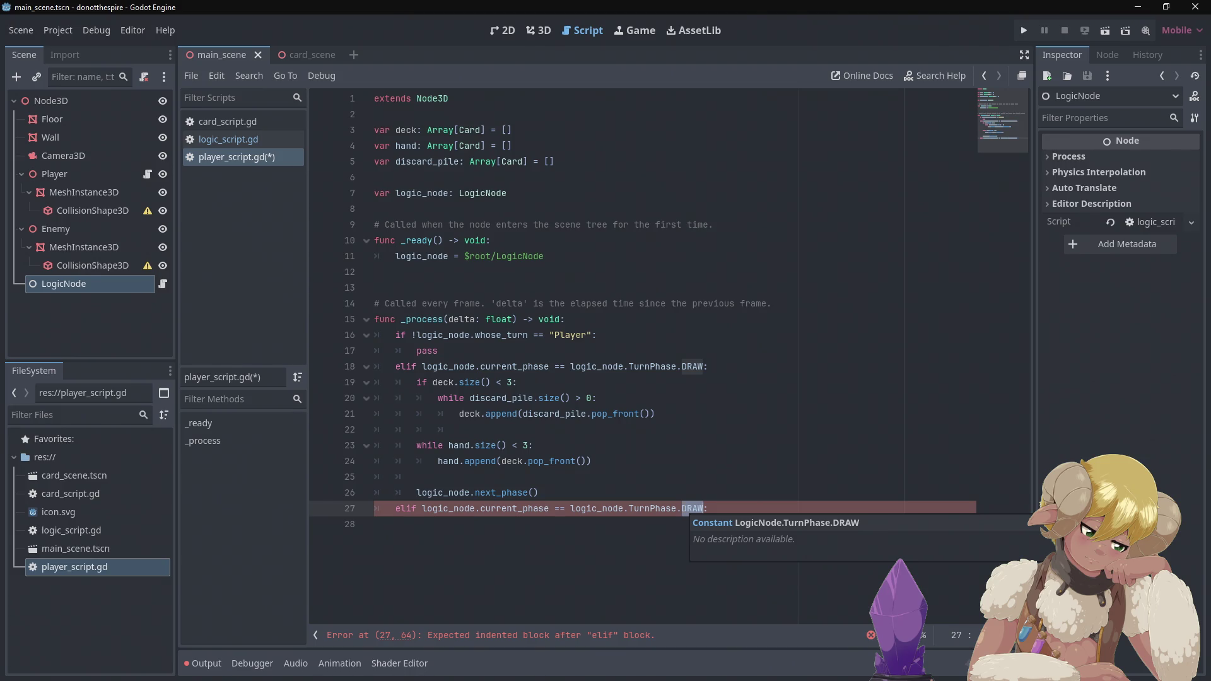
pyautogui.write('dk')
pyautogui.press('BackSpace')
pyautogui.press('BackSpace')
pyautogui.press('BackSpace')
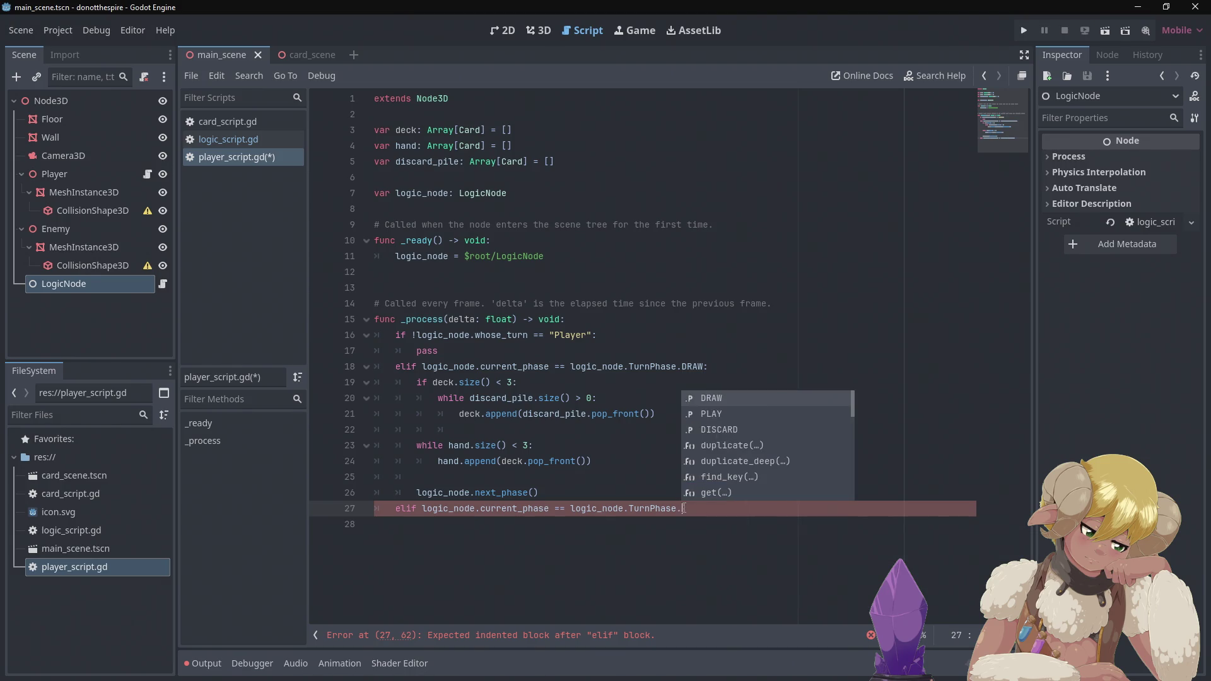
pyautogui.write('PLAY:')
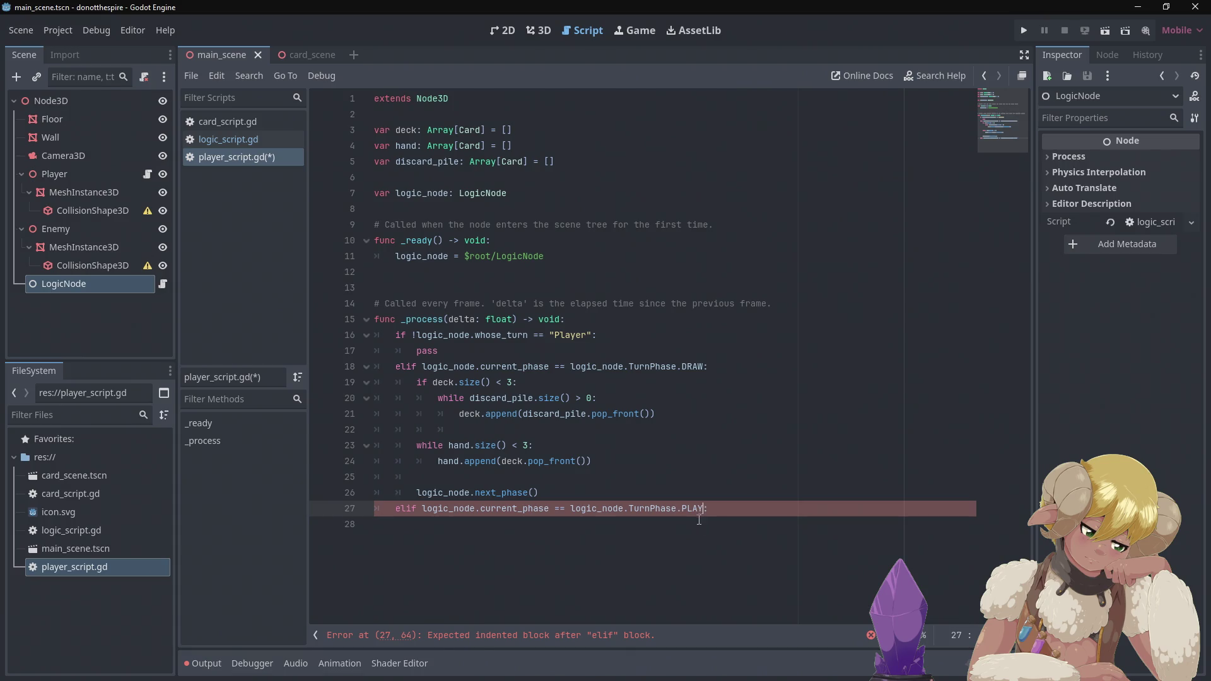
pyautogui.click(727, 508)
pyautogui.press('Return')
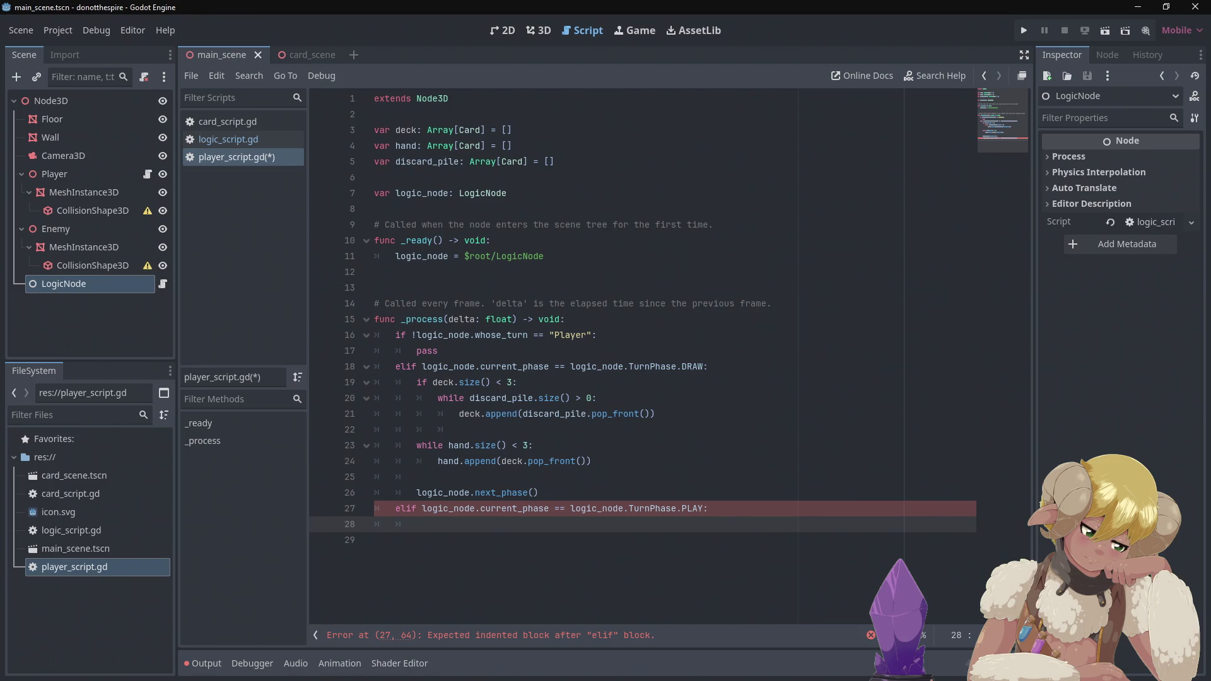
# Step: Put a pass placeholder in the PLAY branch and select the draw-to-three loop on lines 23–24
pyautogui.press('XF86AudioNext')
pyautogui.write('pass')
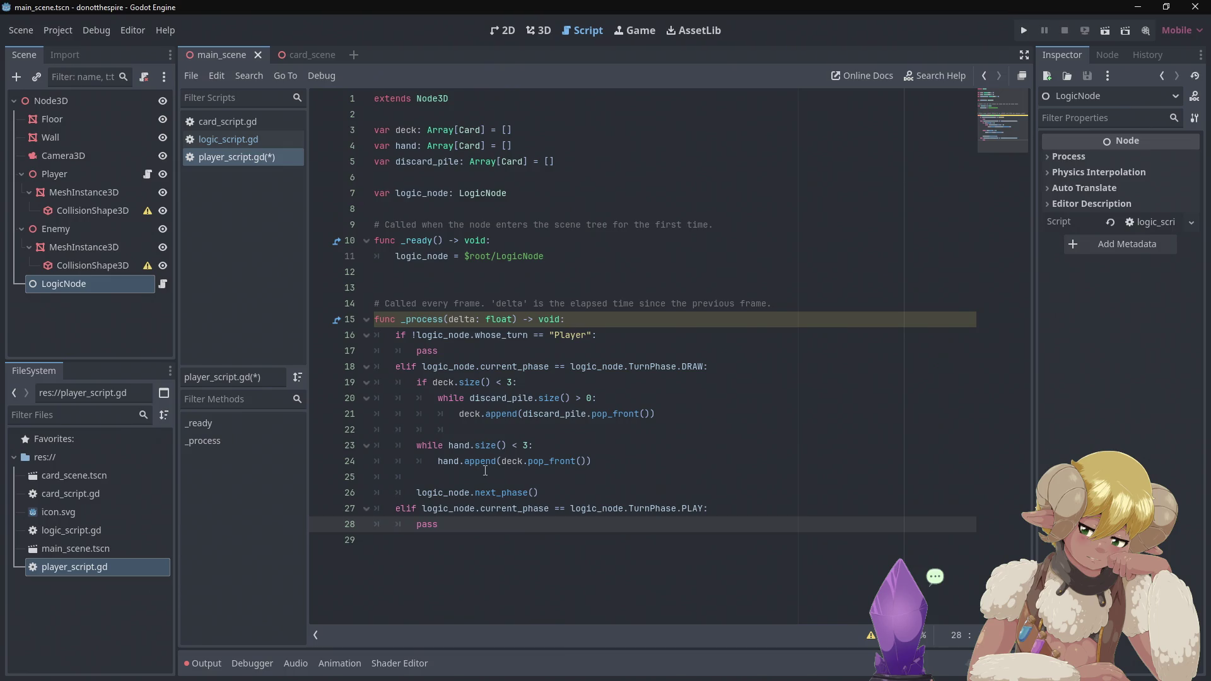
pyautogui.moveTo(591, 461); pyautogui.dragTo(409, 452)
pyautogui.hotkey('ctrl', 'c')
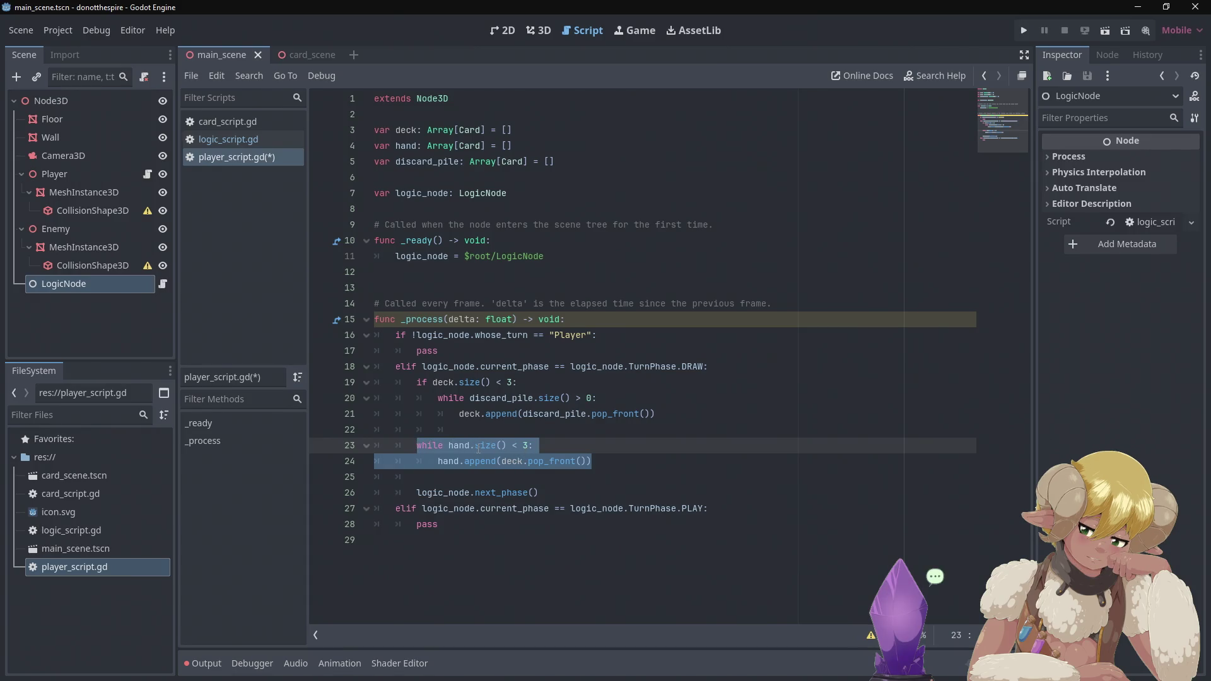
# Step: Move the draw-to-three loop to directly under the DRAW condition
pyautogui.press('BackSpace')
pyautogui.click(731, 365)
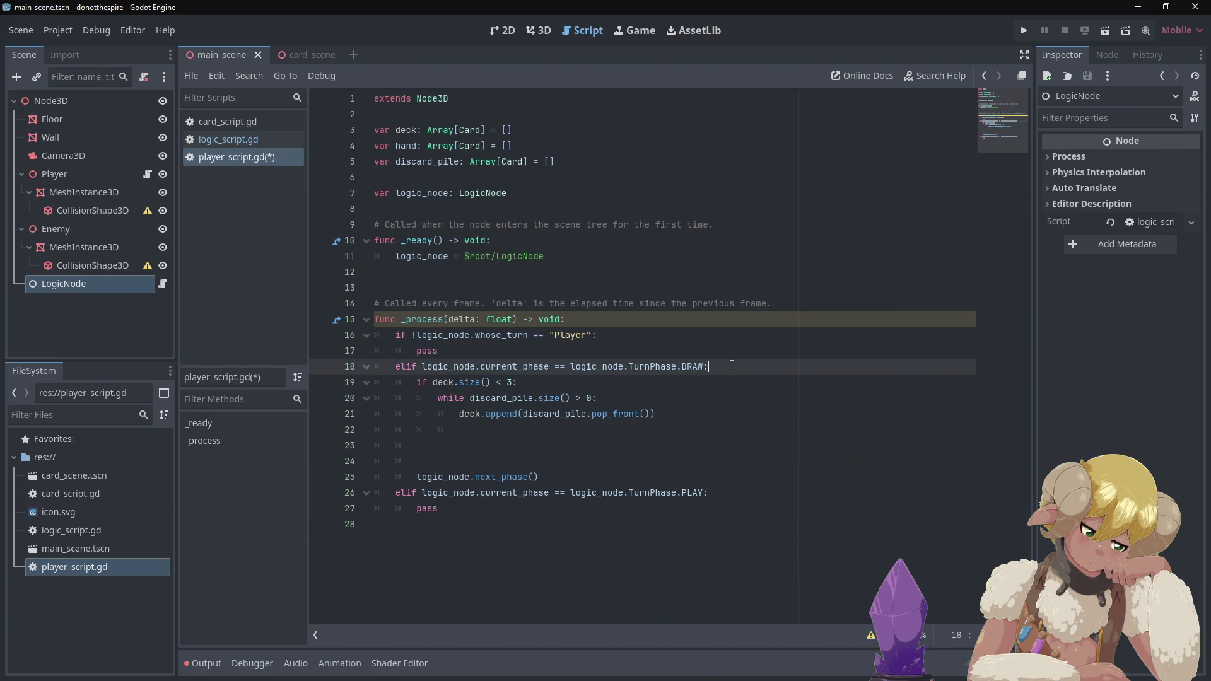
pyautogui.press('Return')
pyautogui.hotkey('ctrl', 'v')
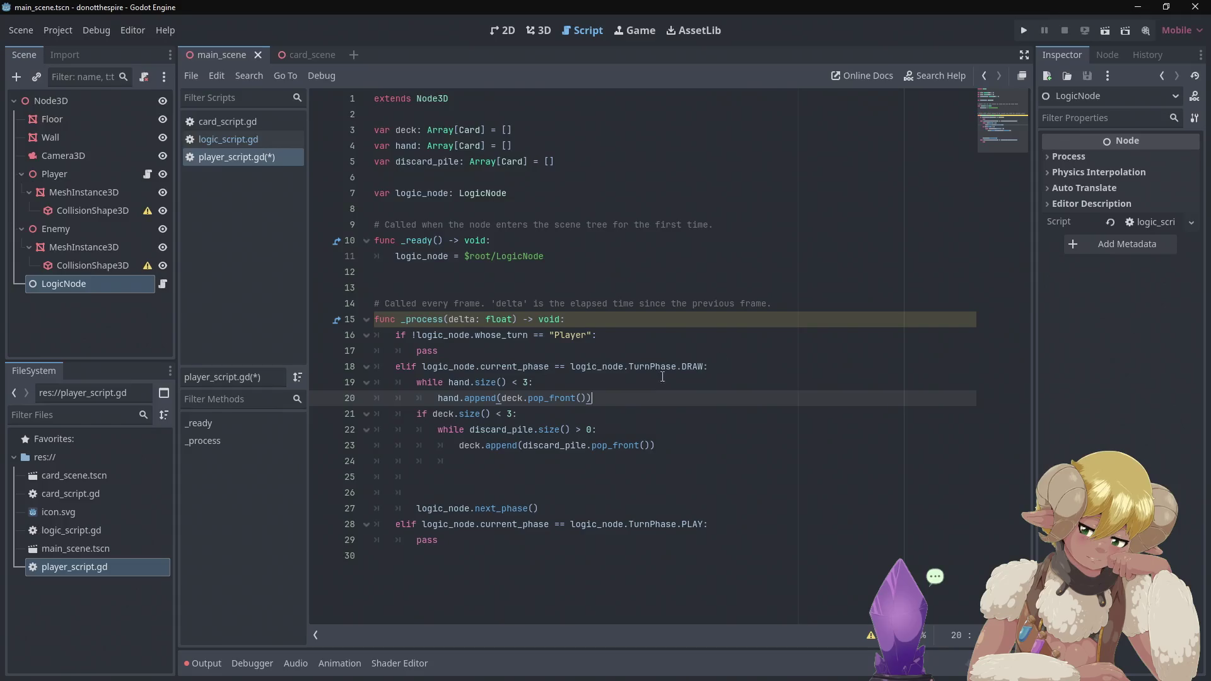
pyautogui.press('Return')
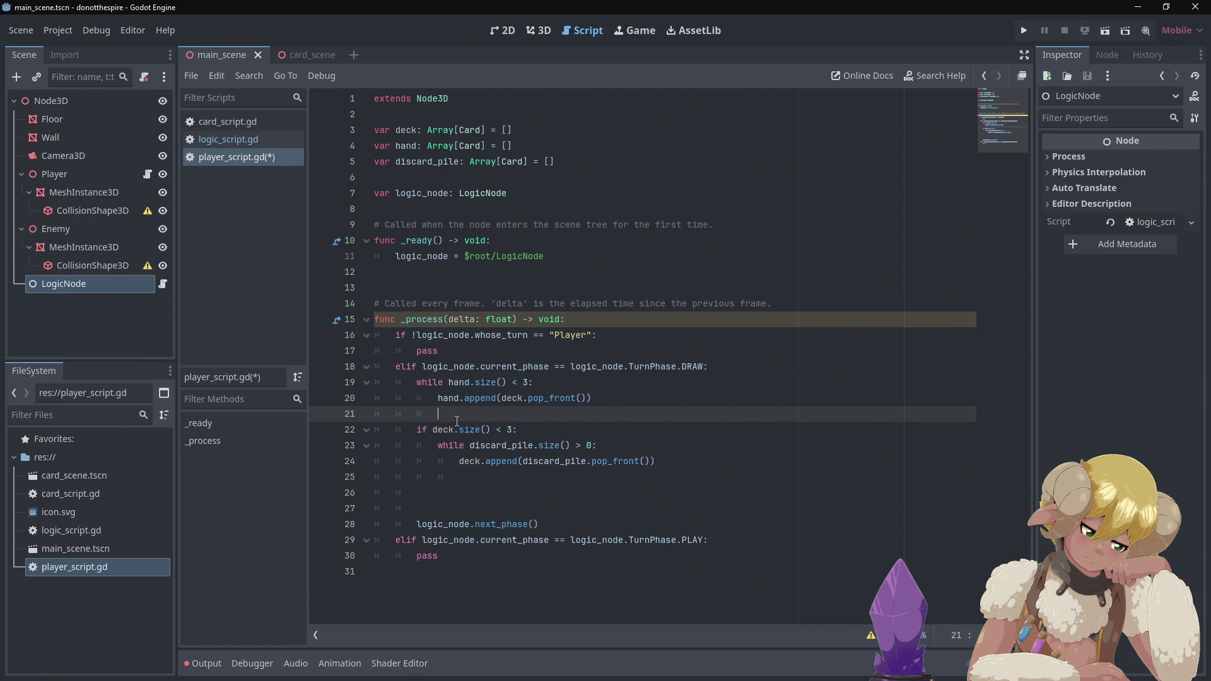
# Step: Change the 3 in the deck size check on line 22 to 0
pyautogui.moveTo(486, 396)
pyautogui.moveTo(501, 439)
pyautogui.click(515, 430)
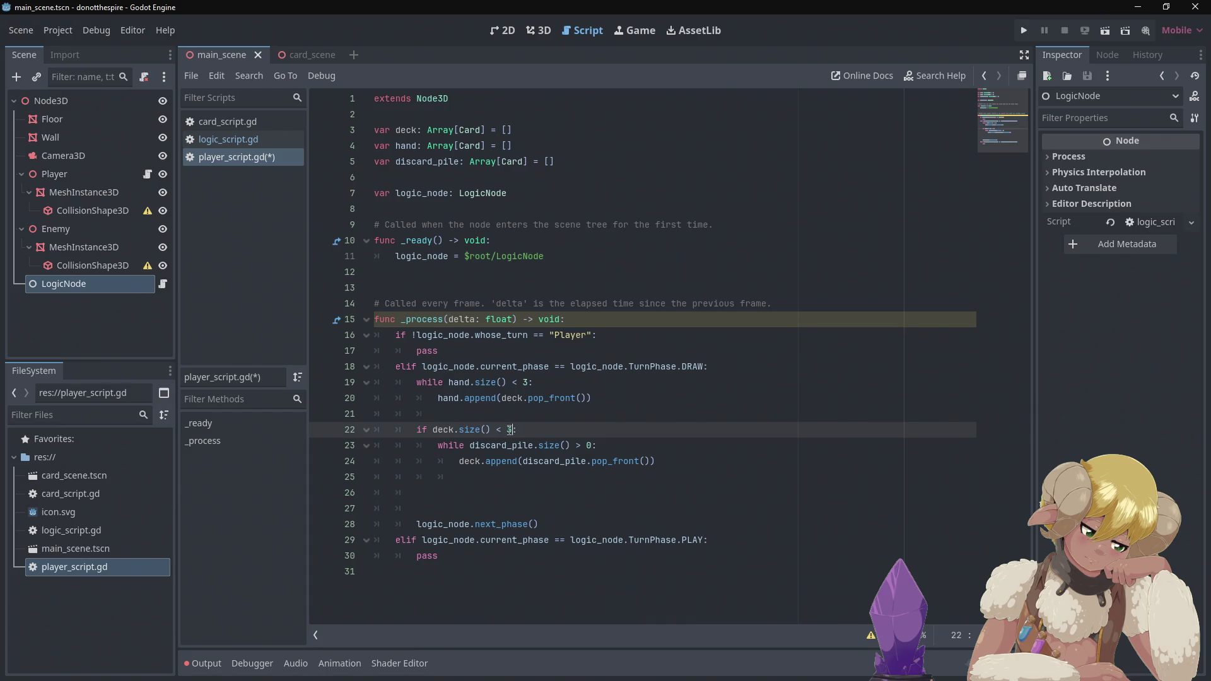
pyautogui.moveTo(515, 430); pyautogui.dragTo(503, 429)
pyautogui.click(506, 434)
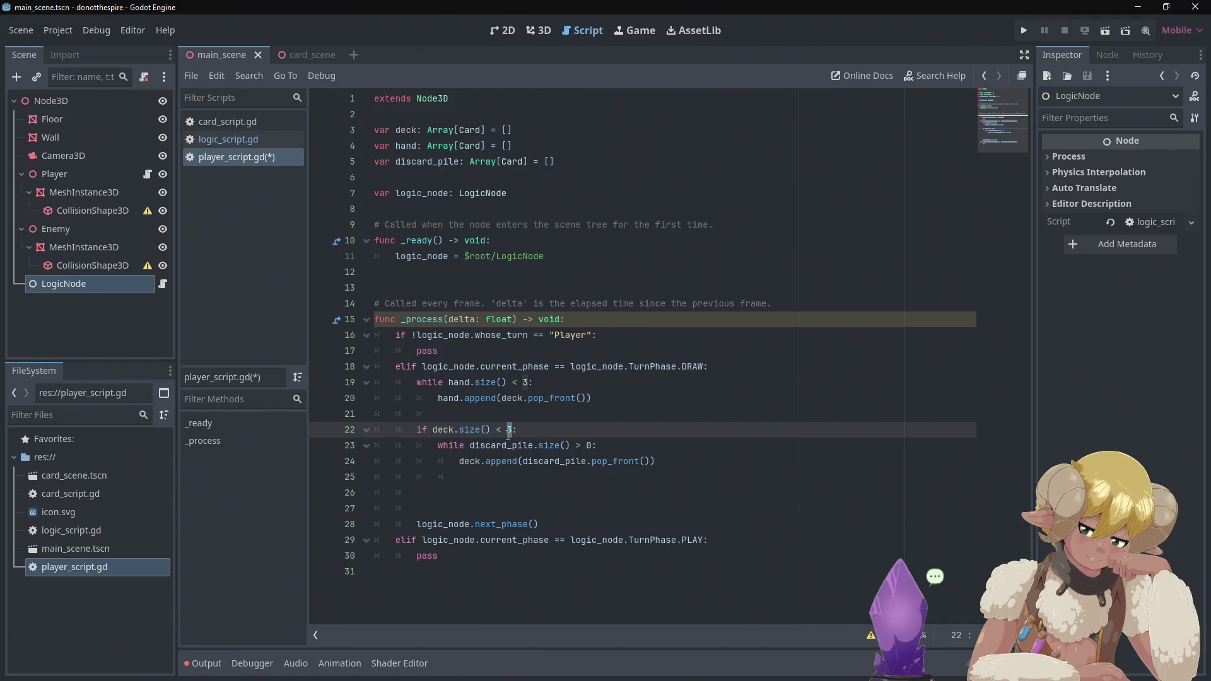
pyautogui.write('0')
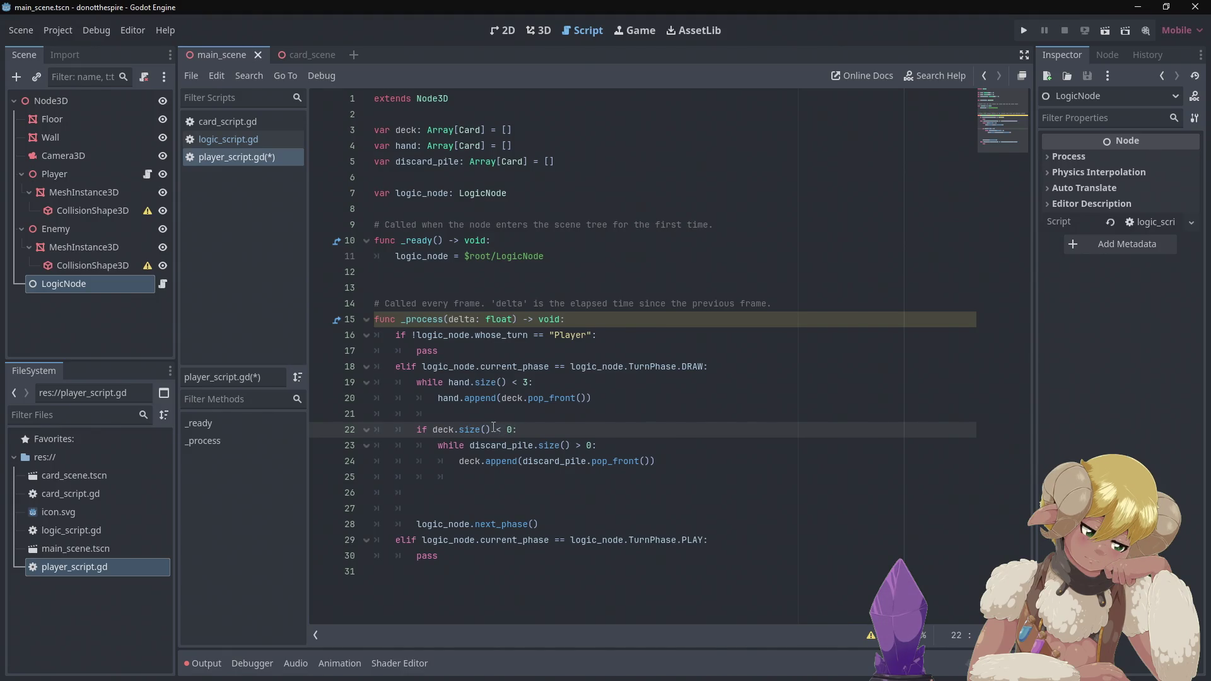
# Step: Finish the check as deck.size() <= 0 and nest the refill block inside the hand.size() < 3 loop
pyautogui.write('=')
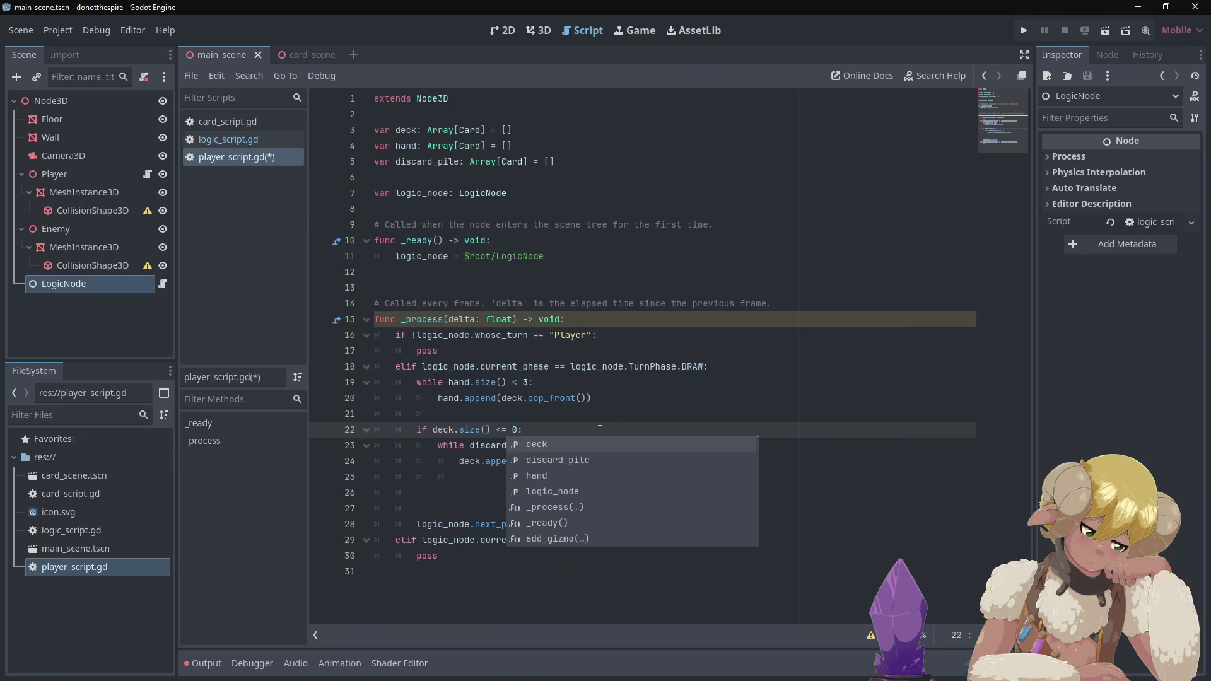
pyautogui.click(600, 420)
pyautogui.click(674, 460)
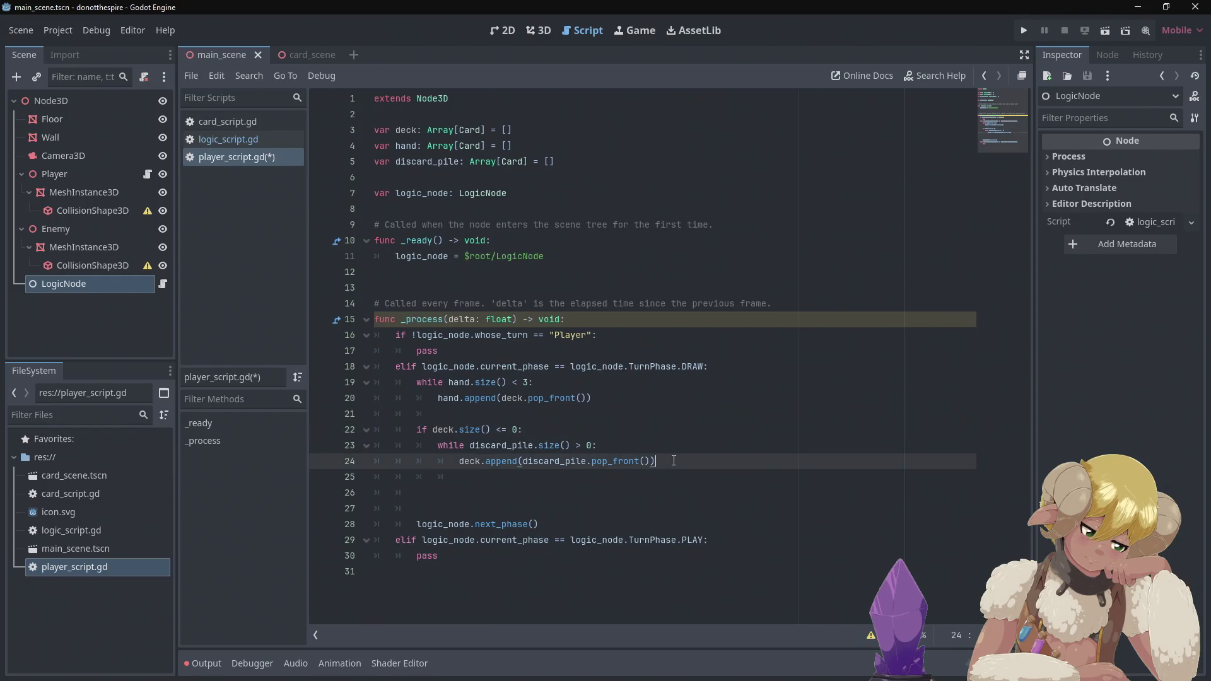
pyautogui.moveTo(673, 460)
pyautogui.mouseDown()
pyautogui.moveTo(441, 445)
pyautogui.moveTo(416, 433)
pyautogui.mouseUp()
pyautogui.hotkey('ctrl', 'c')
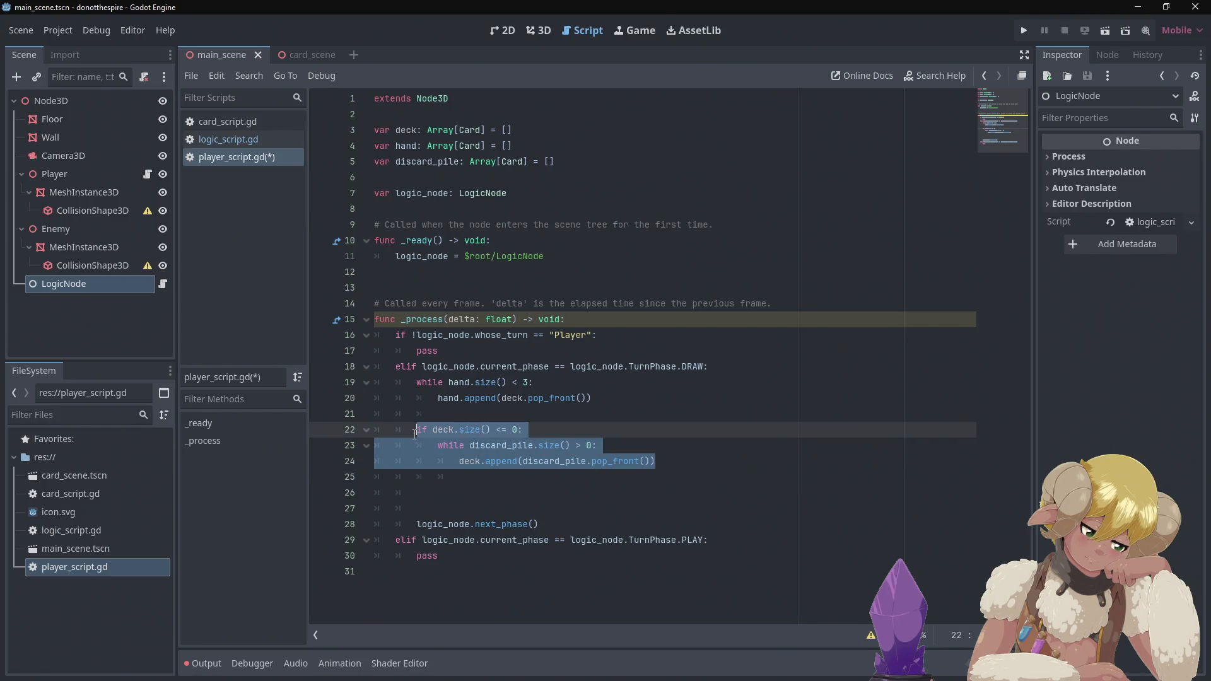
pyautogui.press('BackSpace')
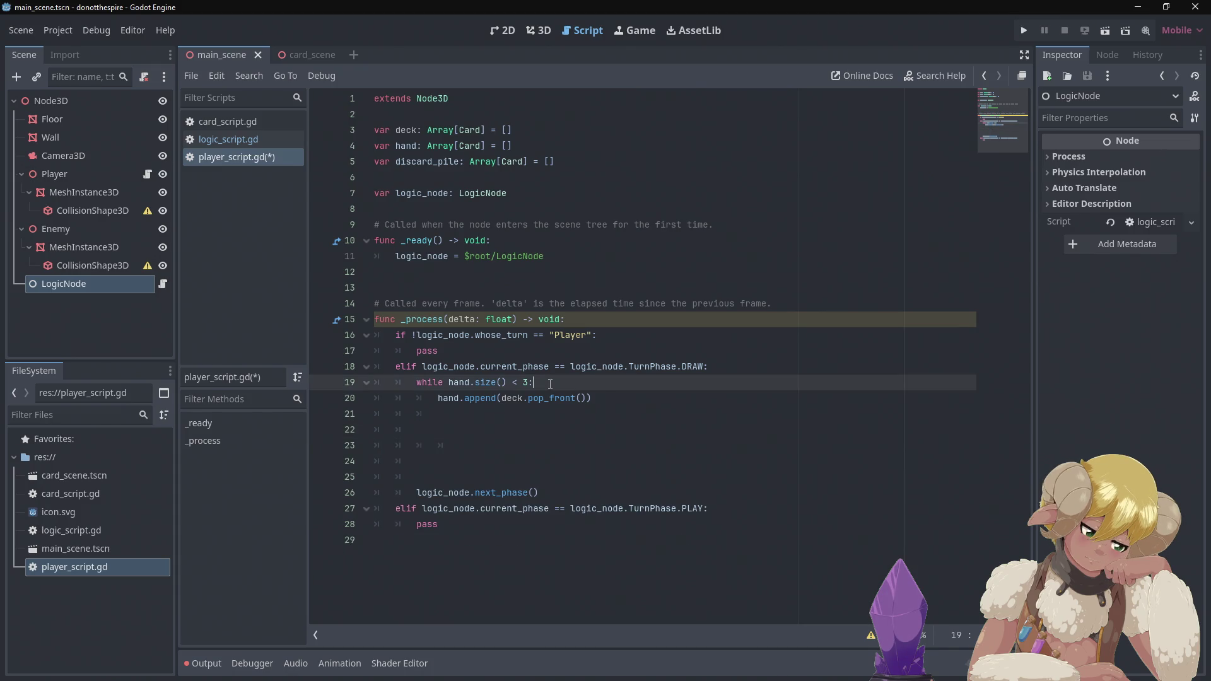
pyautogui.click(546, 383)
pyautogui.press('Return')
pyautogui.hotkey('ctrl', 'v')
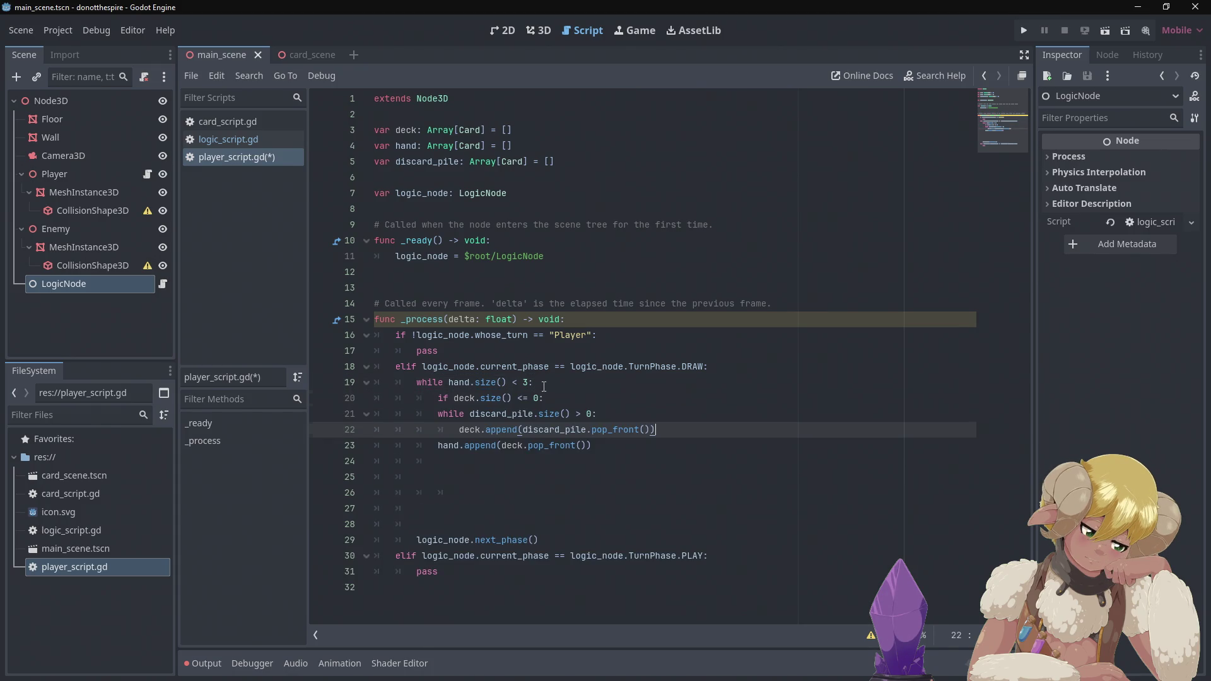
pyautogui.press('Return')
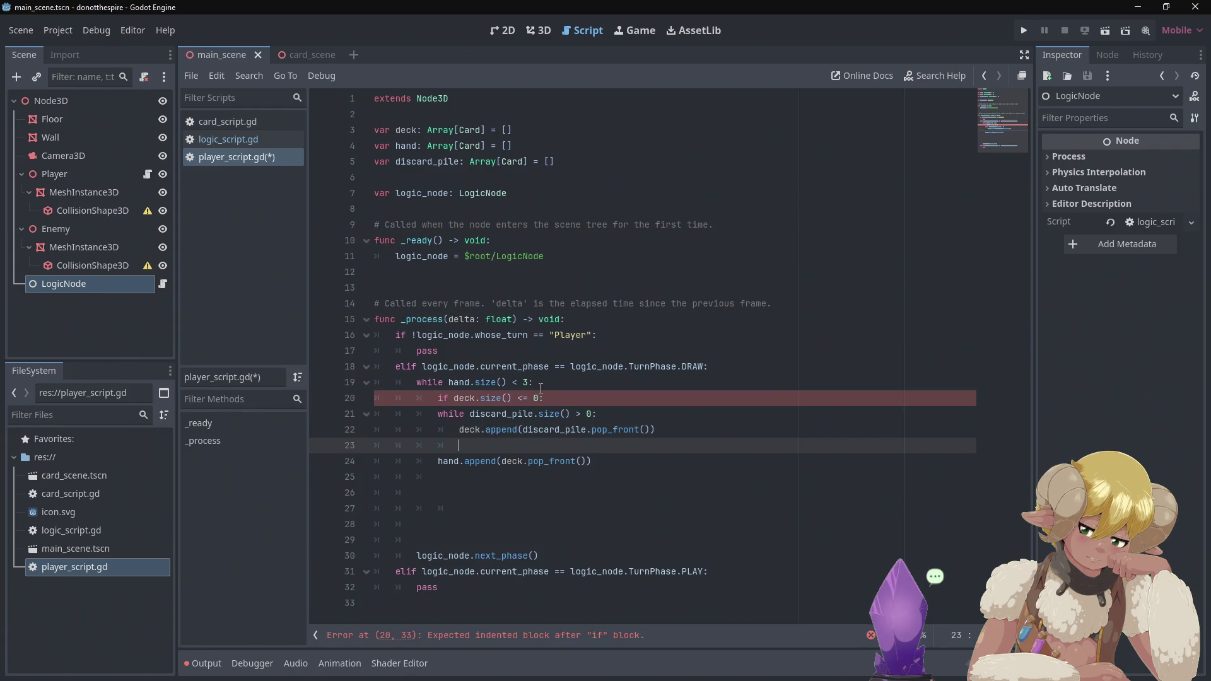
pyautogui.moveTo(675, 432); pyautogui.dragTo(440, 414)
pyautogui.press('Tab')
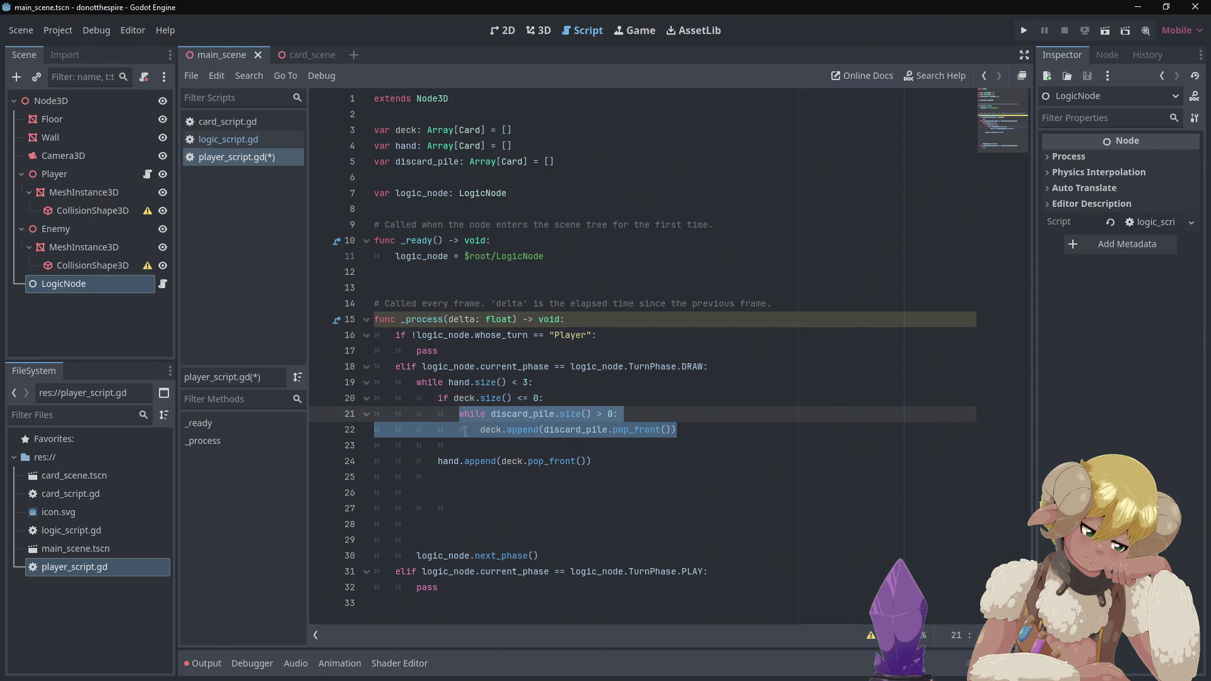
pyautogui.click(436, 449)
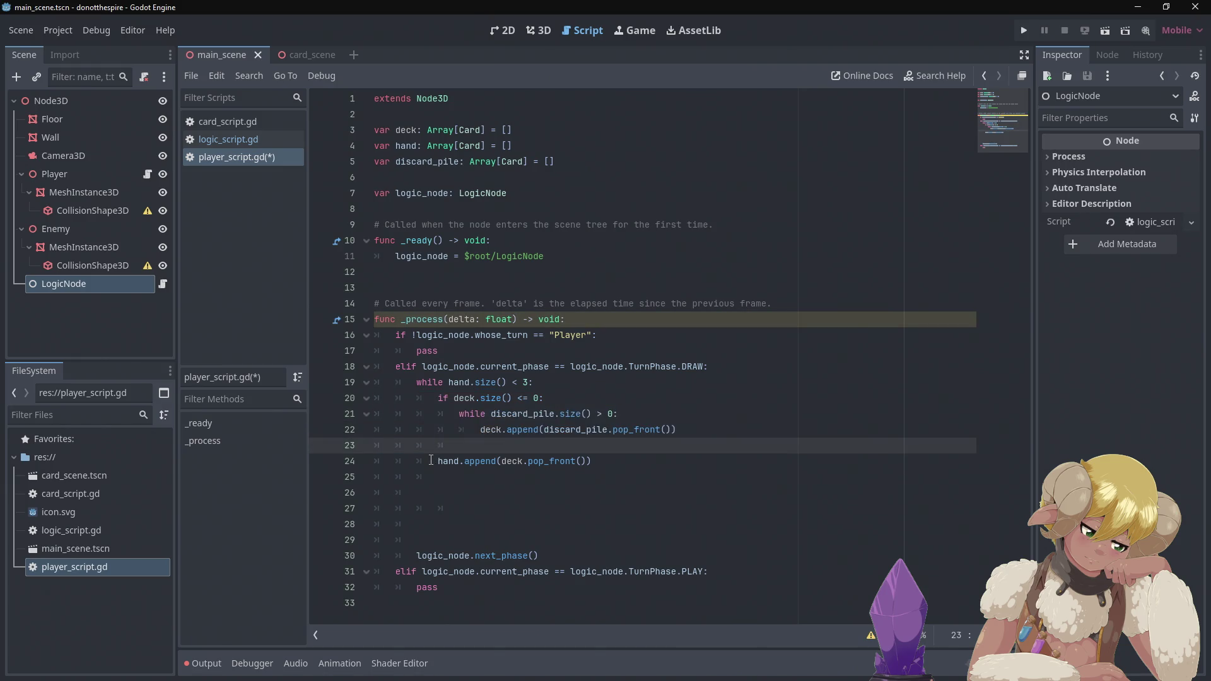
pyautogui.click(431, 460)
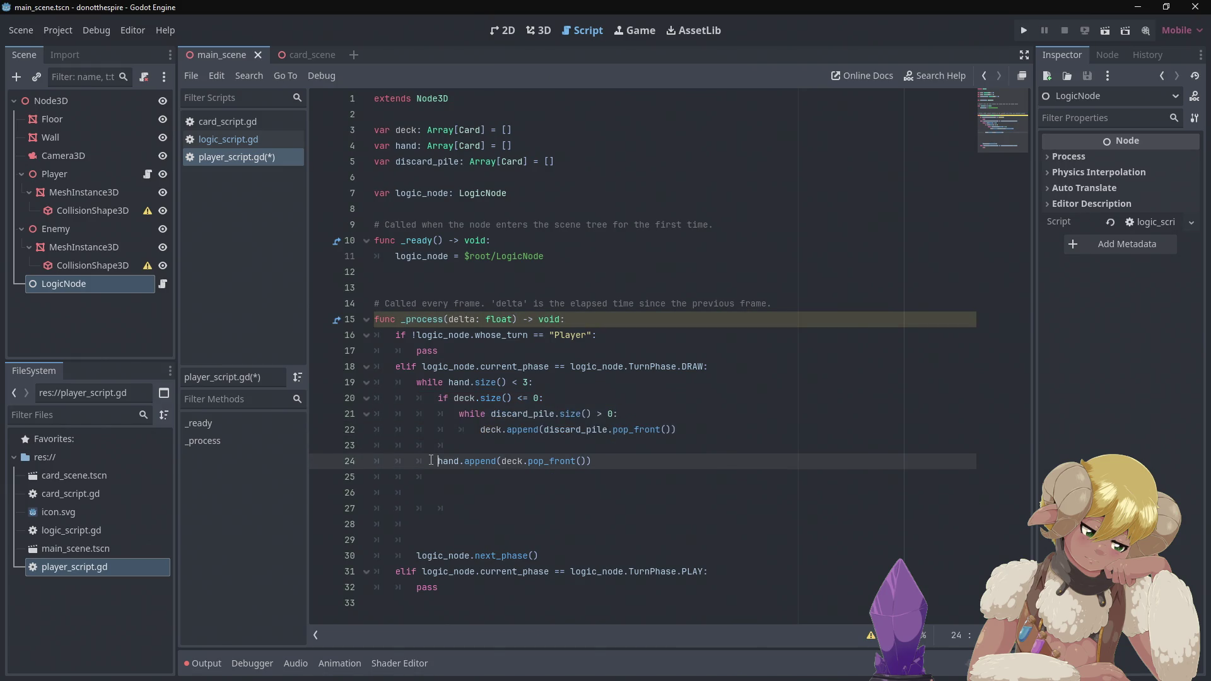
# Step: Delete the leftover blank lines below the draw code
pyautogui.click(441, 530)
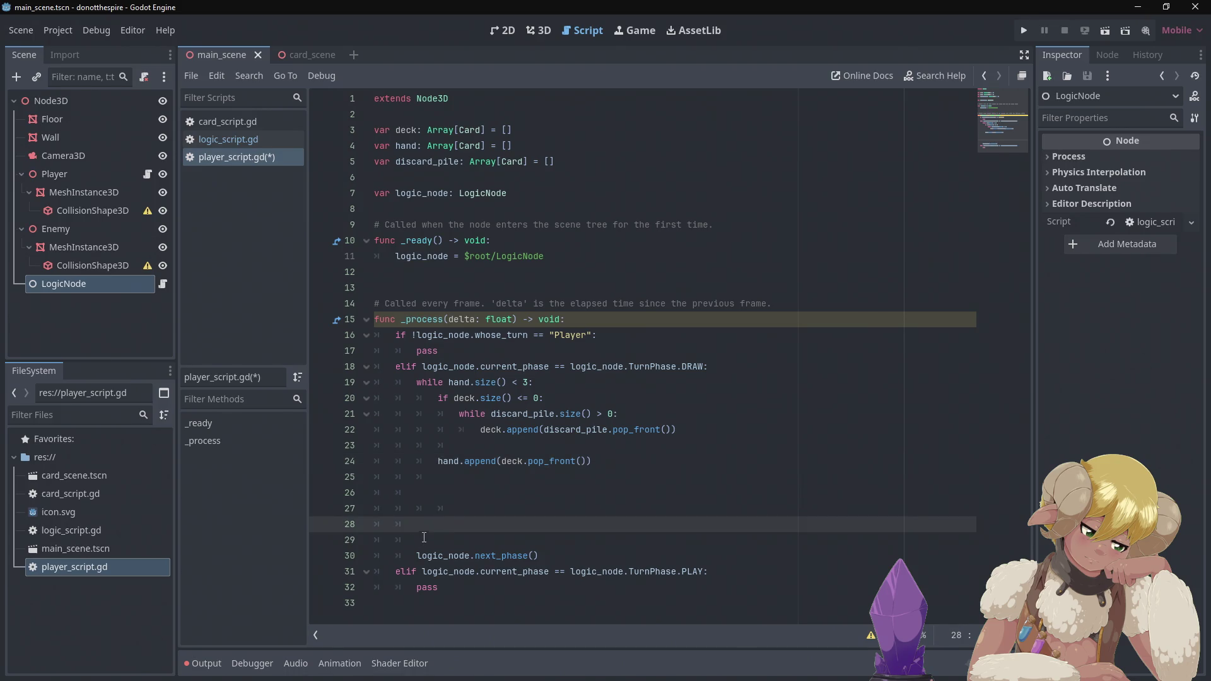
pyautogui.moveTo(427, 524); pyautogui.dragTo(341, 503)
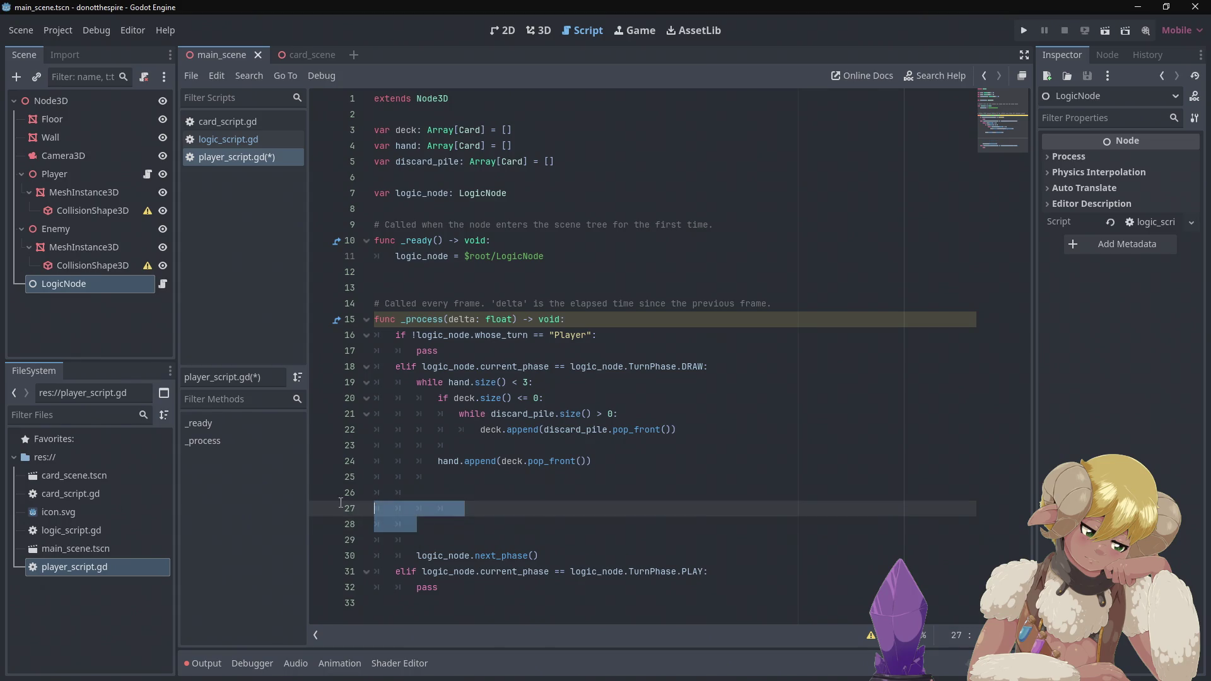
pyautogui.press('BackSpace')
pyautogui.press('BackSpace')
pyautogui.press('BackSpace')
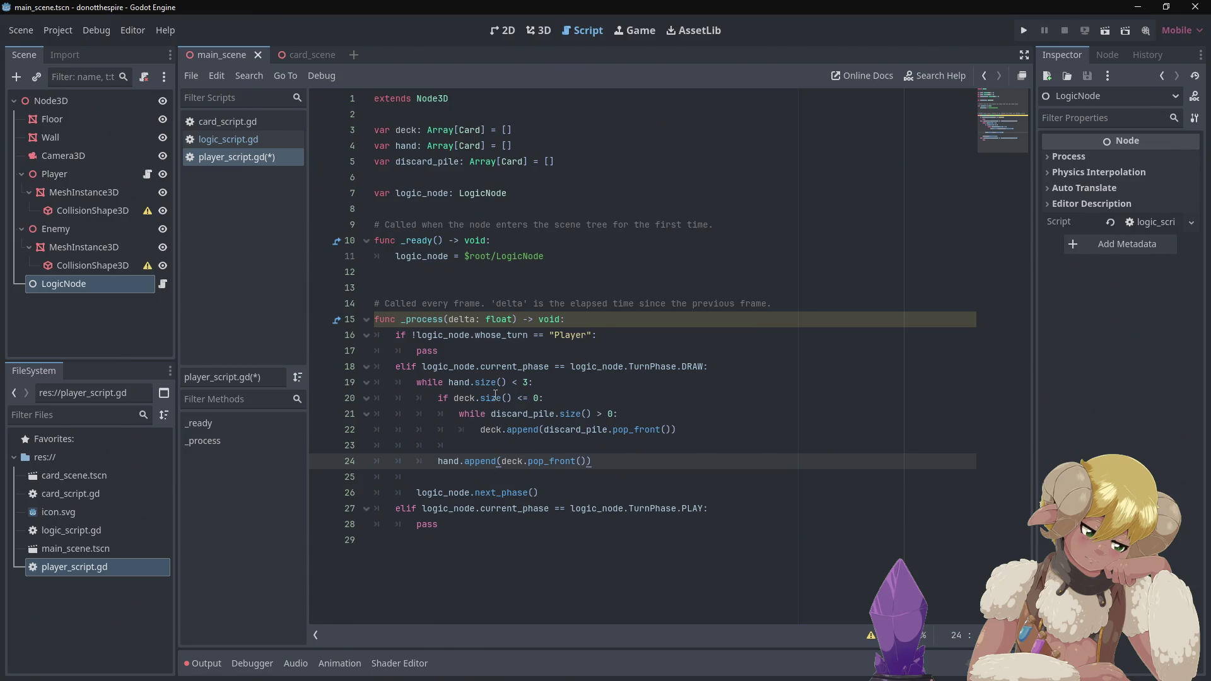
pyautogui.moveTo(500, 382)
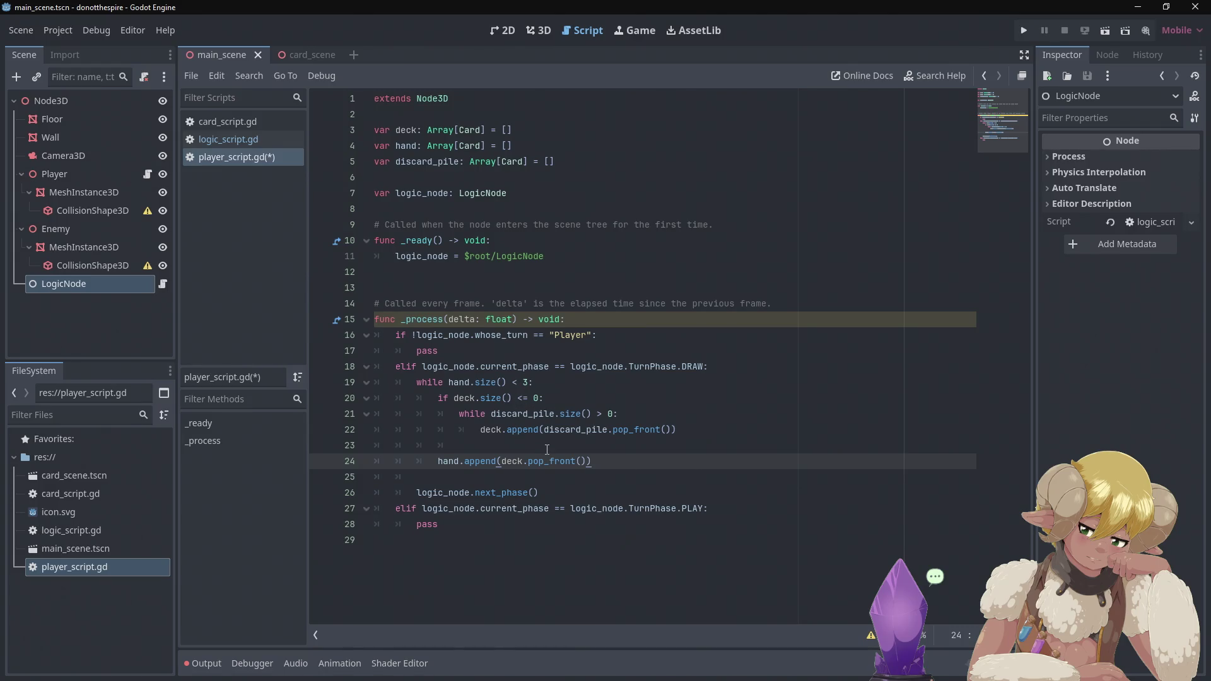
# Step: Add deck.shuffle() on a new line after the discard-pile refill
pyautogui.click(682, 428)
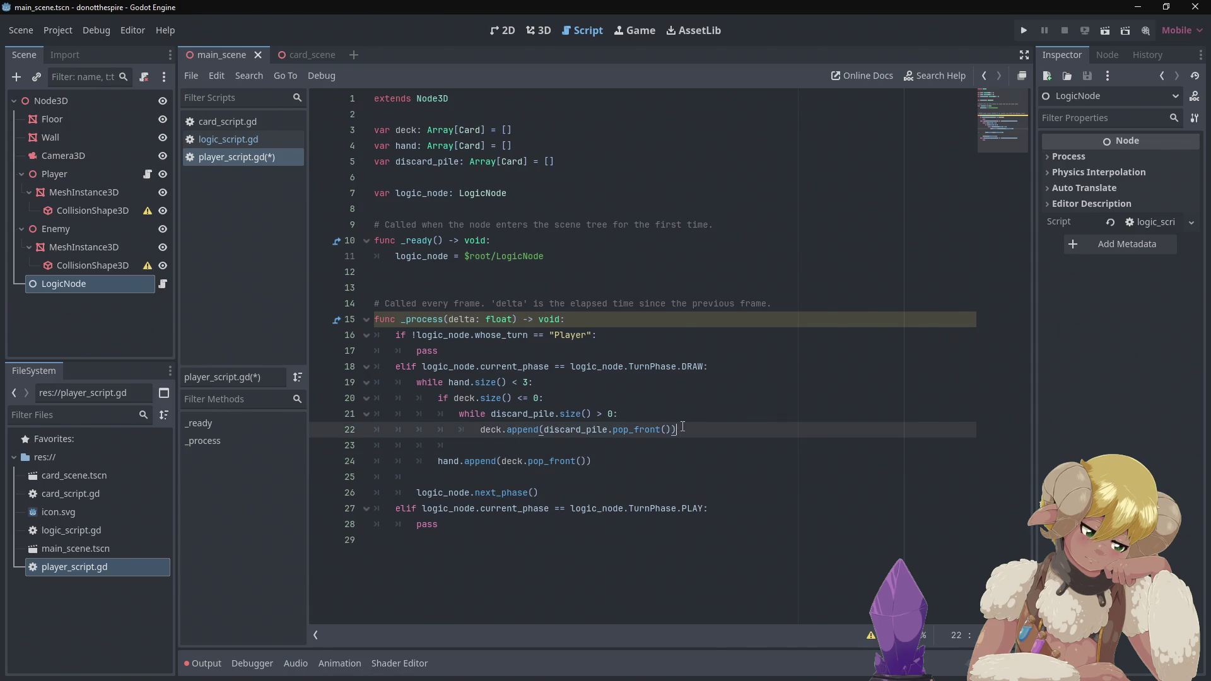
pyautogui.press('Return')
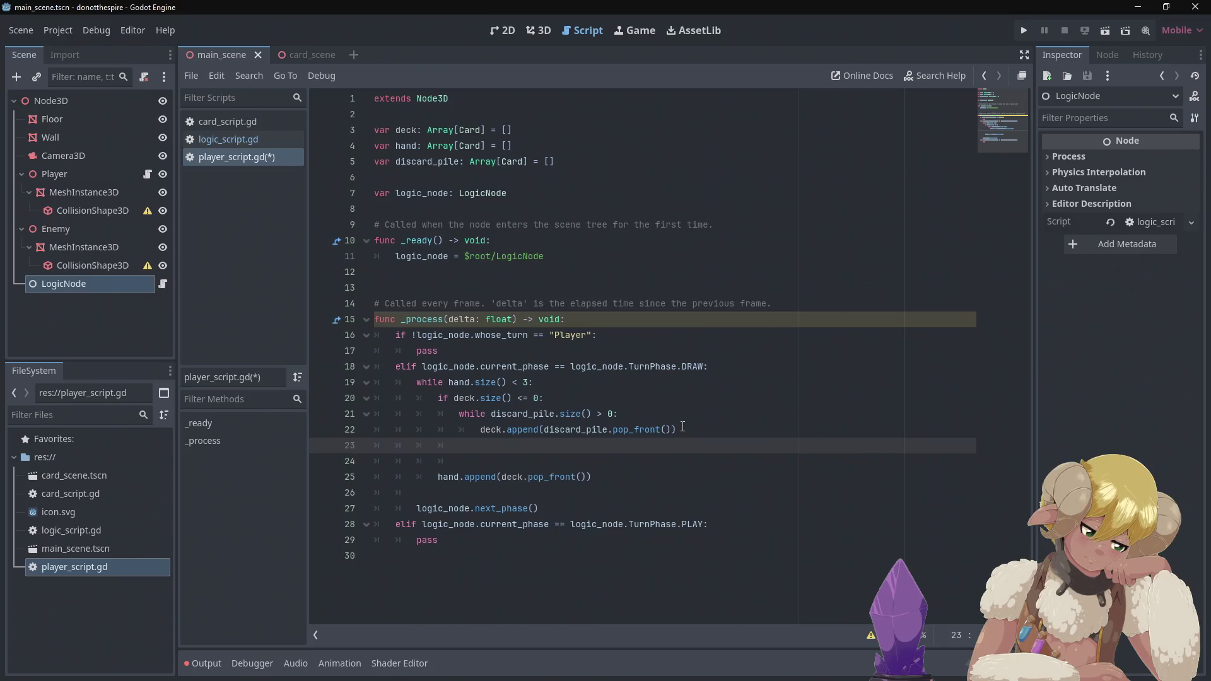
pyautogui.write('de')
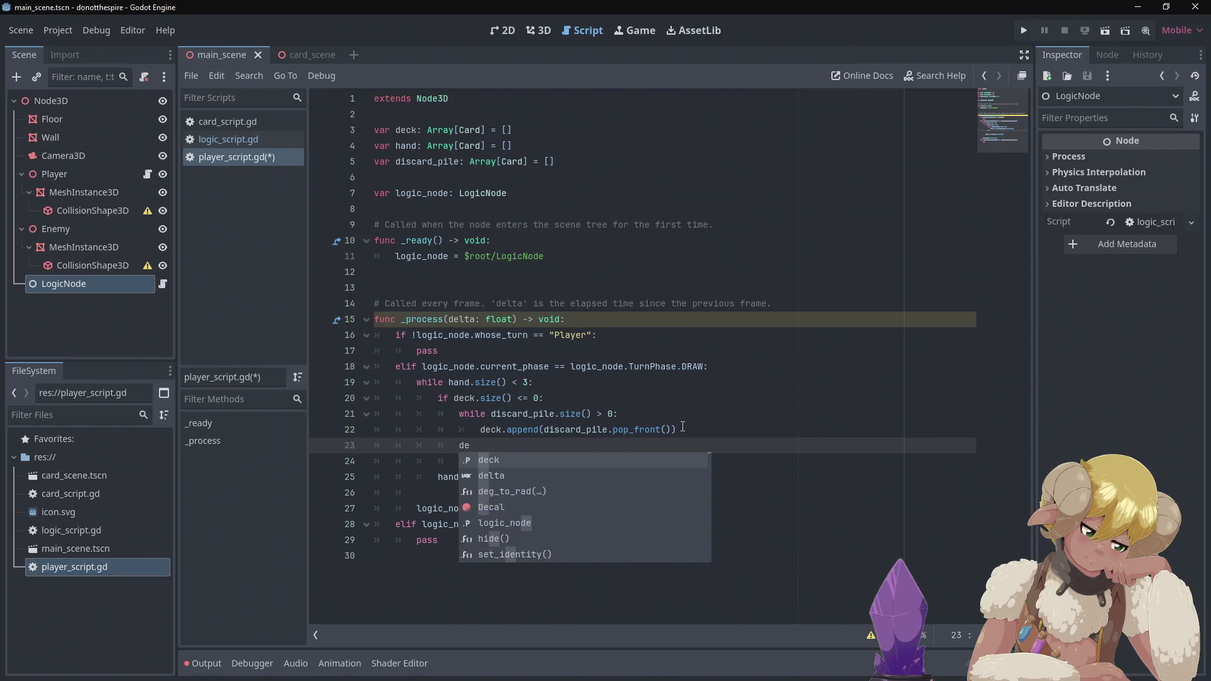
pyautogui.press('Return')
pyautogui.write('.')
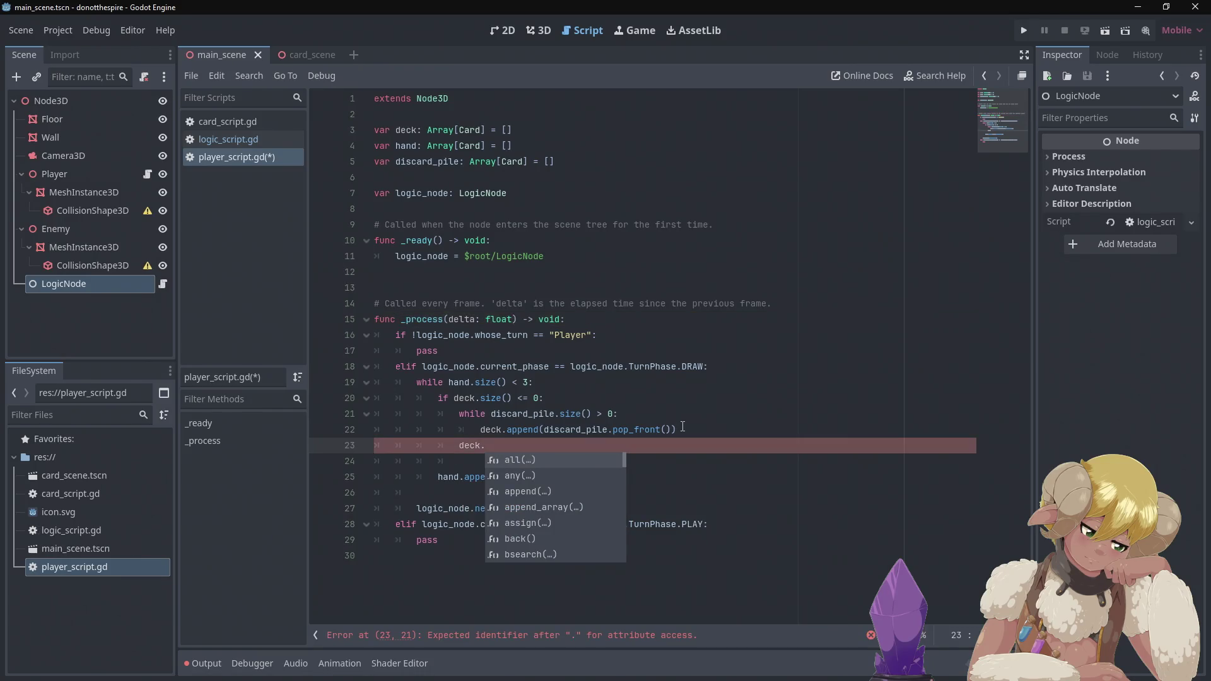
pyautogui.write('shu')
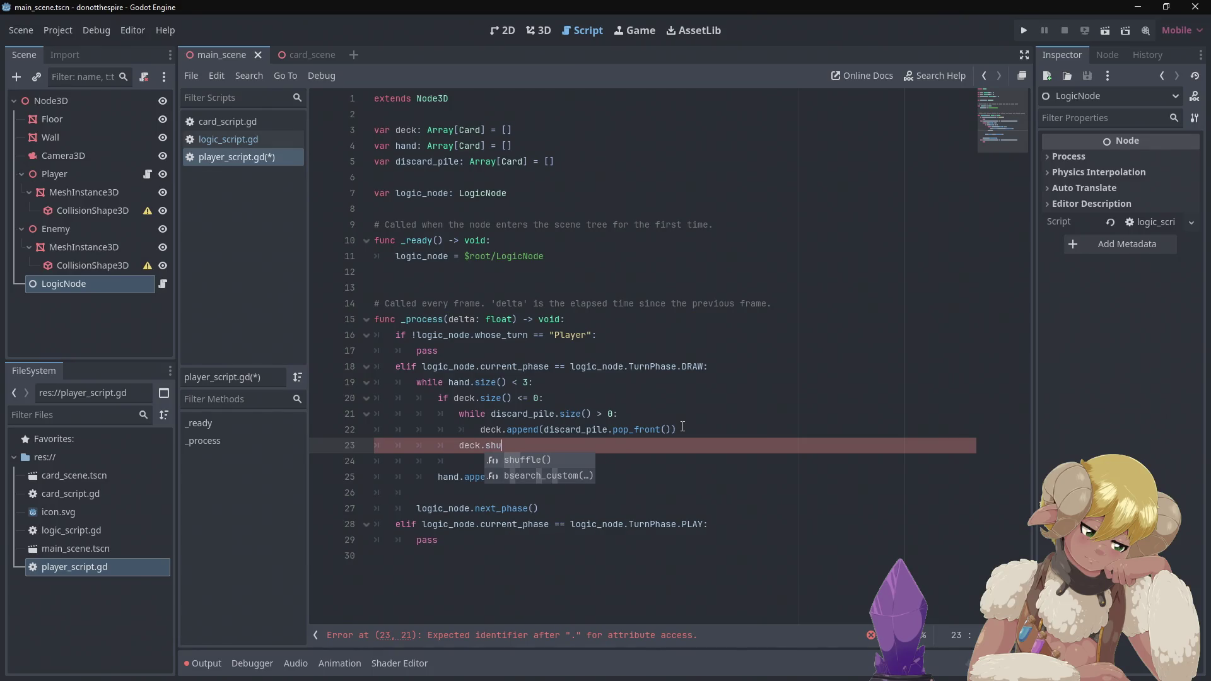
pyautogui.press('Return')
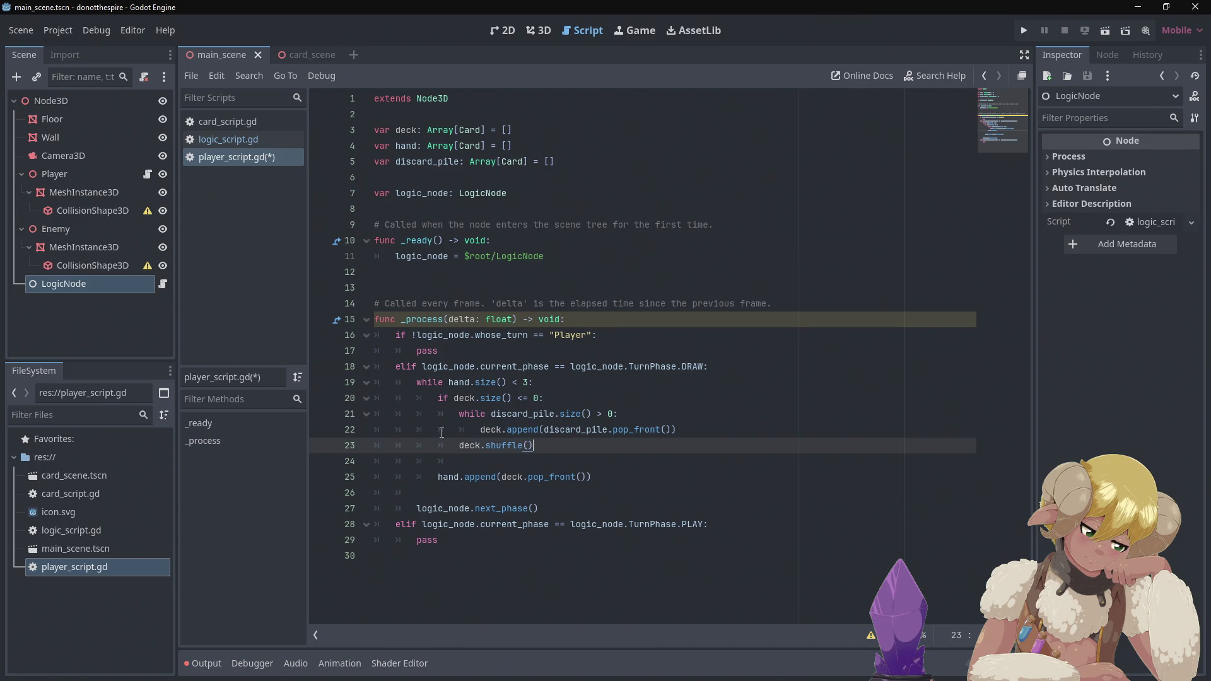
# Step: Save player_script.gd and insert an empty line below the refill line
pyautogui.click(721, 476)
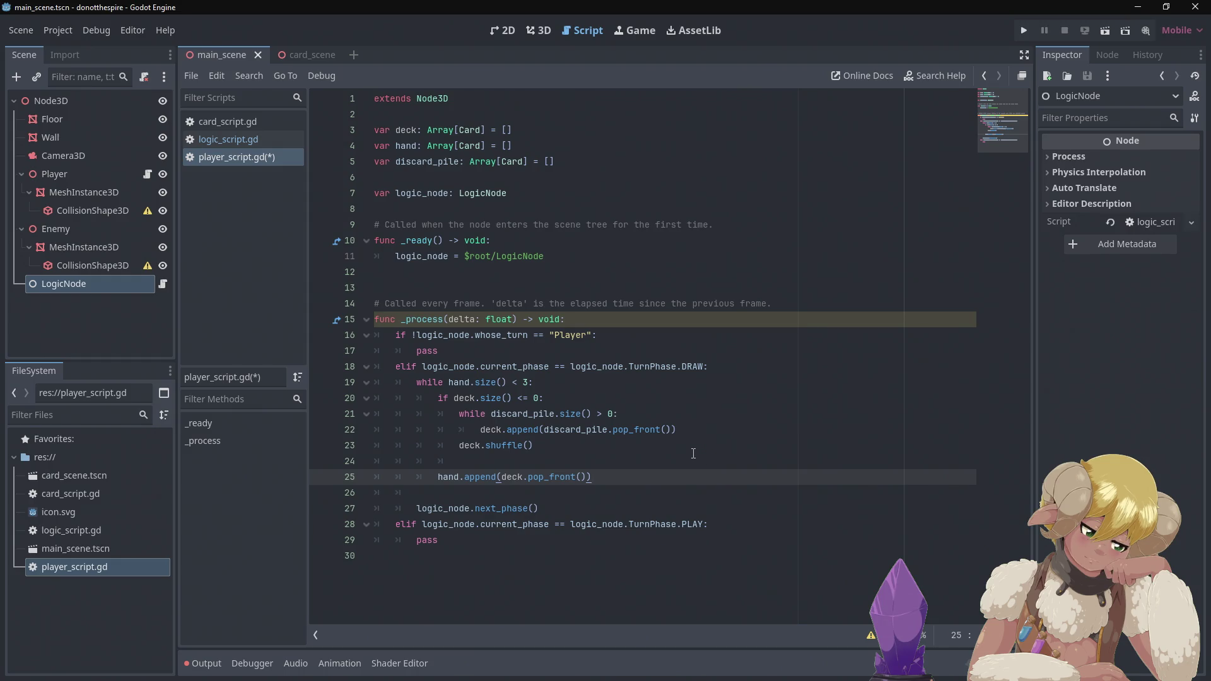
pyautogui.hotkey('ctrl', 's')
pyautogui.click(694, 425)
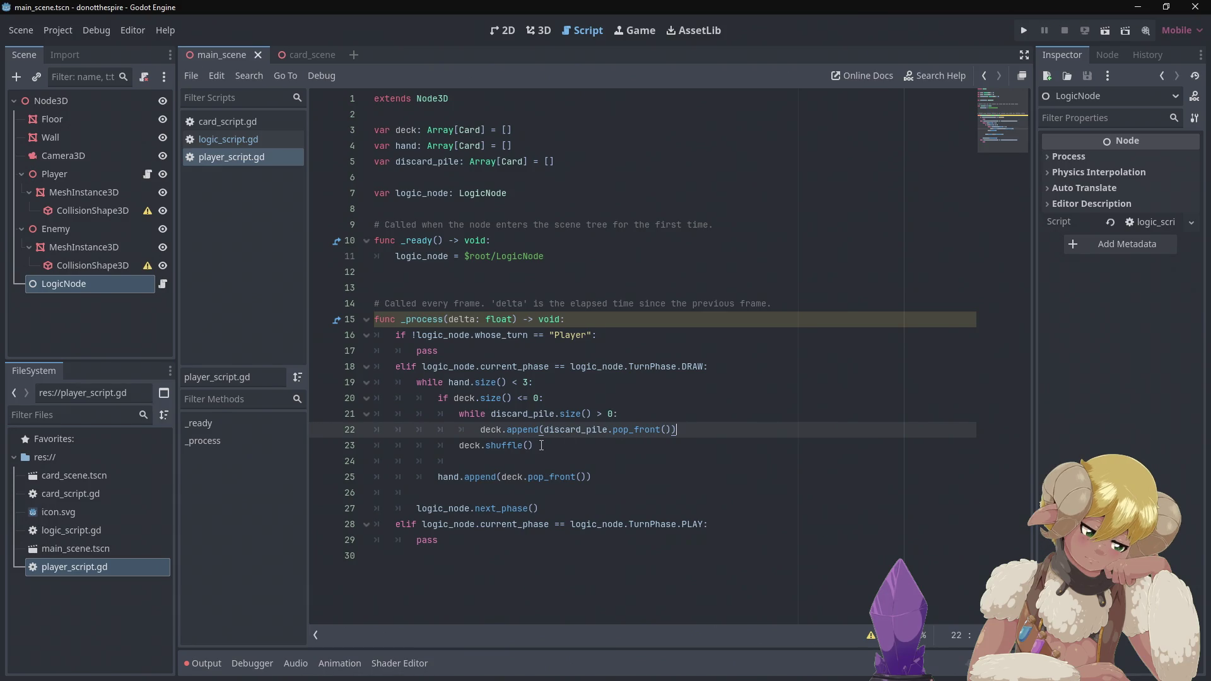
pyautogui.press('Return')
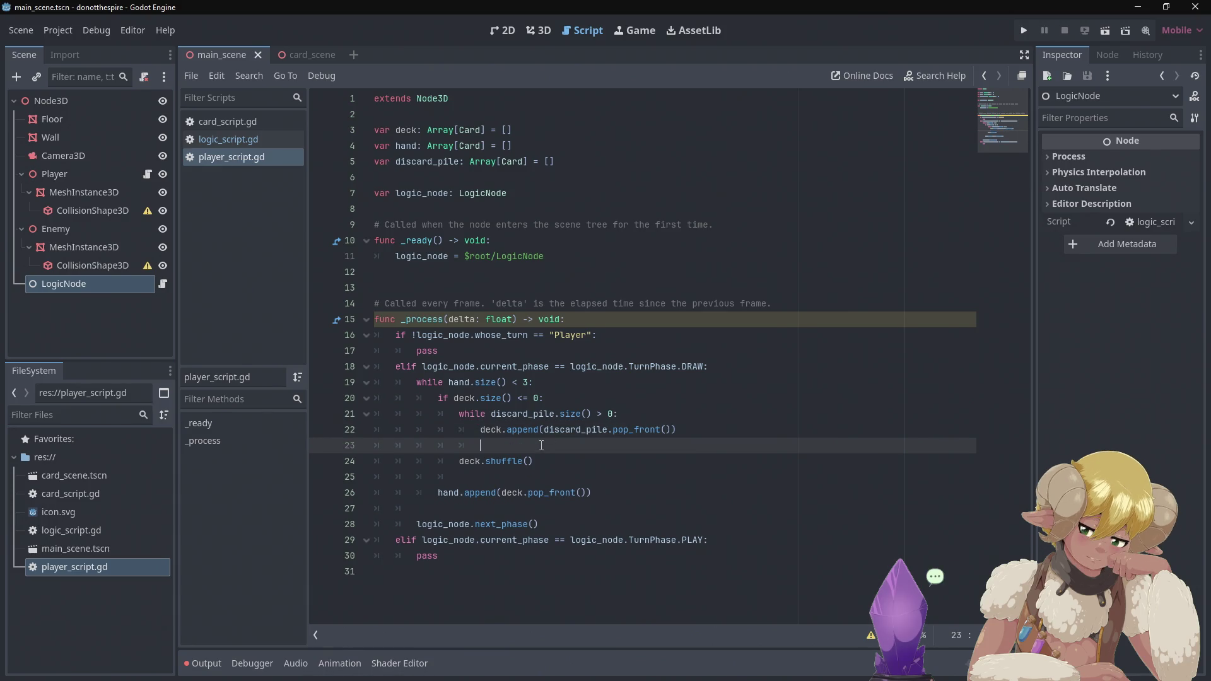
# Step: Save the script, remove the blank line above deck.shuffle() and fix the deck typo
pyautogui.click(584, 460)
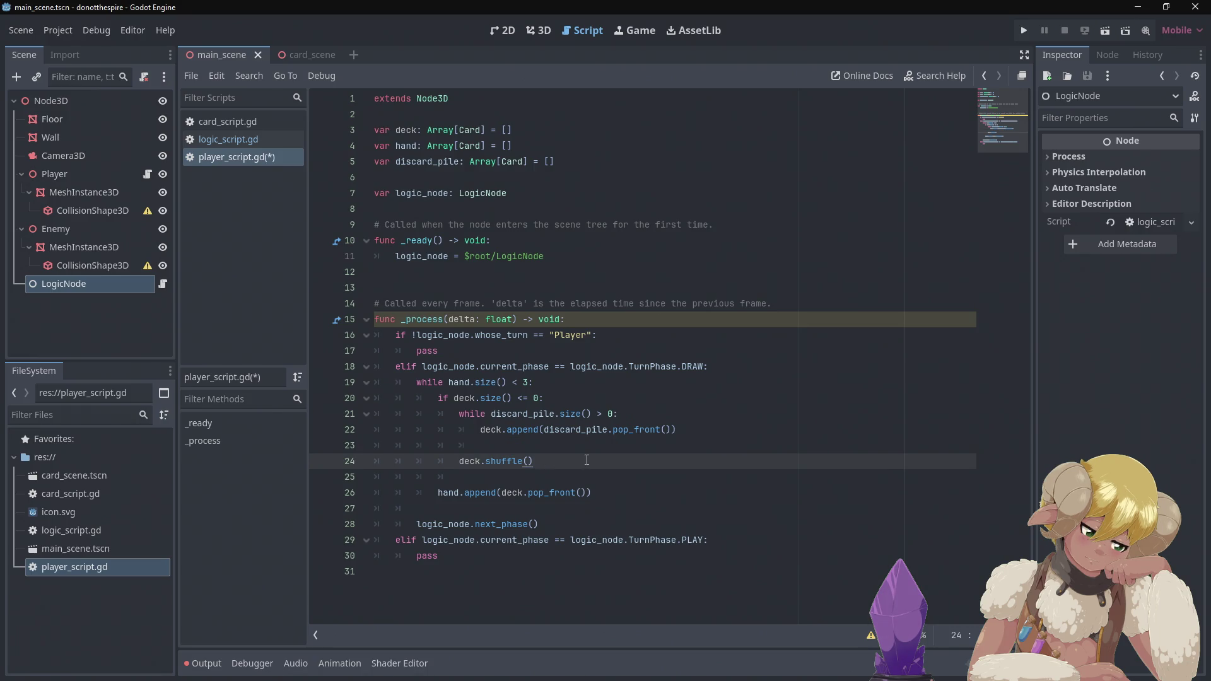
pyautogui.hotkey('ctrl', 's')
pyautogui.moveTo(563, 423)
pyautogui.moveTo(699, 360)
pyautogui.moveTo(452, 458)
pyautogui.click(485, 446)
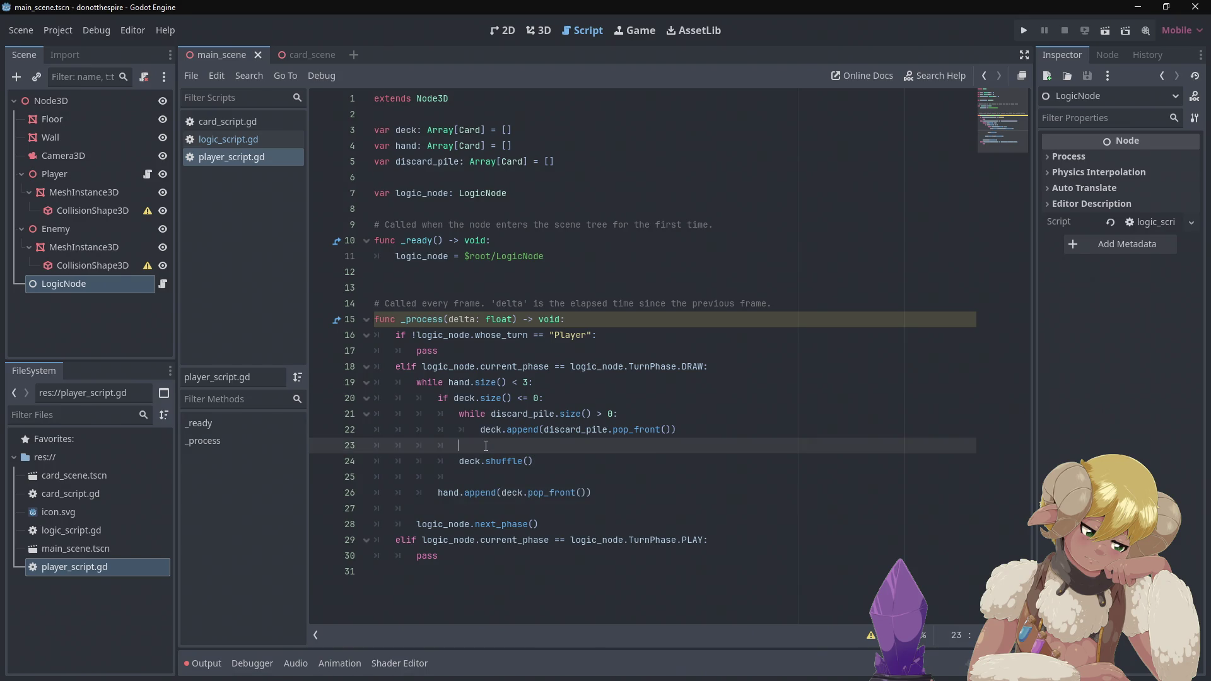
pyautogui.press('BackSpace')
pyautogui.press('BackSpace')
pyautogui.press('BackSpace')
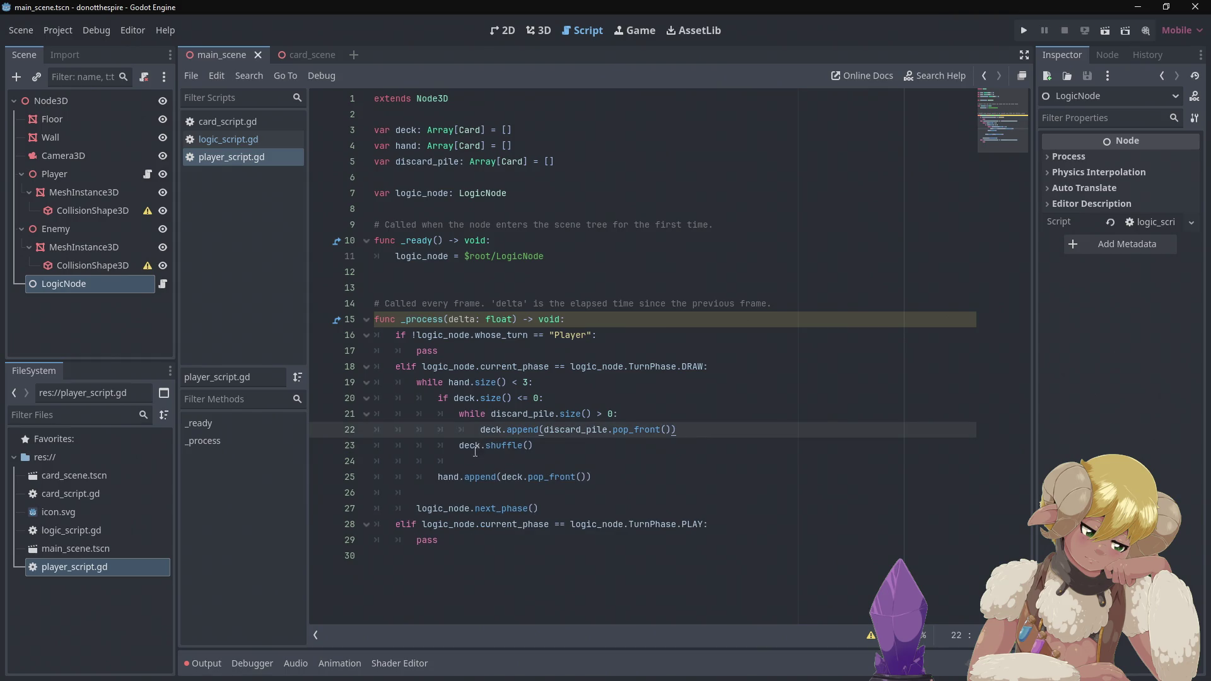
pyautogui.click(474, 452)
pyautogui.press('BackSpace')
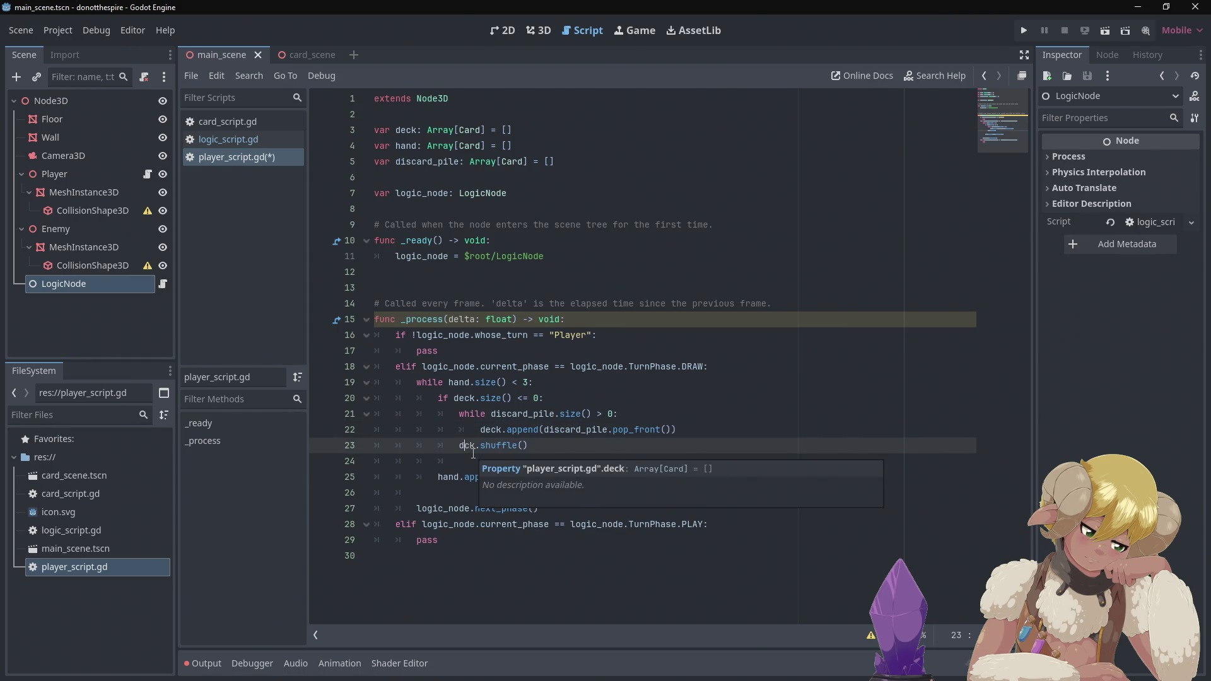
pyautogui.write('e')
# Step: Remove the blank lines below the shuffle call and before logic_node.next_phase()
pyautogui.click(475, 459)
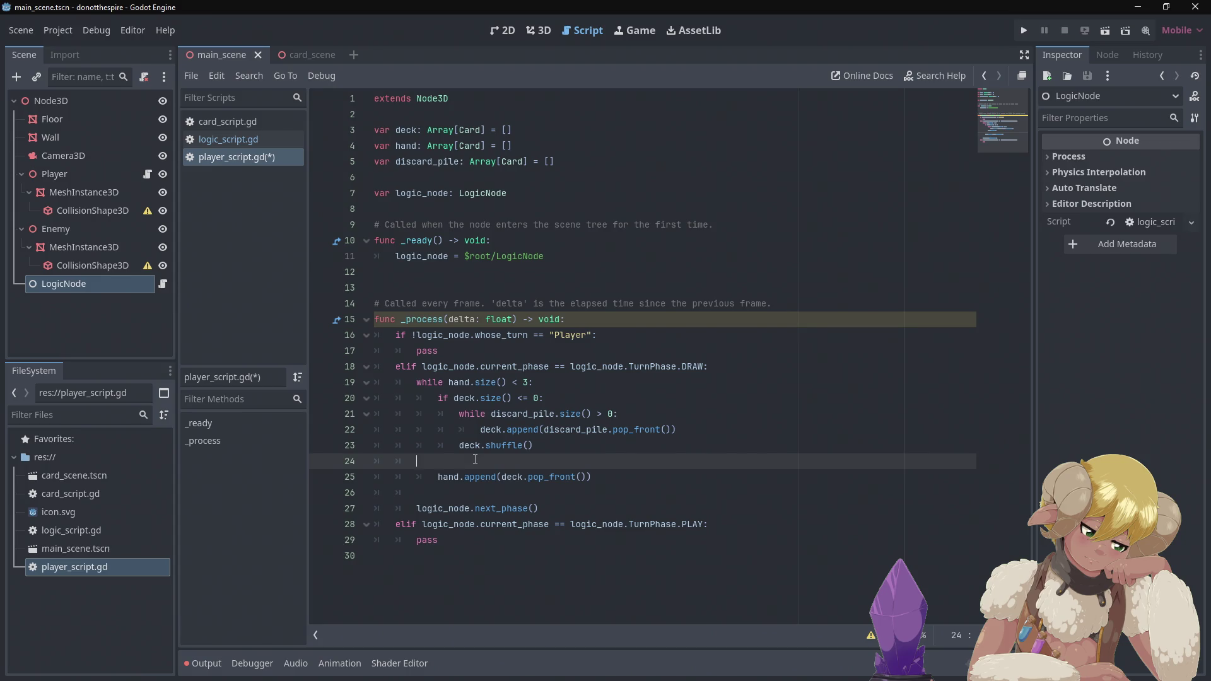
pyautogui.press('BackSpace')
pyautogui.press('BackSpace')
pyautogui.press('BackSpace')
pyautogui.click(455, 474)
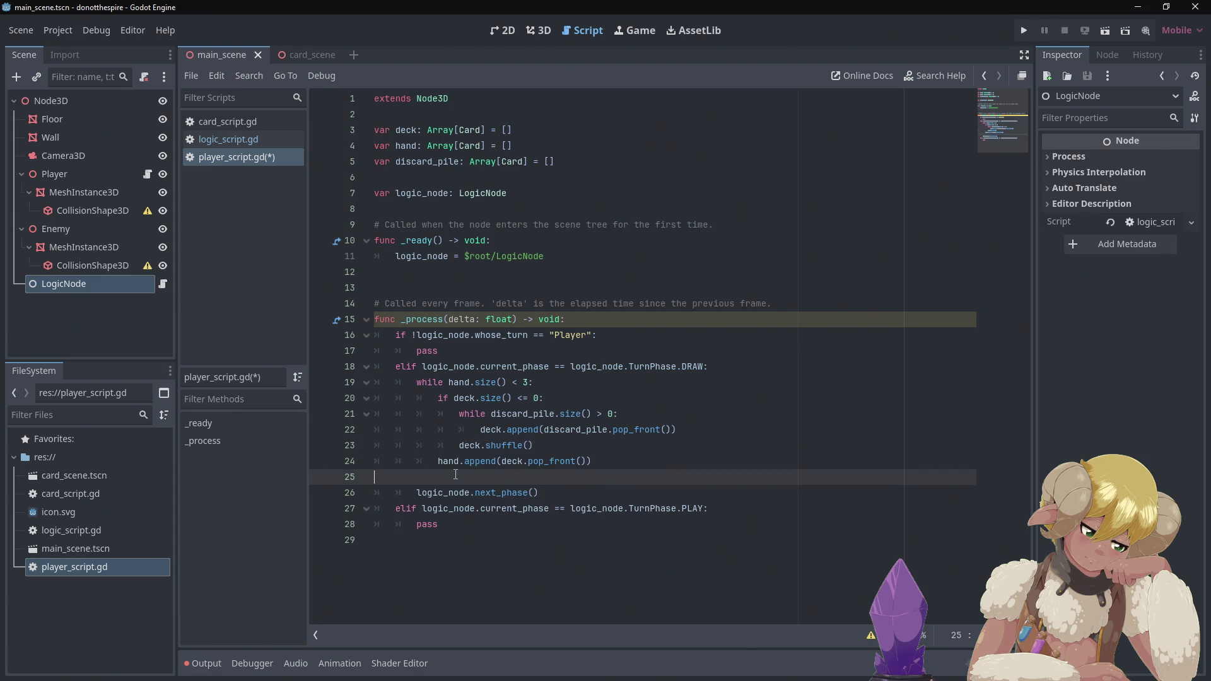
pyautogui.press('BackSpace')
pyautogui.click(574, 527)
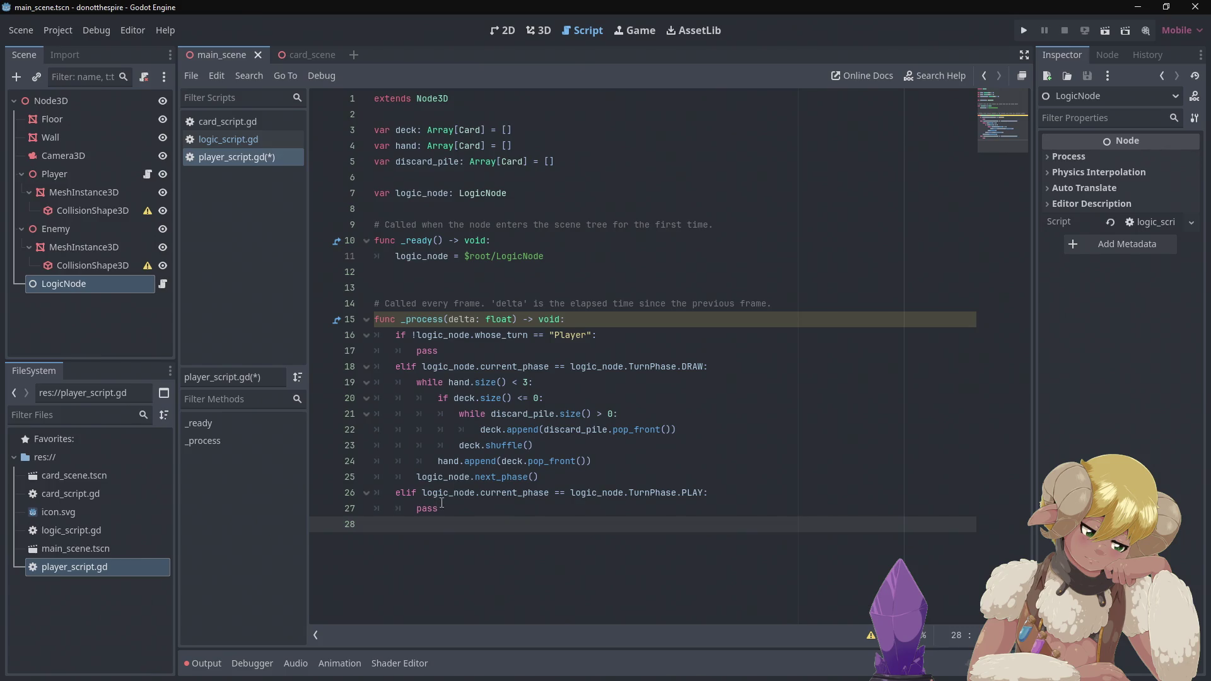
# Step: Save player_script.gd, now ending _process with the PLAY elif and its pass placeholder
pyautogui.click(675, 401)
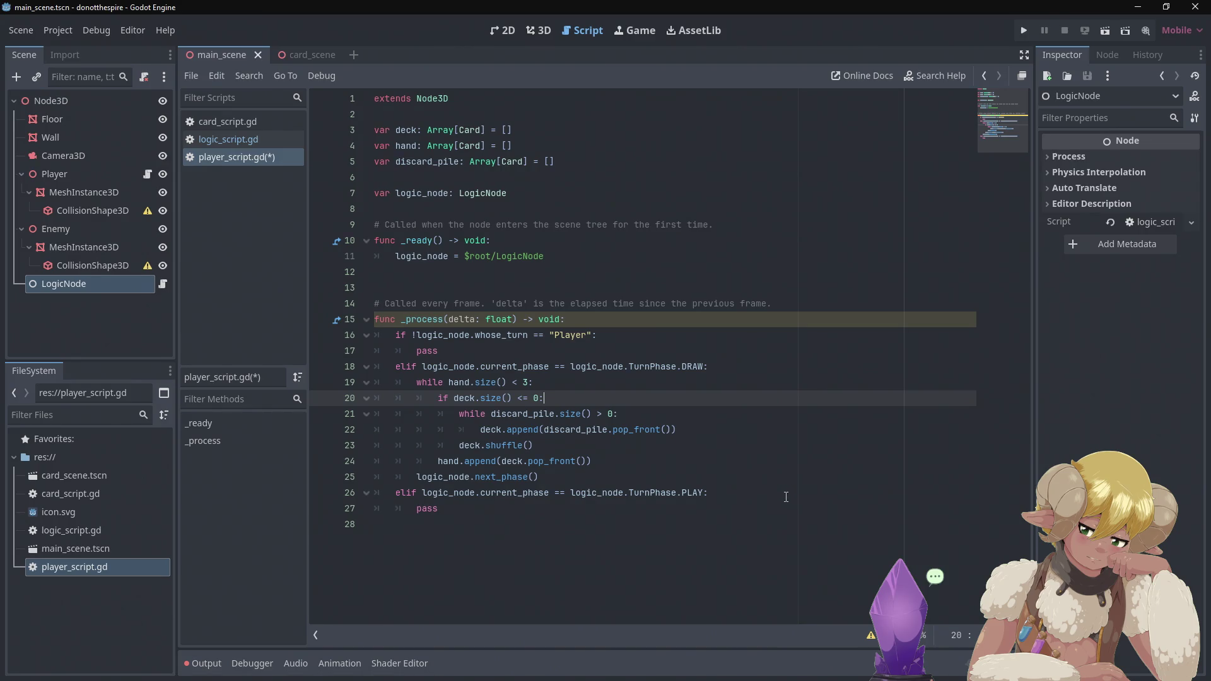
pyautogui.hotkey('ctrl', 's')
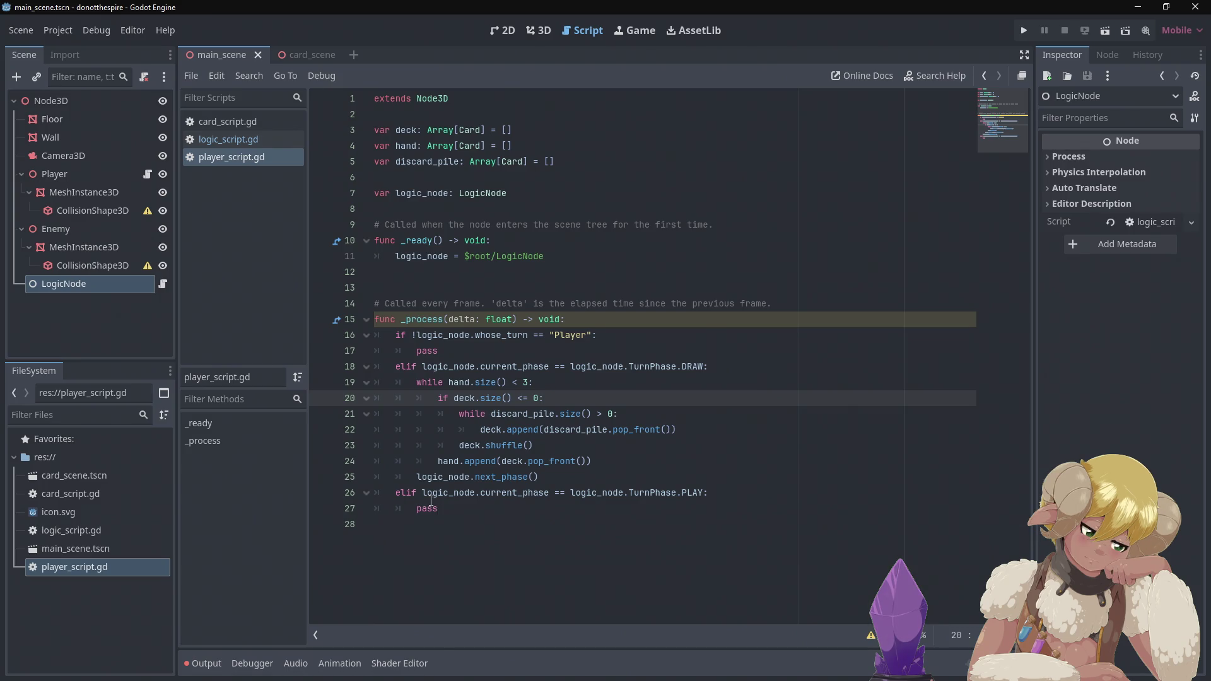
# Step: Start a new 'elif logic_node.current_phase' line below the PLAY branch
pyautogui.click(492, 507)
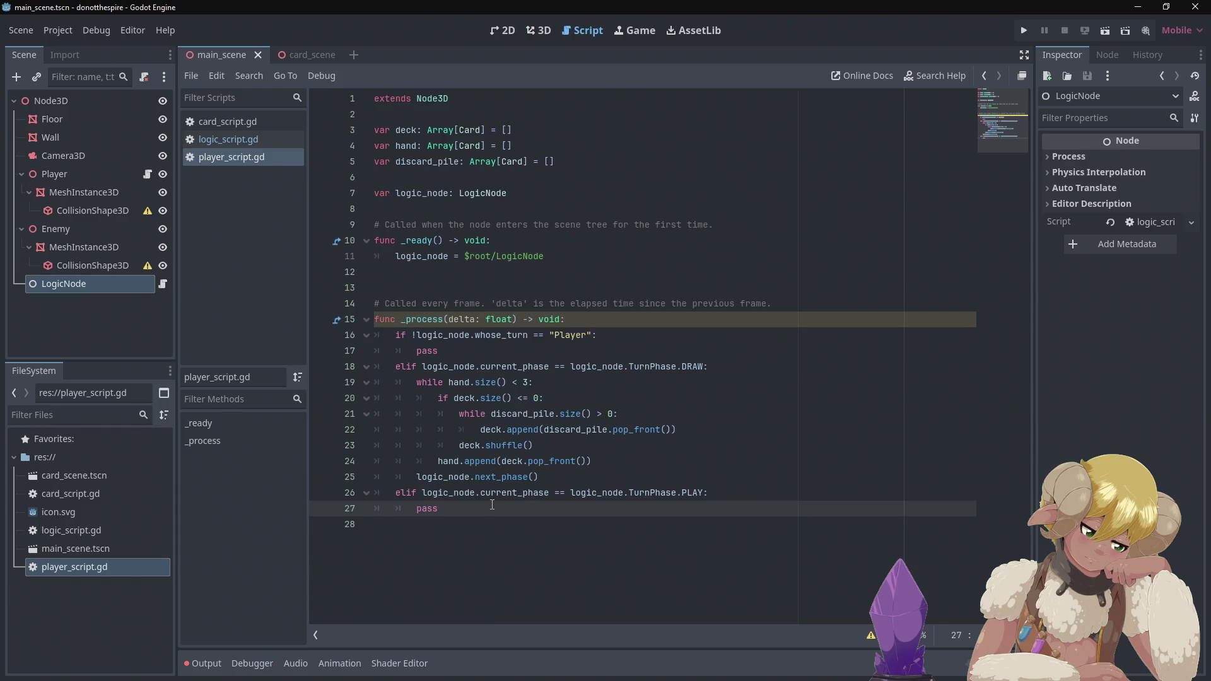
pyautogui.press('Return')
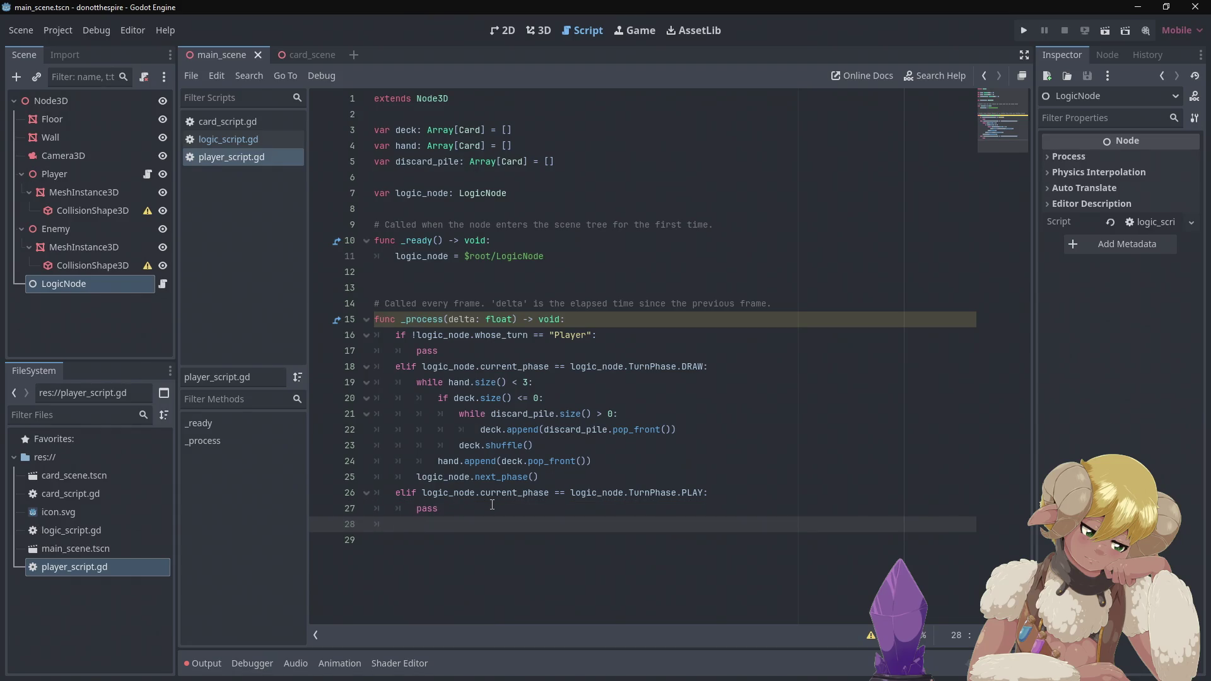
pyautogui.write('el')
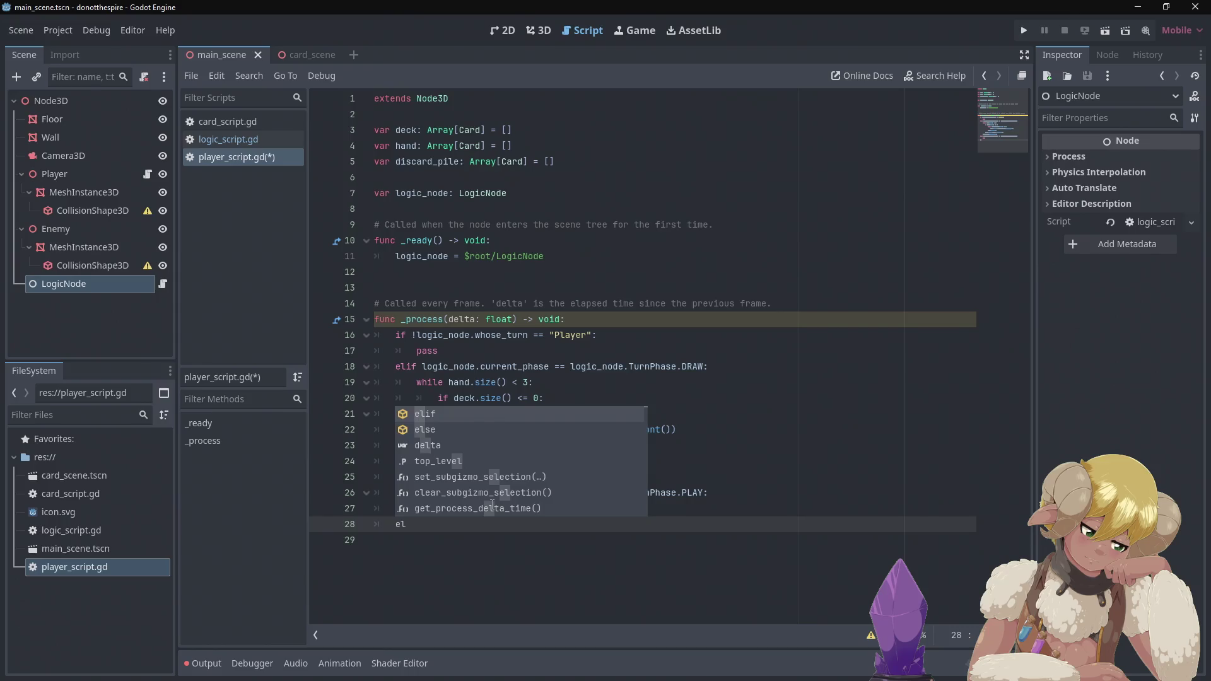
pyautogui.write('if')
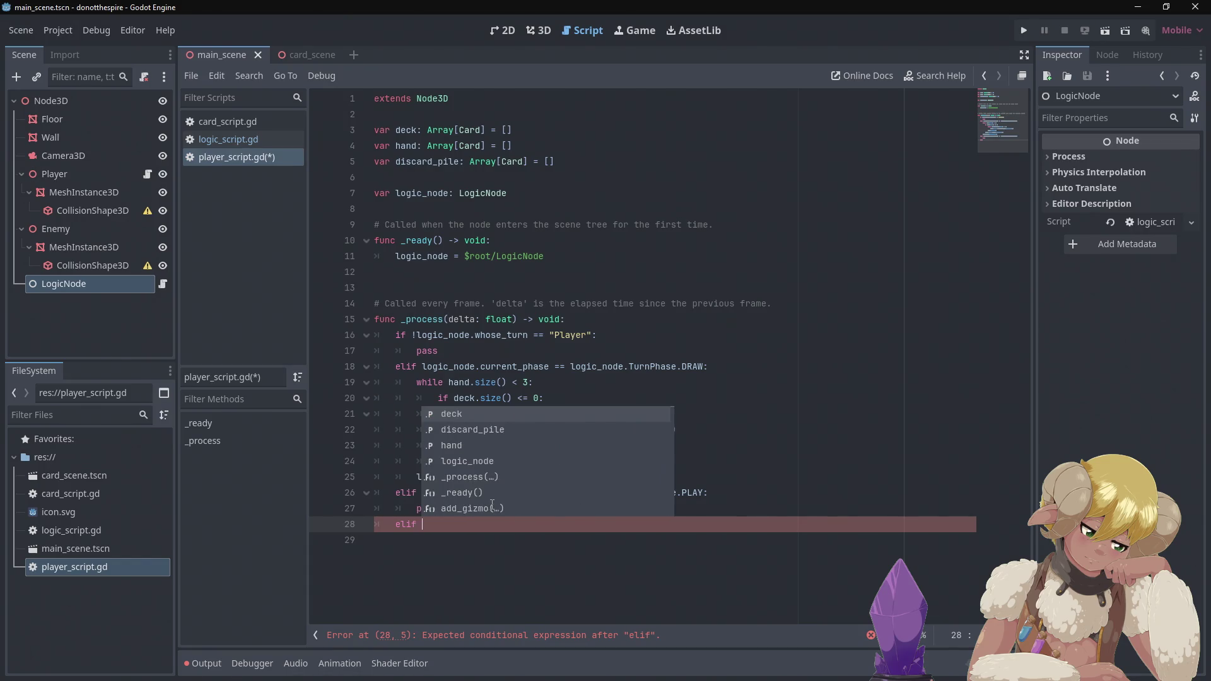
pyautogui.write('logi')
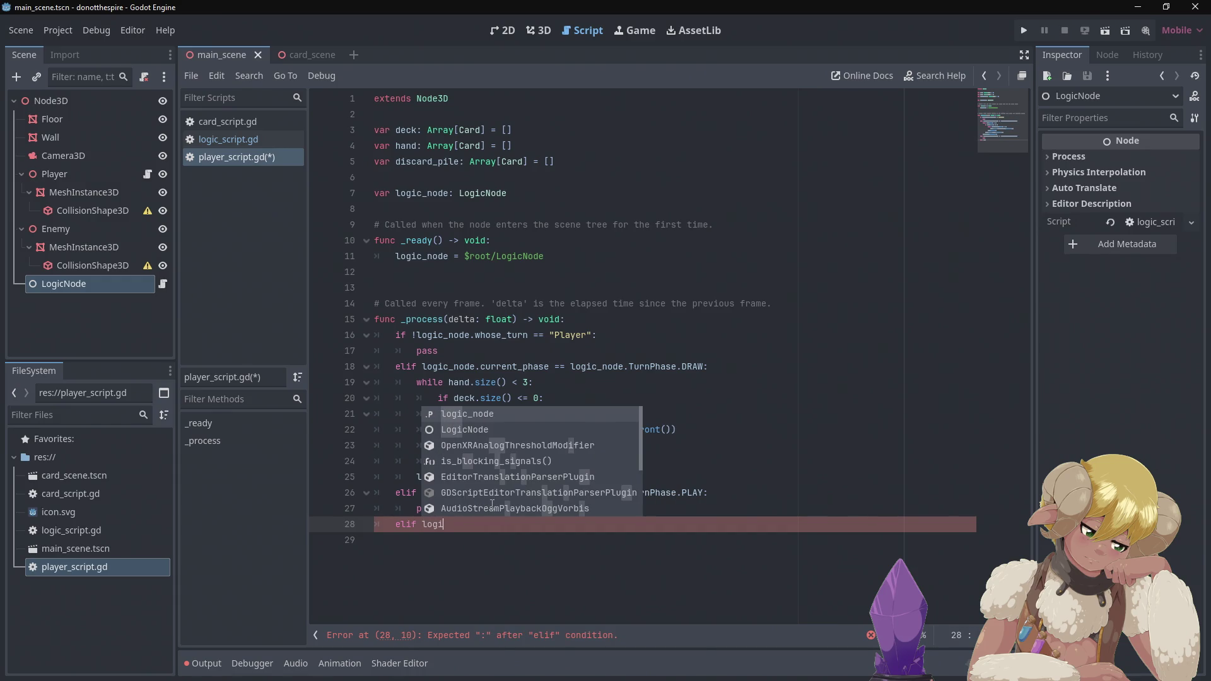
pyautogui.press('Return')
pyautogui.write('.')
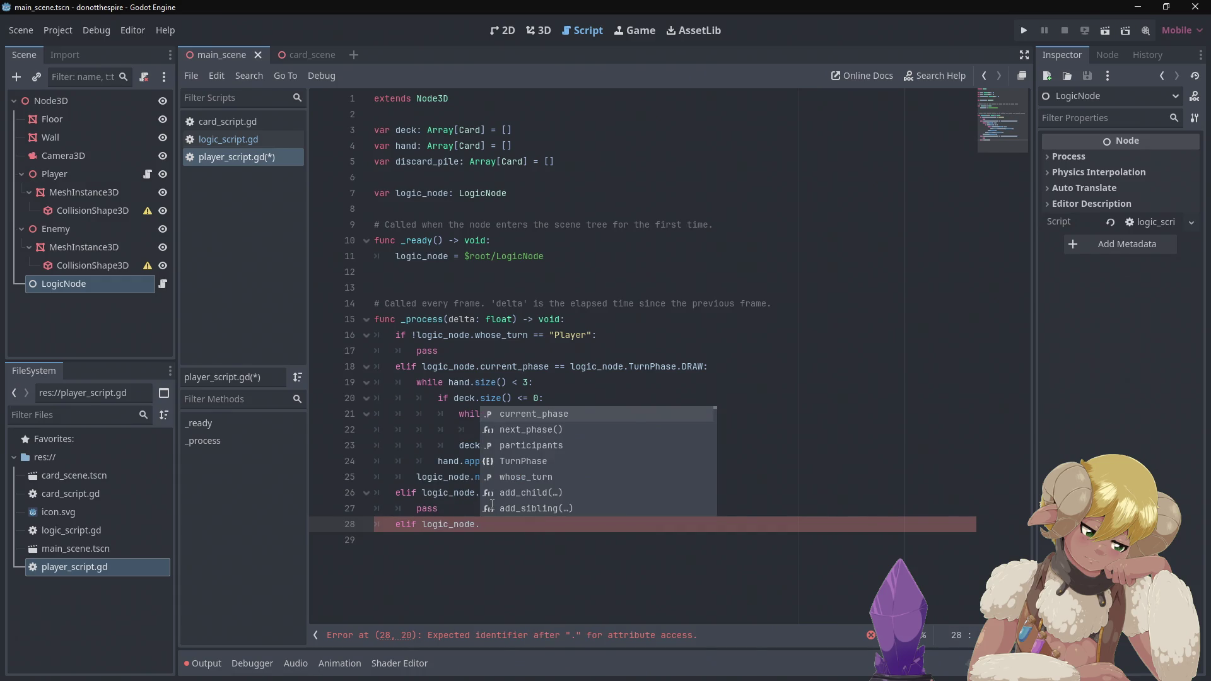
pyautogui.write('c')
pyautogui.press('Return')
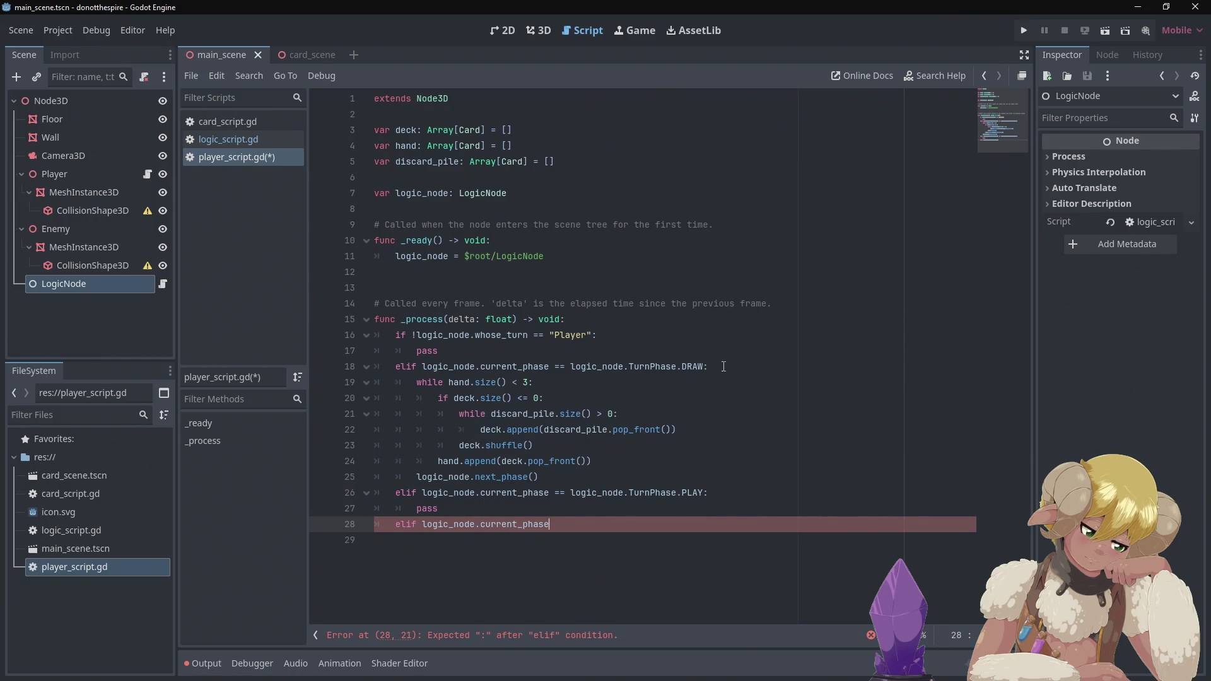
# Step: Replace it with the copied PLAY condition changed to TurnPhase.DISCARD, and open its body line
pyautogui.moveTo(720, 485)
pyautogui.mouseDown()
pyautogui.moveTo(419, 509)
pyautogui.moveTo(413, 493)
pyautogui.mouseUp()
pyautogui.hotkey('ctrl', 'c')
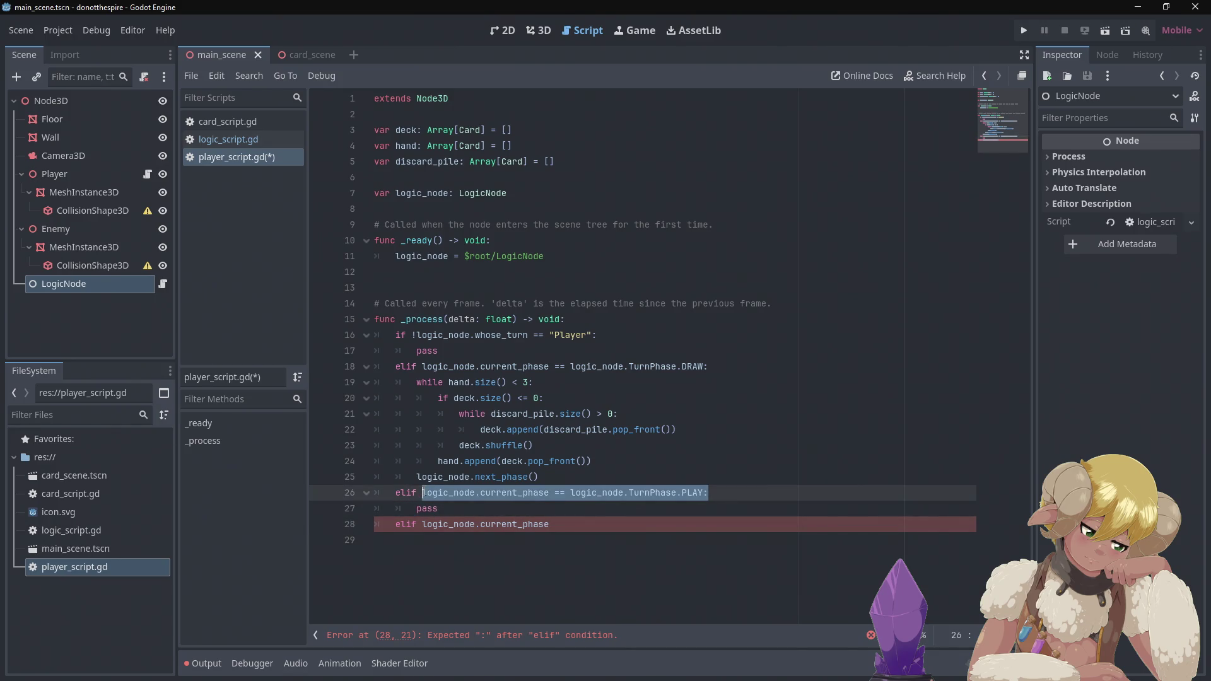
pyautogui.press('BackSpace')
pyautogui.click(561, 523)
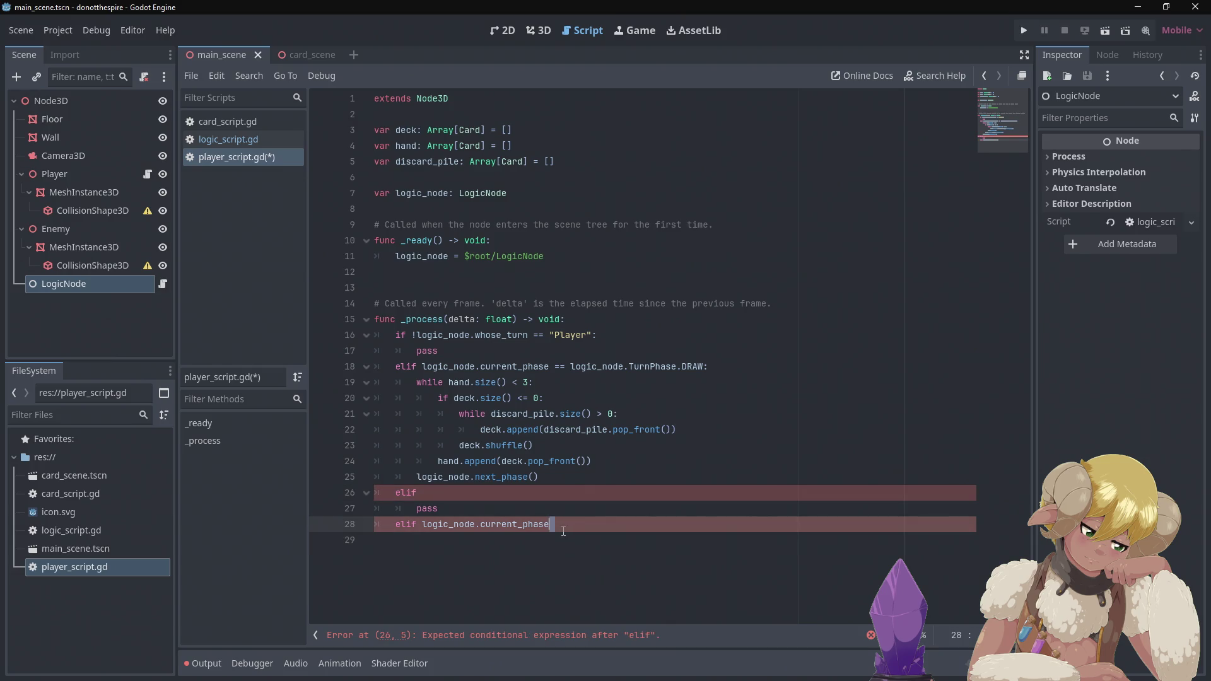
pyautogui.hotkey('ctrl', 'z')
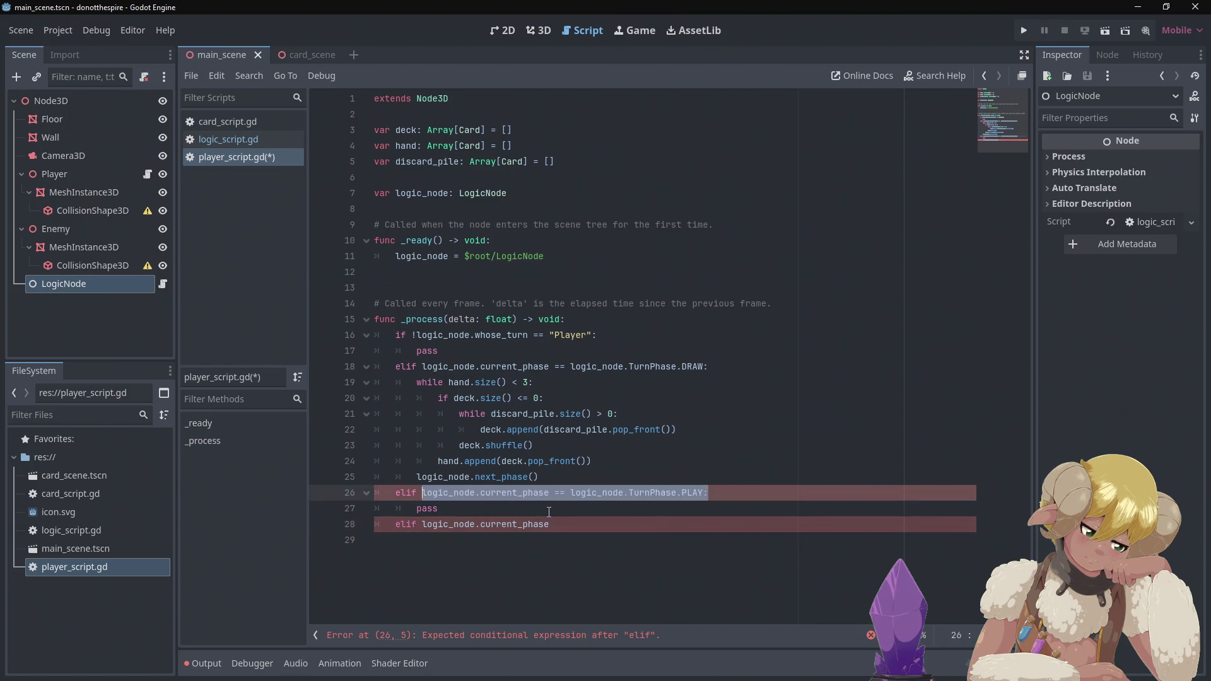
pyautogui.click(557, 525)
pyautogui.moveTo(558, 525); pyautogui.dragTo(424, 523)
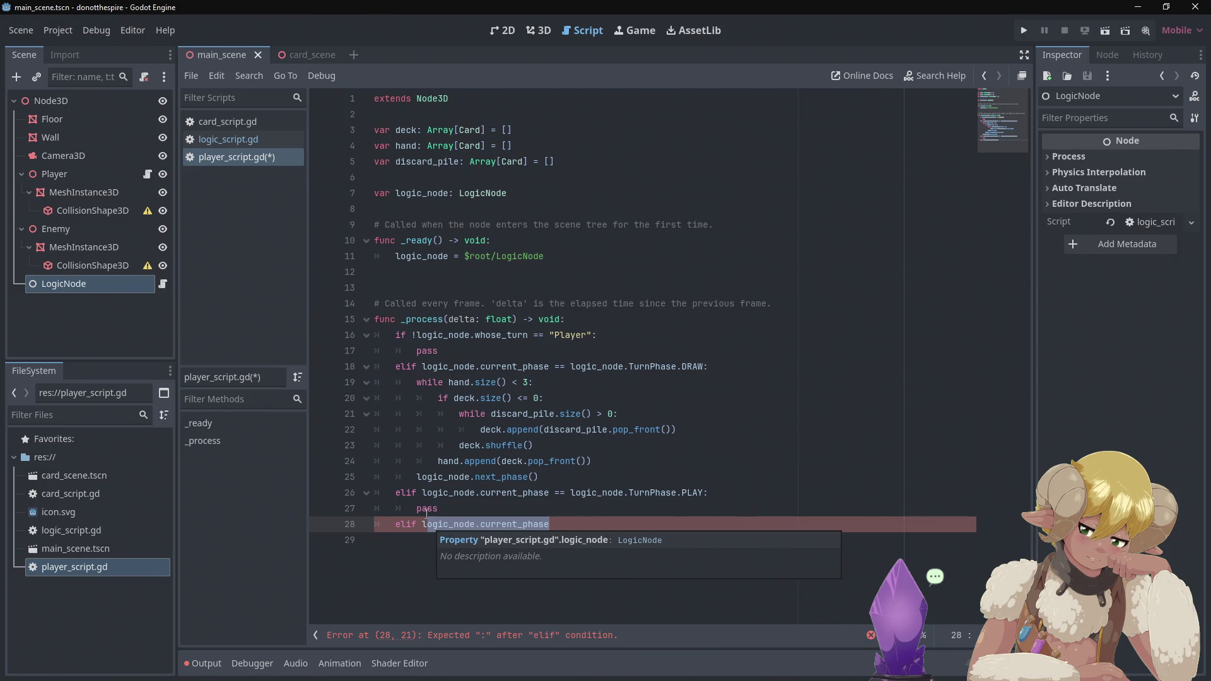
pyautogui.hotkey('ctrl', 'v')
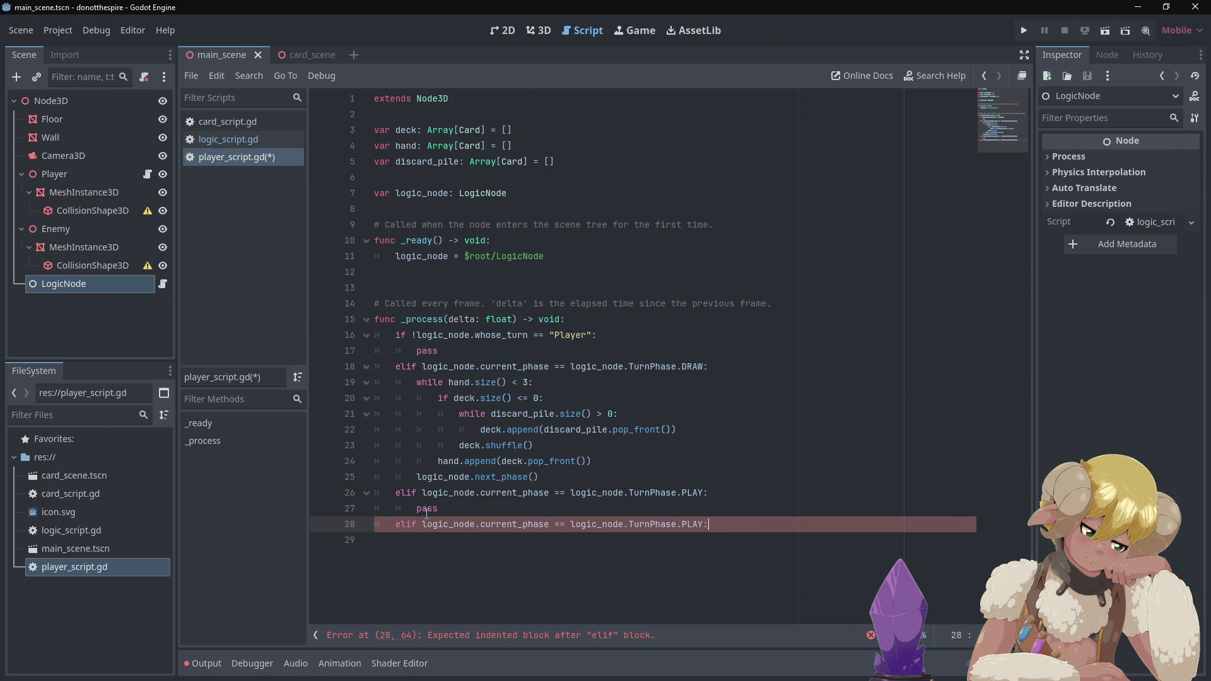
pyautogui.press('BackSpace')
pyautogui.press('BackSpace')
pyautogui.press('BackSpace')
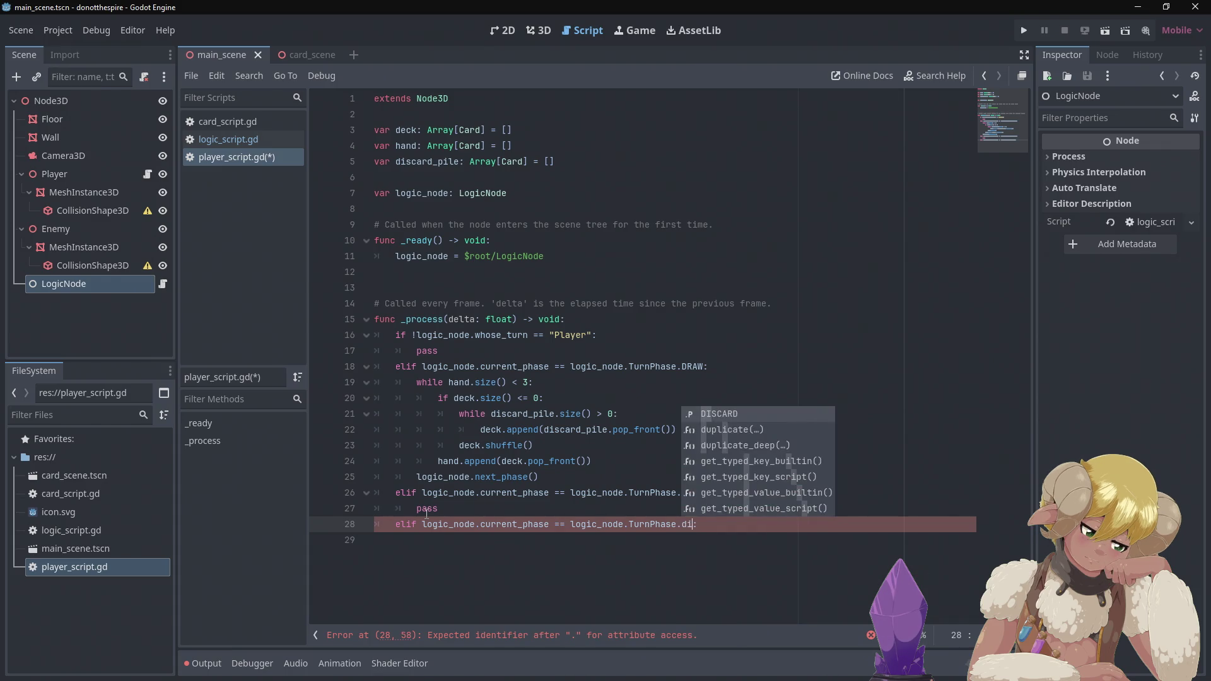
pyautogui.press('Return')
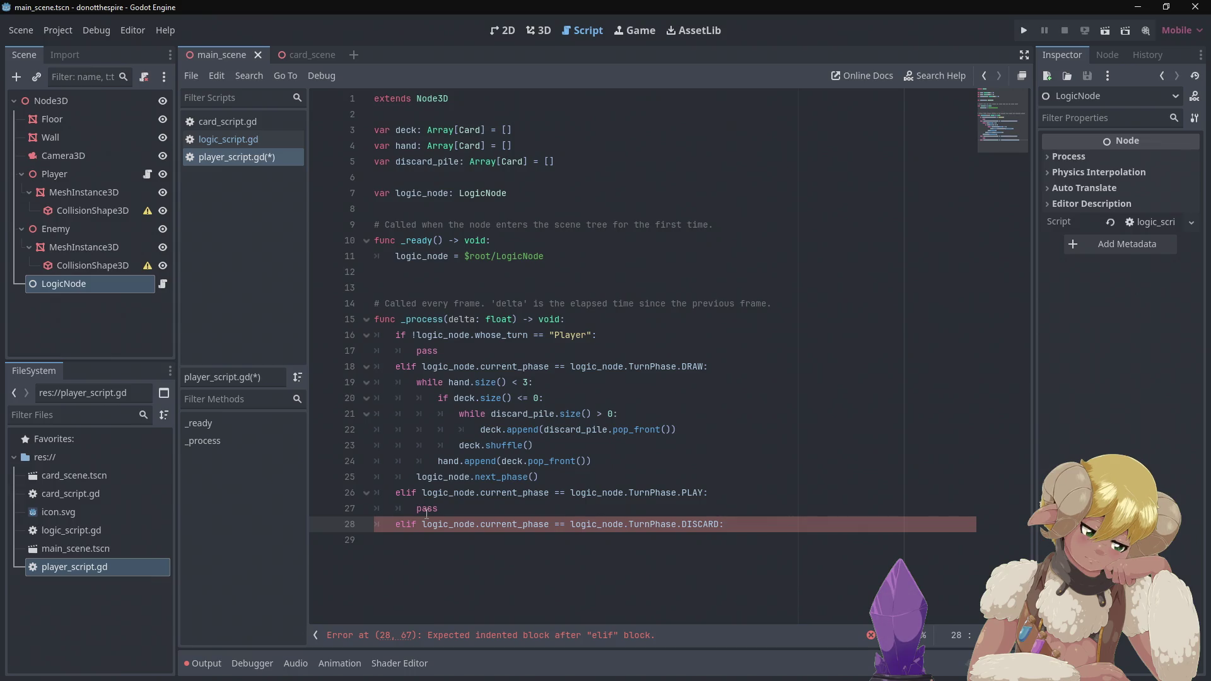
pyautogui.press('Return')
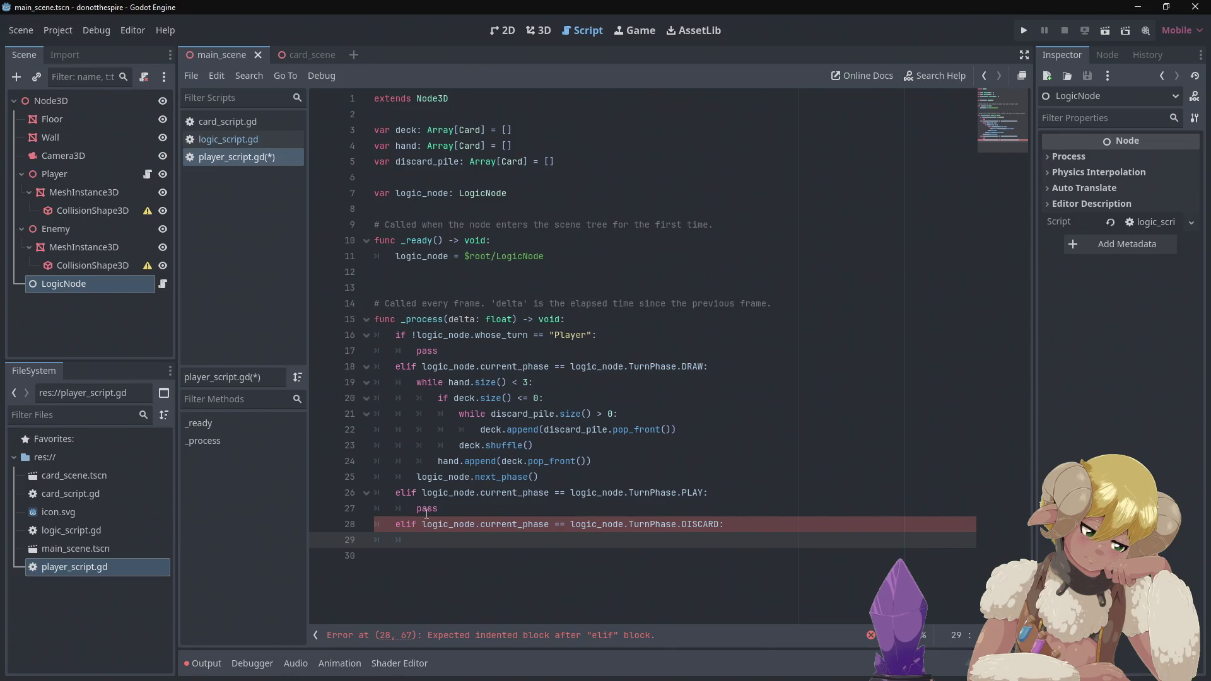
# Step: Add 'while hand.size() > 0:' looping discard_pile.append(hand.pop_front())
pyautogui.write('while')
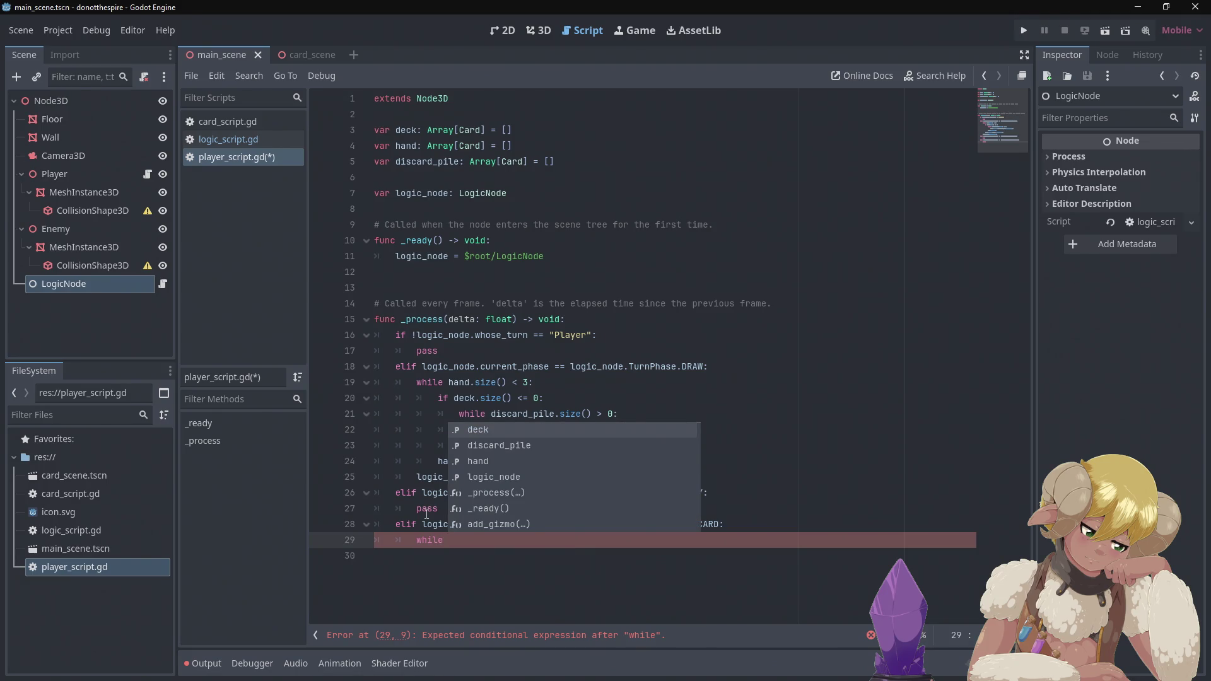
pyautogui.write(' han')
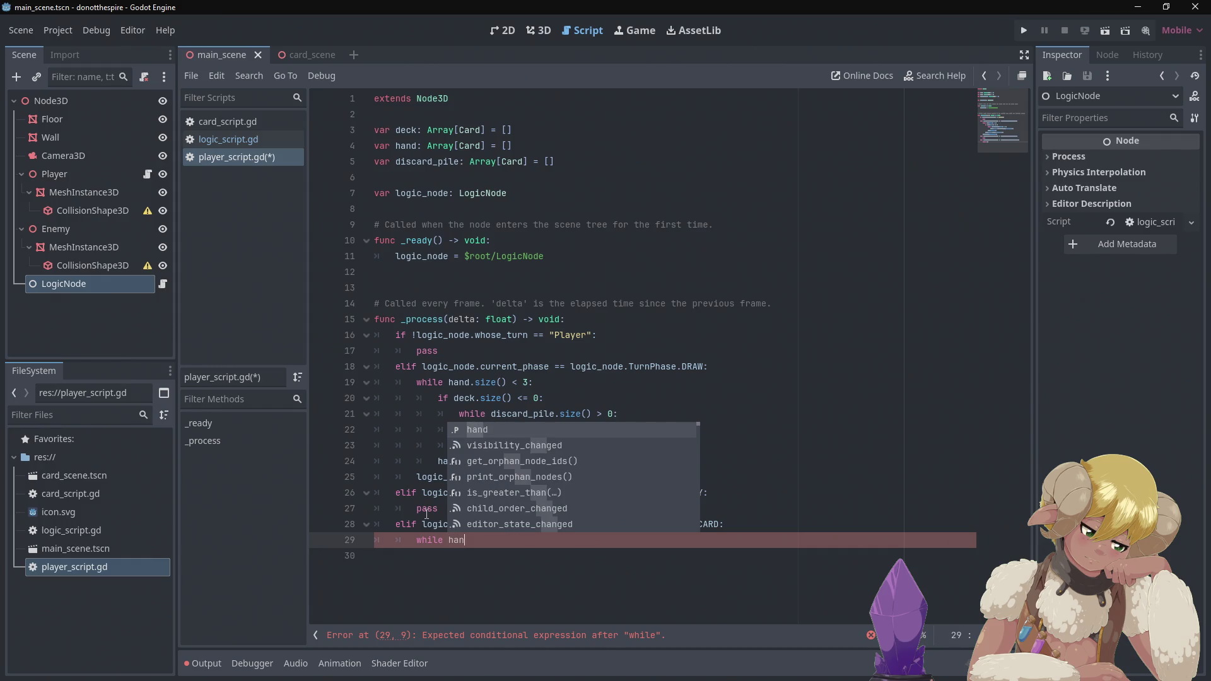
pyautogui.write('d.si')
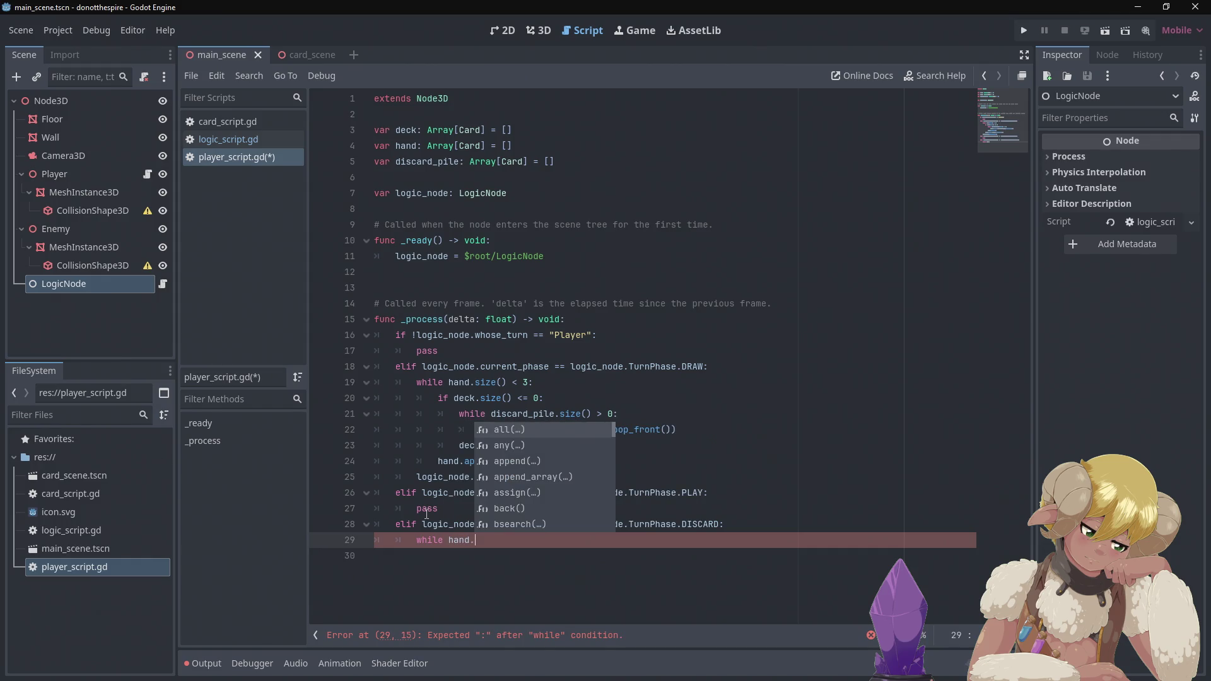
pyautogui.press('Return')
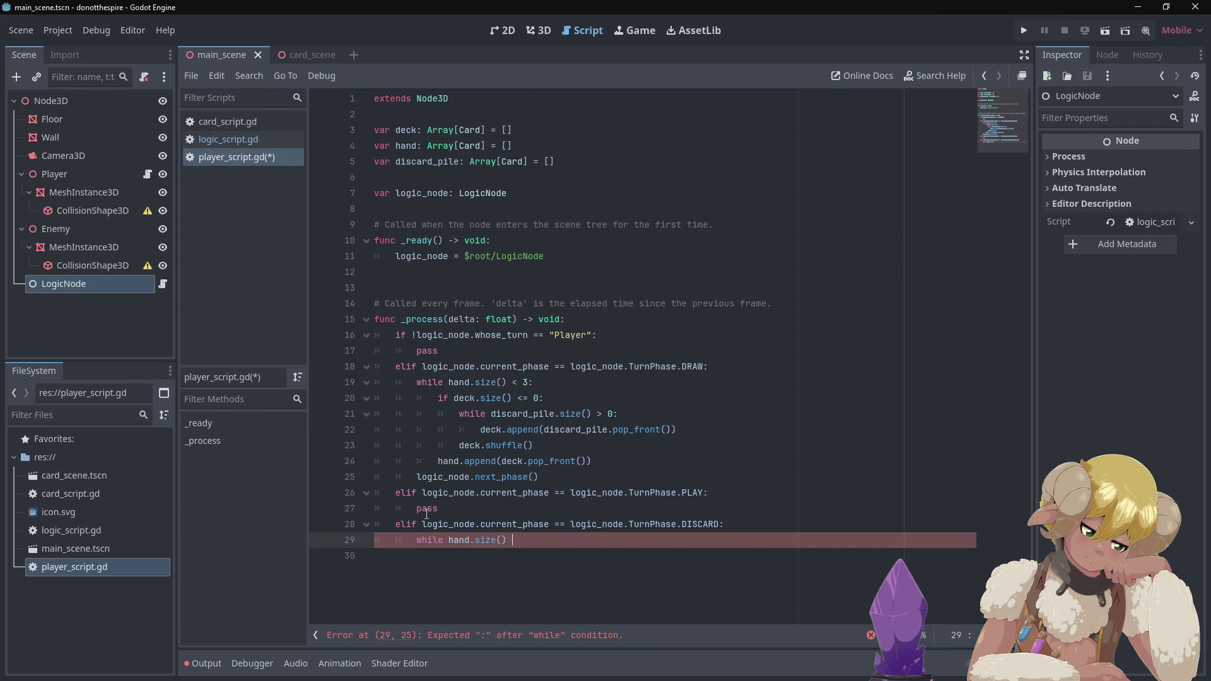
pyautogui.write('> 0:')
pyautogui.press('Return')
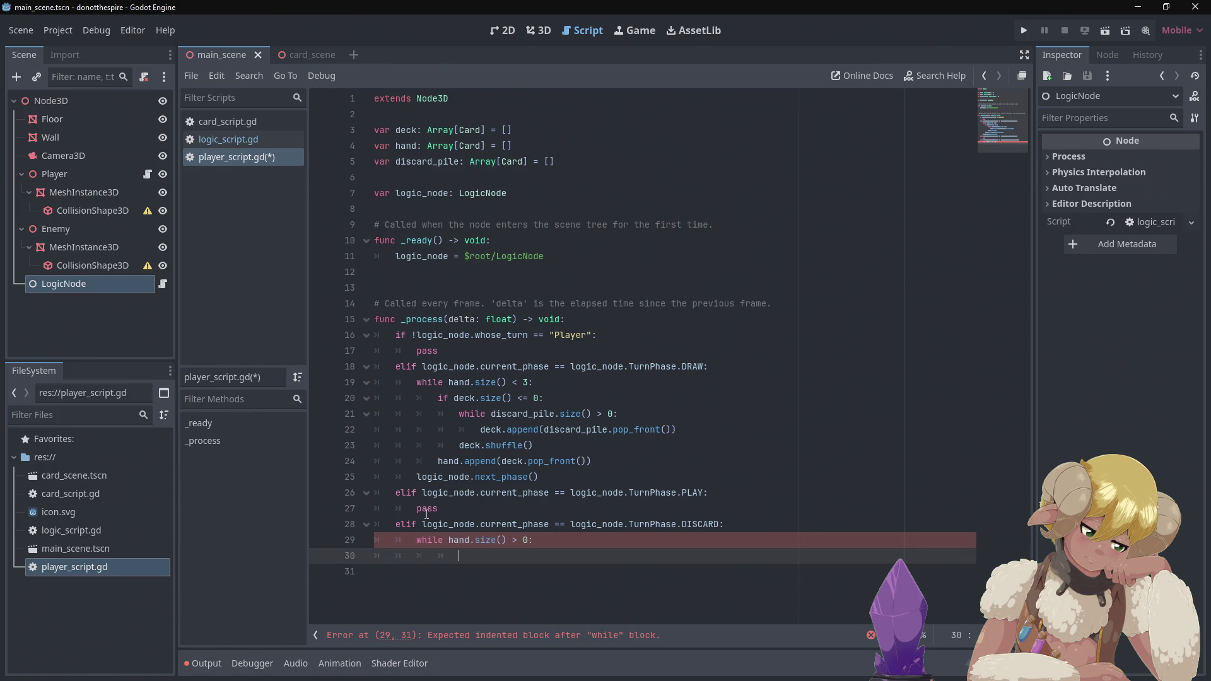
pyautogui.write('disc')
pyautogui.press('Return')
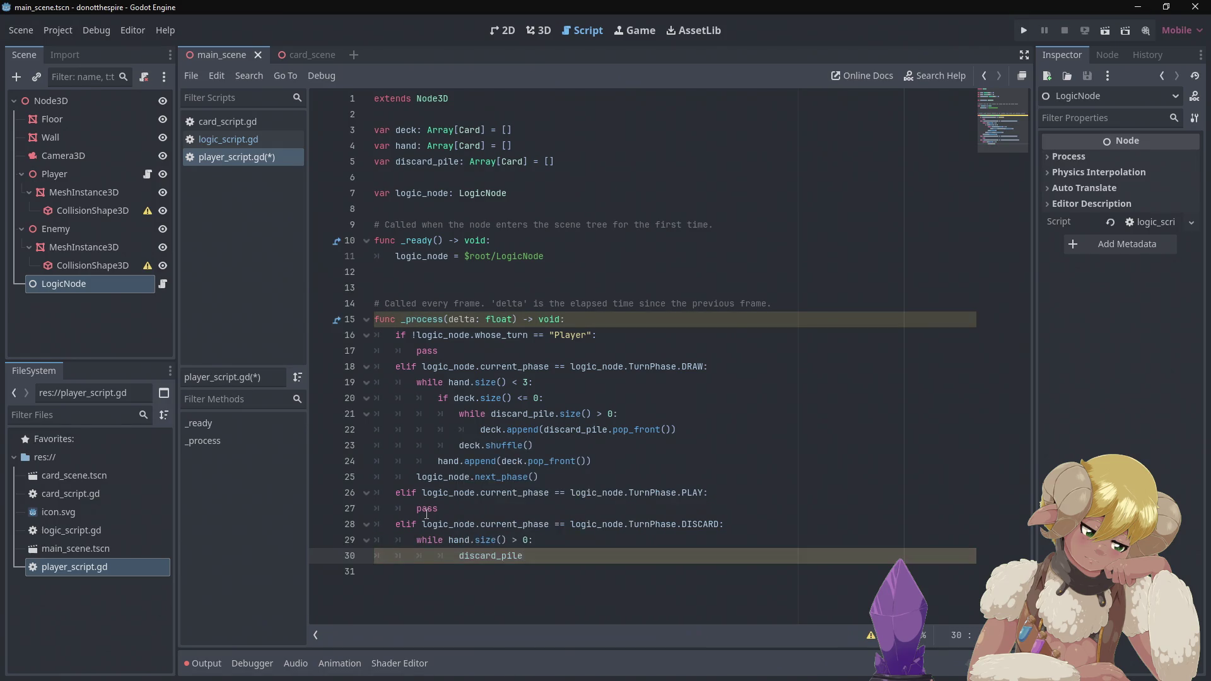
pyautogui.write('app')
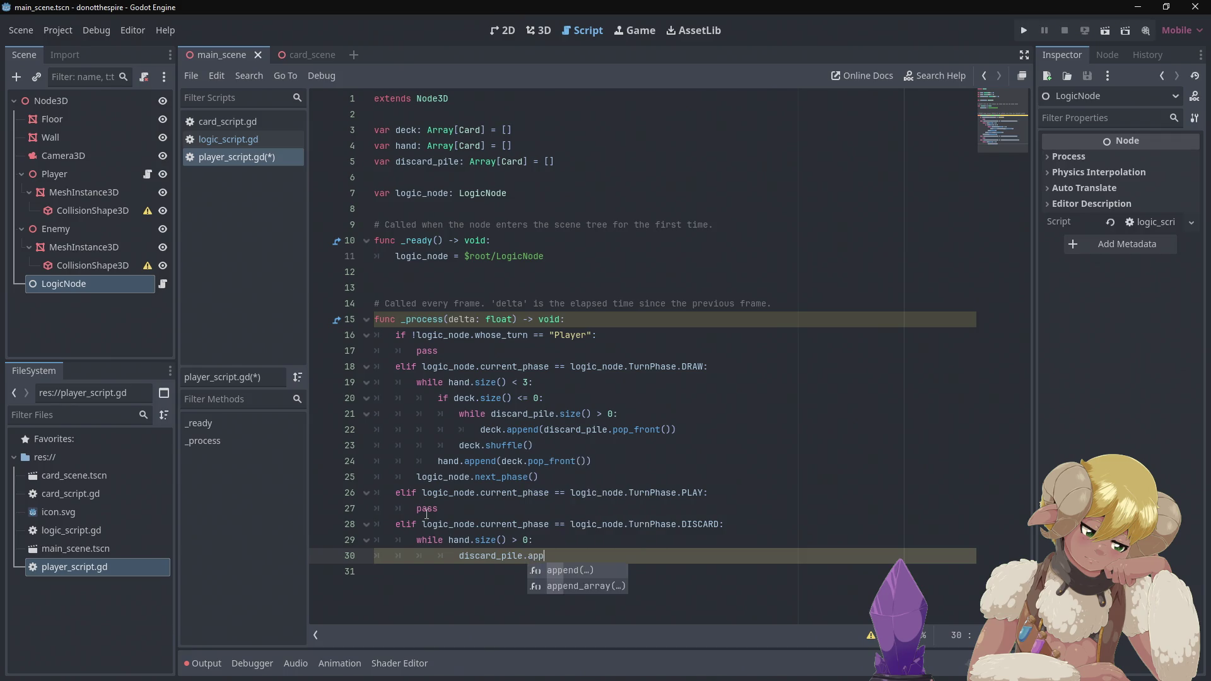
pyautogui.press('Return')
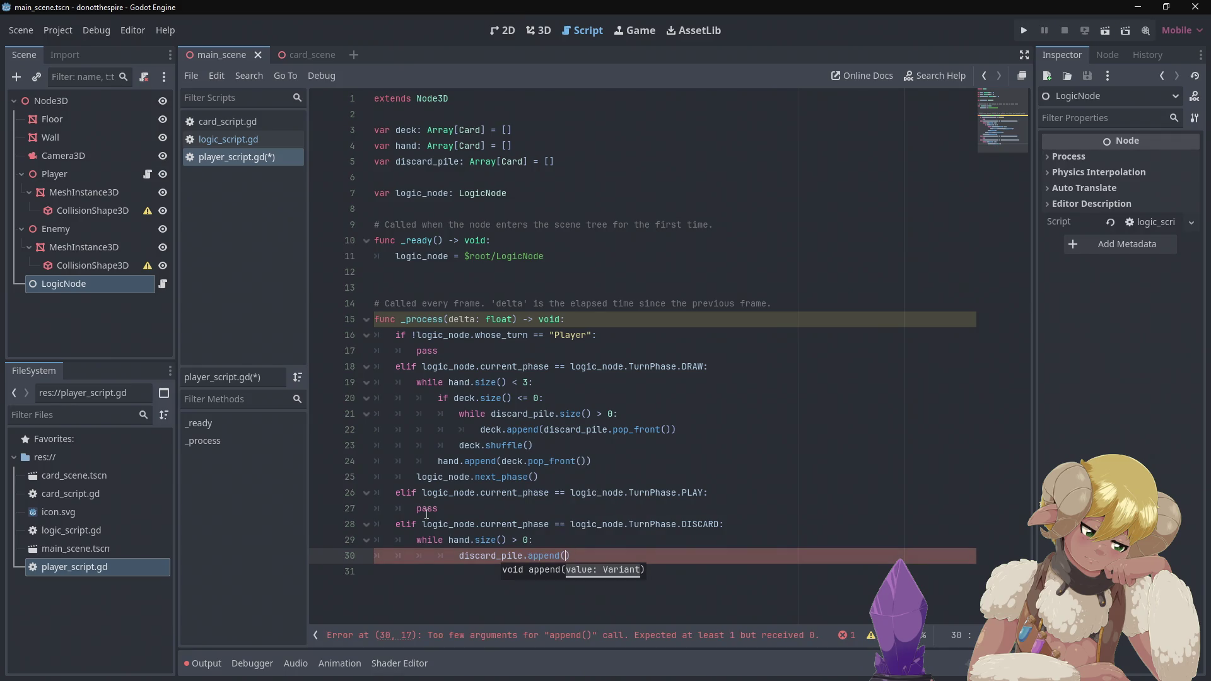
pyautogui.write('hand.')
pyautogui.write('pop')
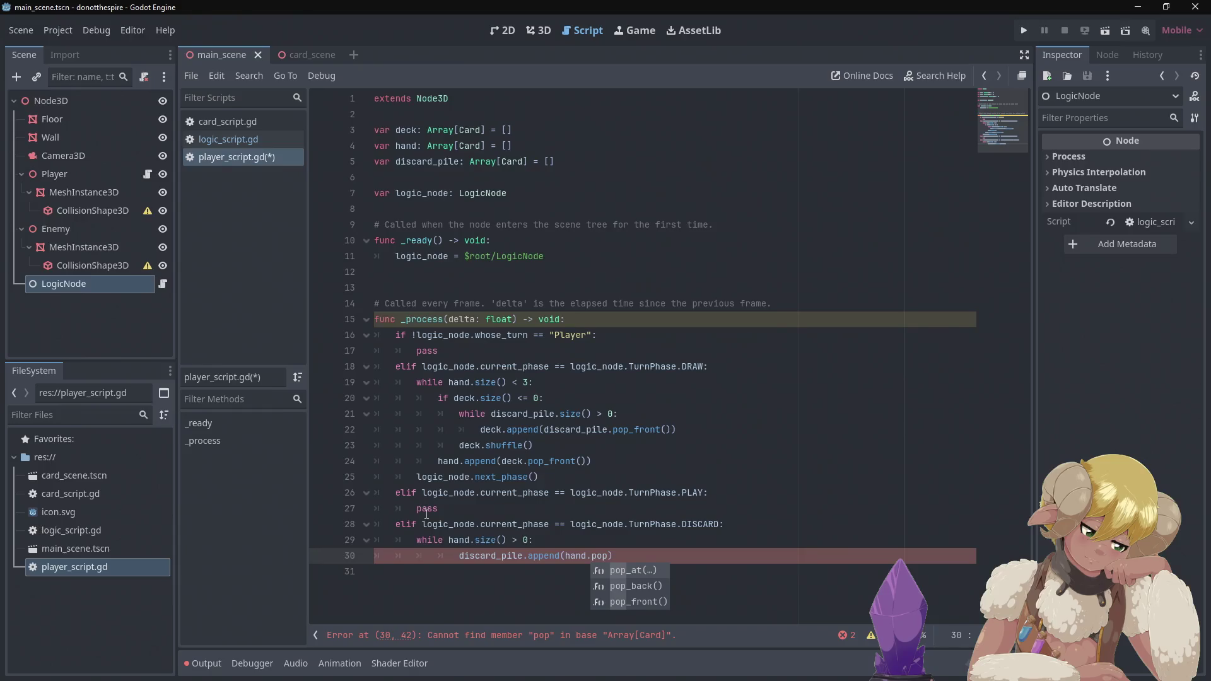
pyautogui.press('Down')
pyautogui.press('Down')
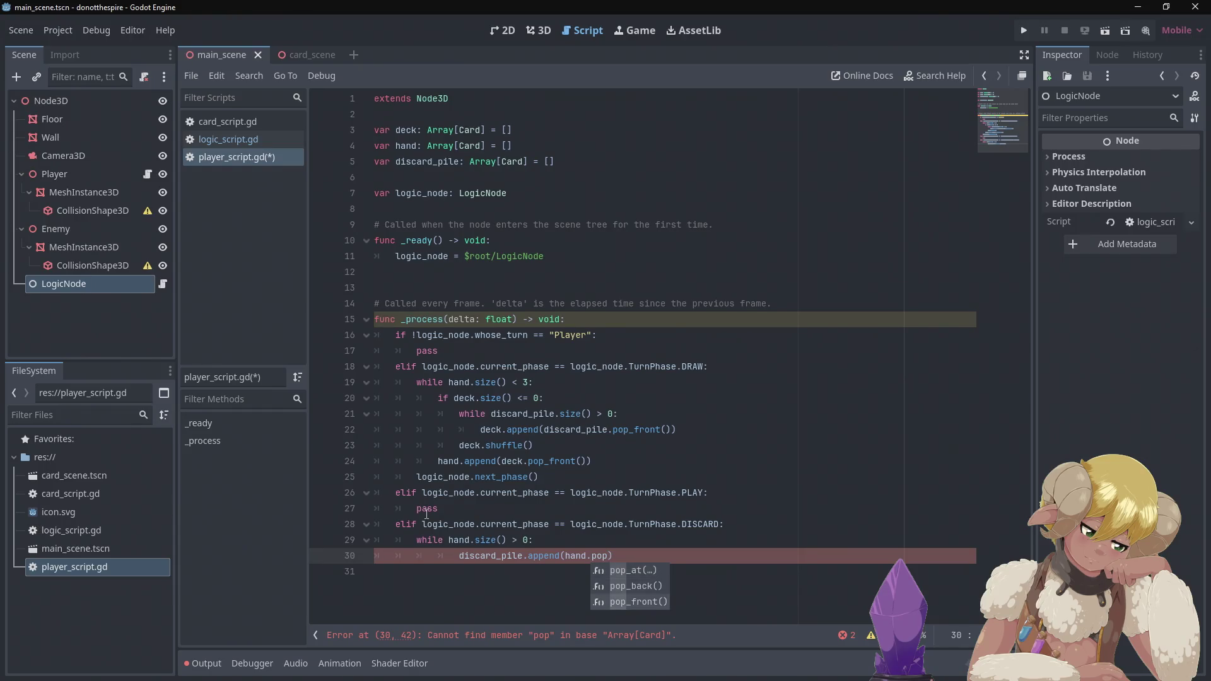
pyautogui.press('Return')
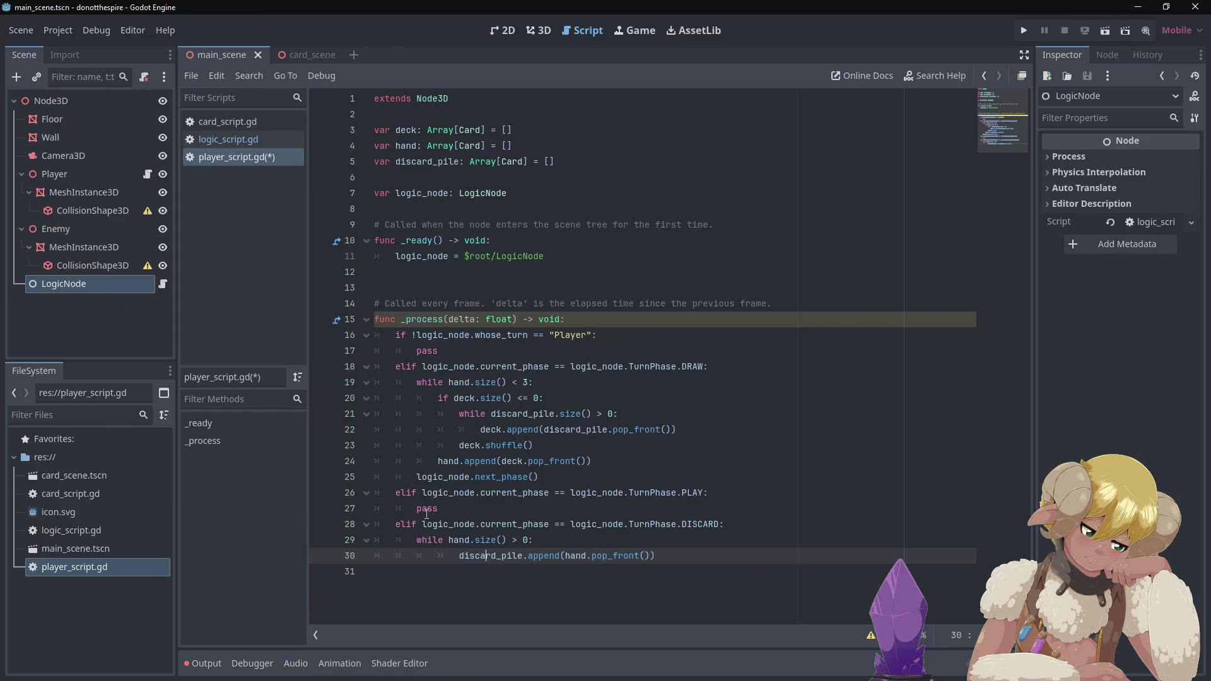
pyautogui.press('BackSpace')
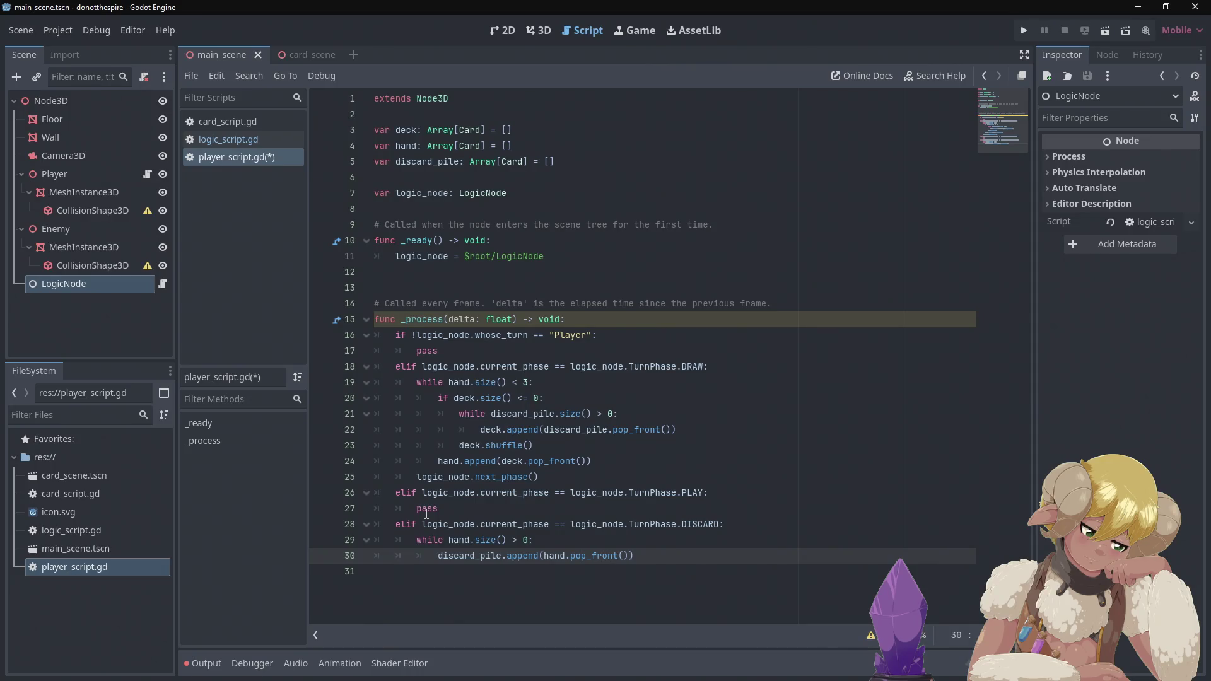
pyautogui.press('End')
pyautogui.press('Return')
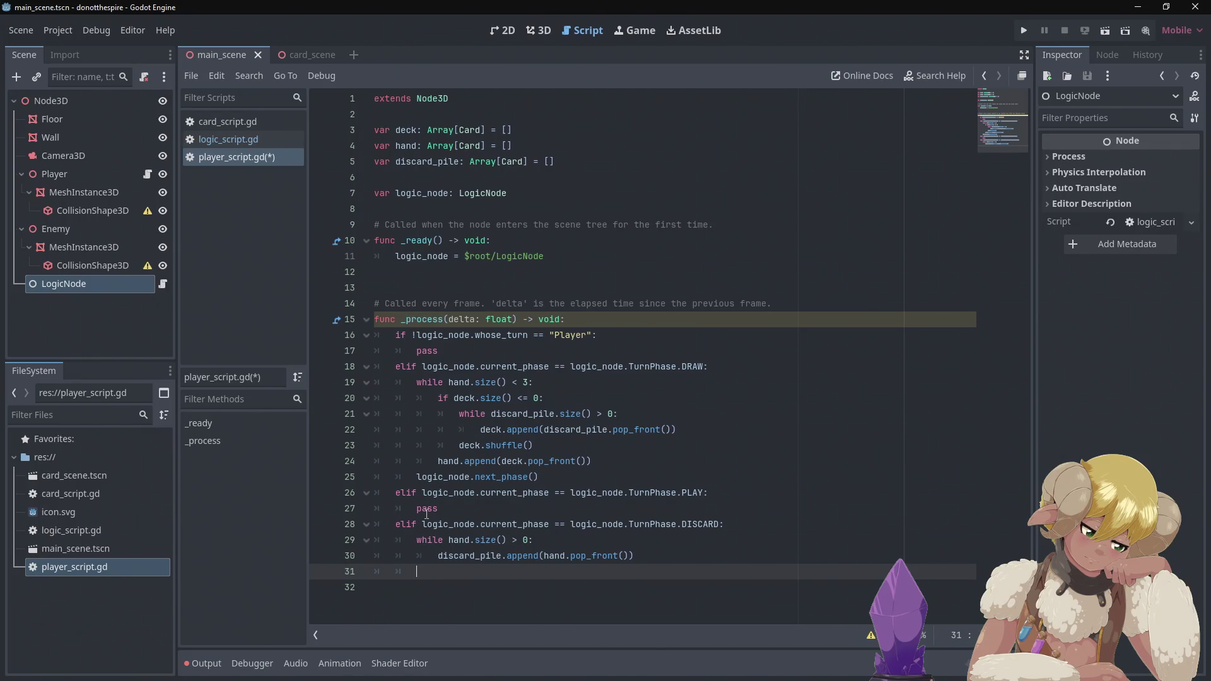
# Step: Call logic_node.next_phase() after the loop and save player_script.gd
pyautogui.write('logi')
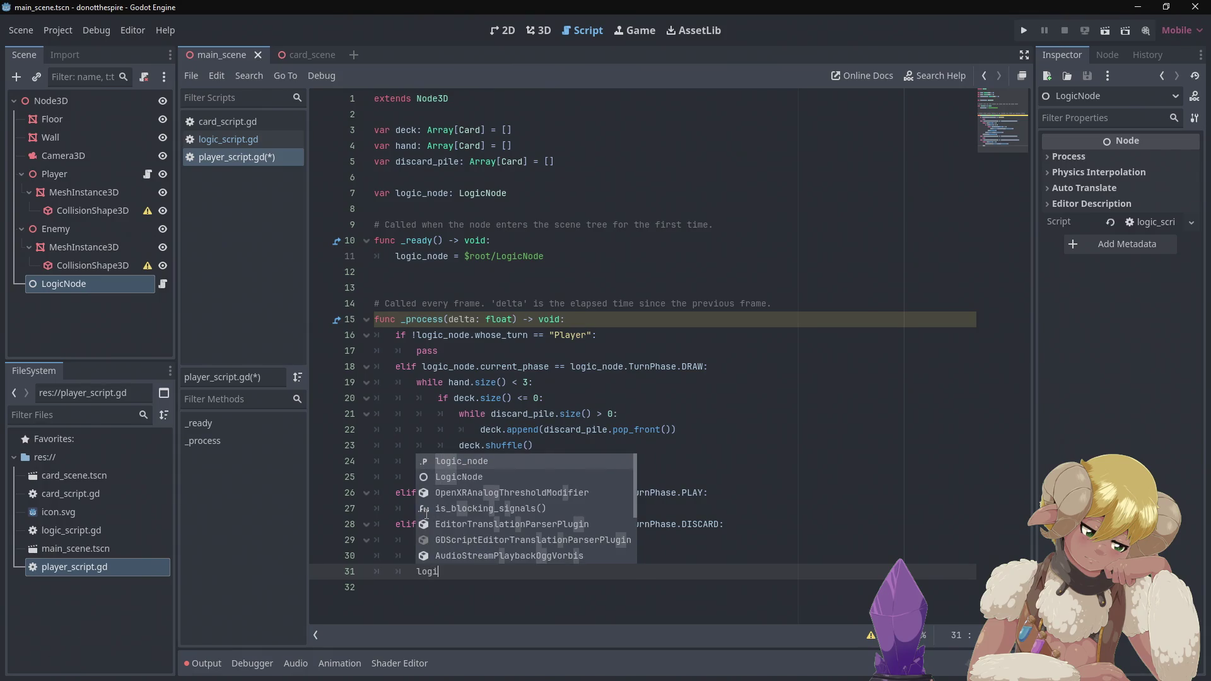
pyautogui.press('Return')
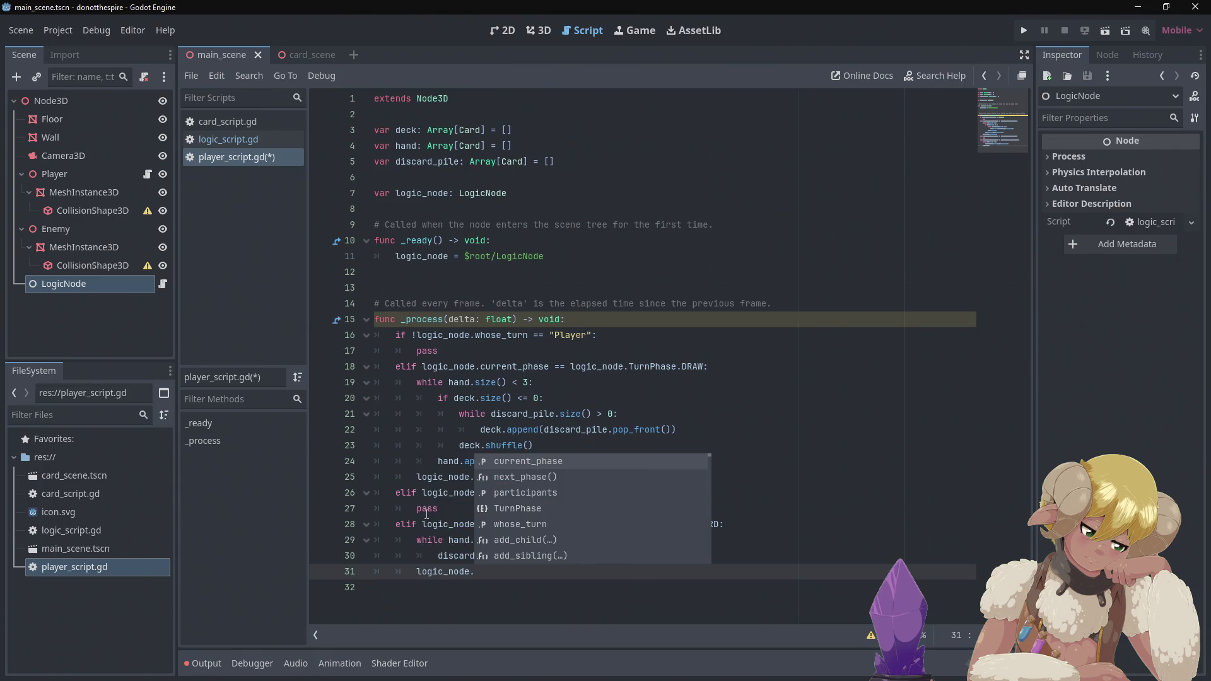
pyautogui.write('ne')
pyautogui.press('Return')
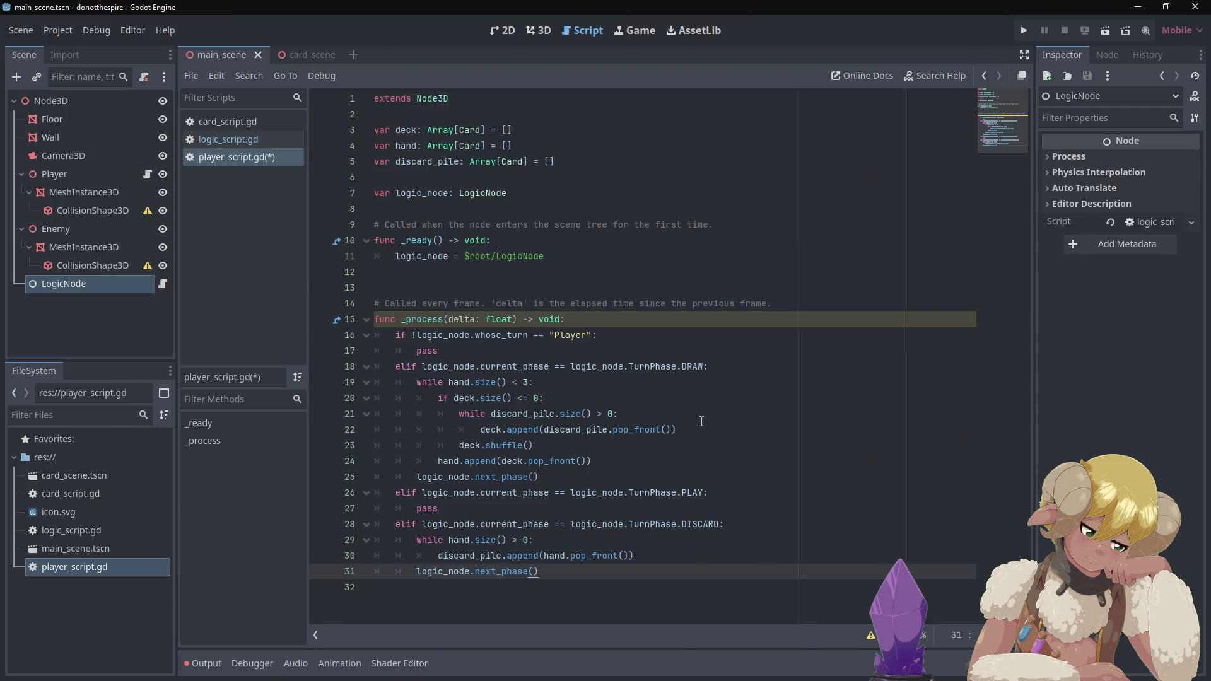
pyautogui.hotkey('ctrl', 's')
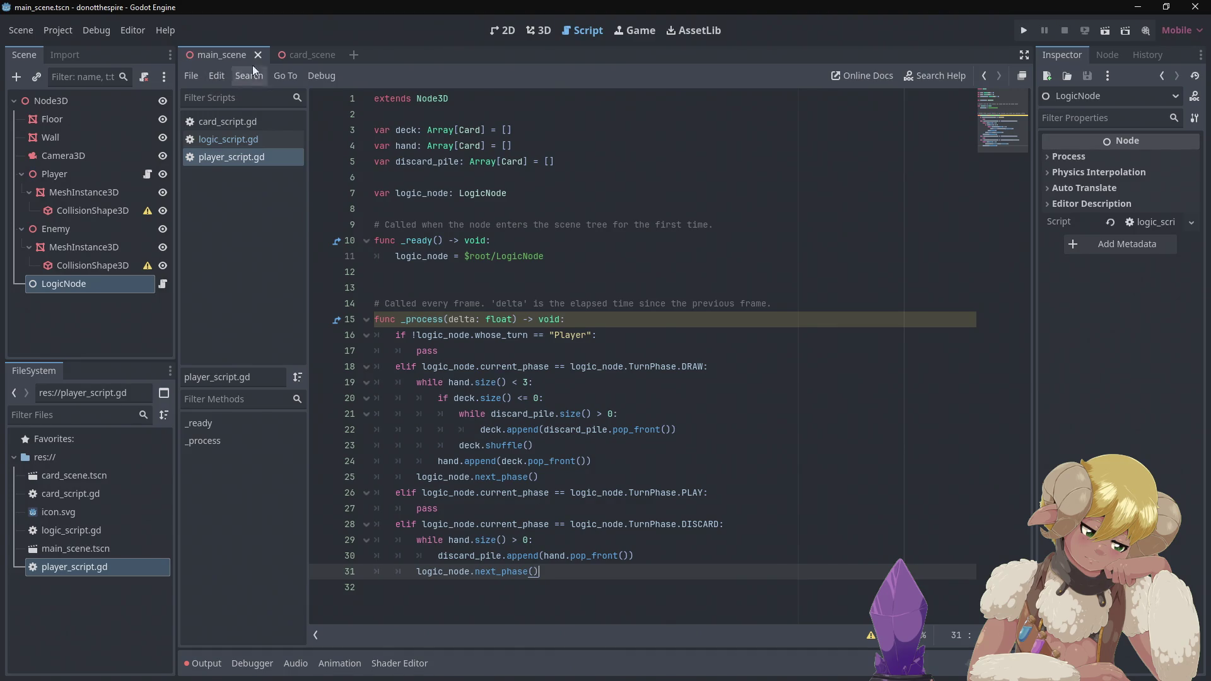
# Step: Return to main_scene's 3D view, selecting and then deselecting Camera3D
pyautogui.click(531, 32)
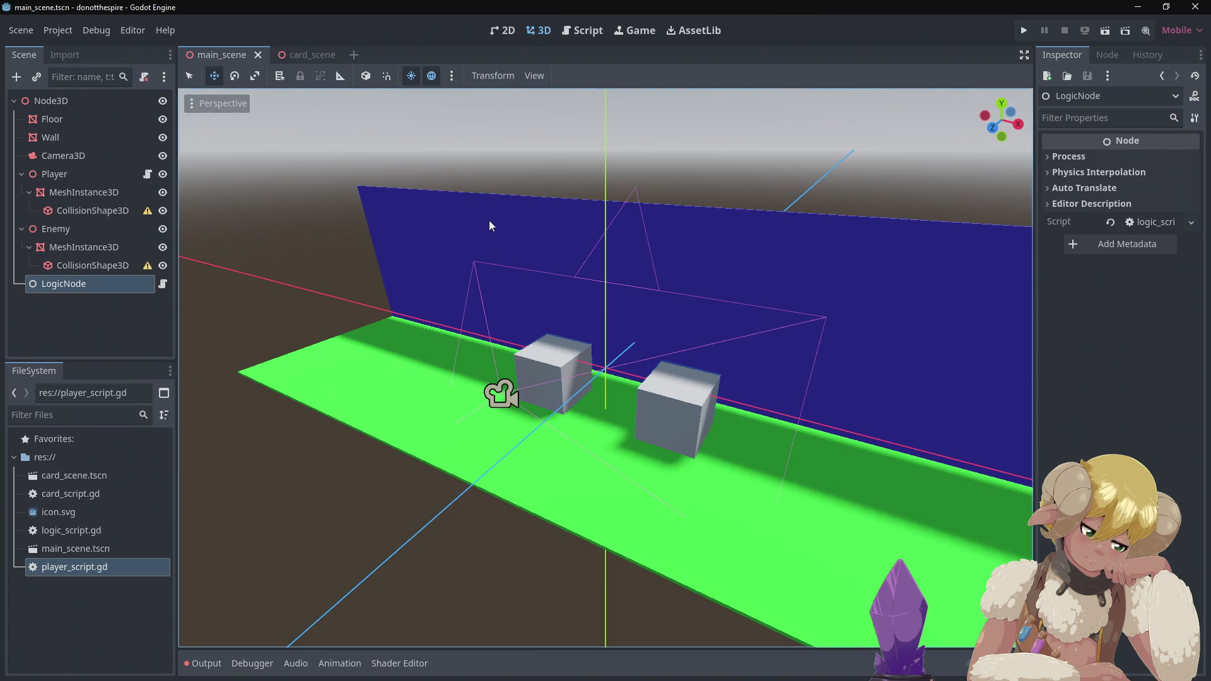
pyautogui.click(493, 400)
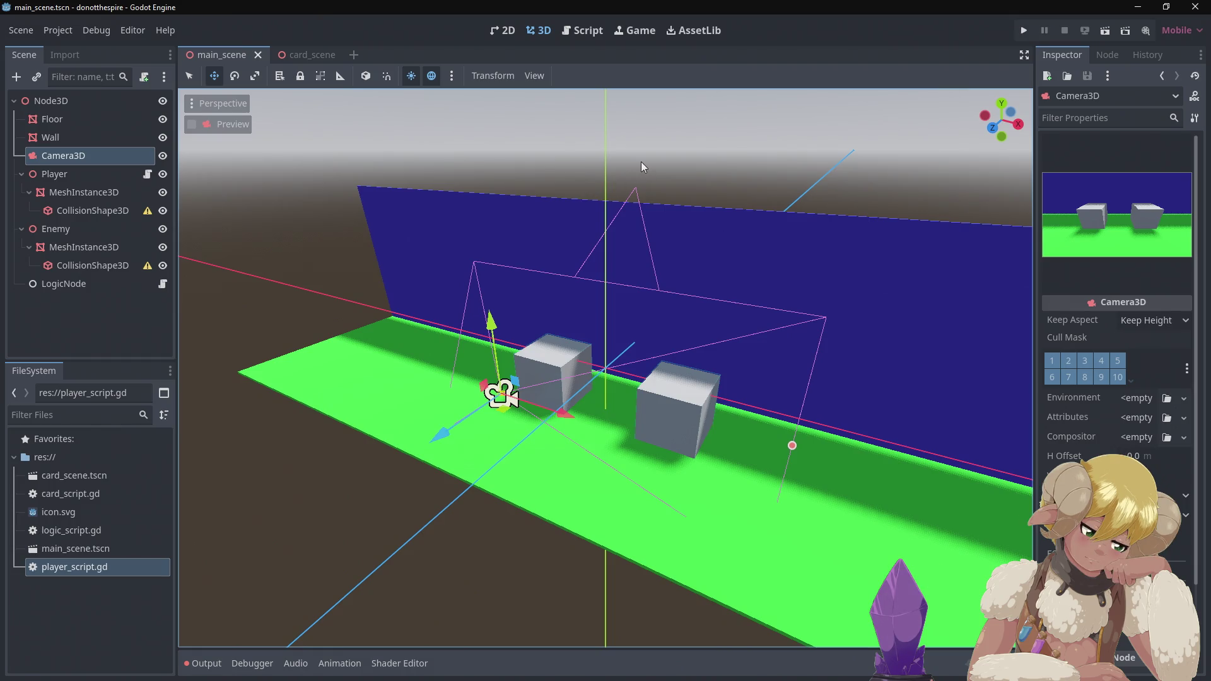
pyautogui.click(637, 133)
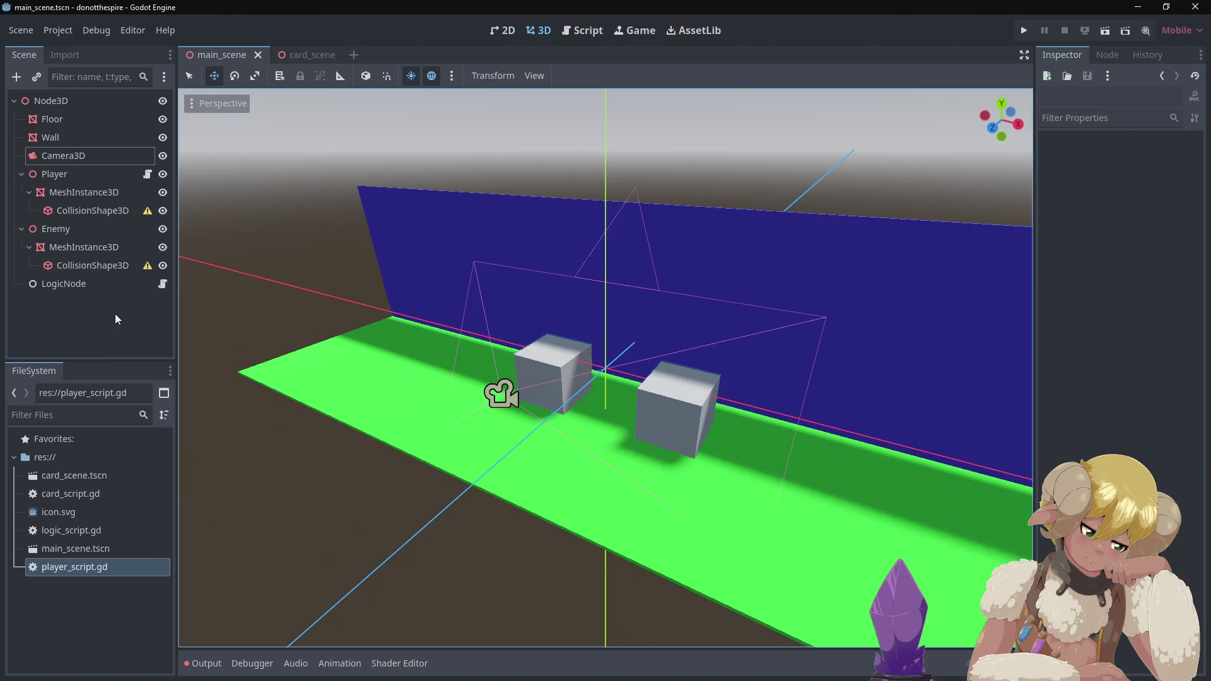
# Step: Cancel the Add Child Node dialog and select the root Node3D in the Scene tree
pyautogui.rightClick(115, 318)
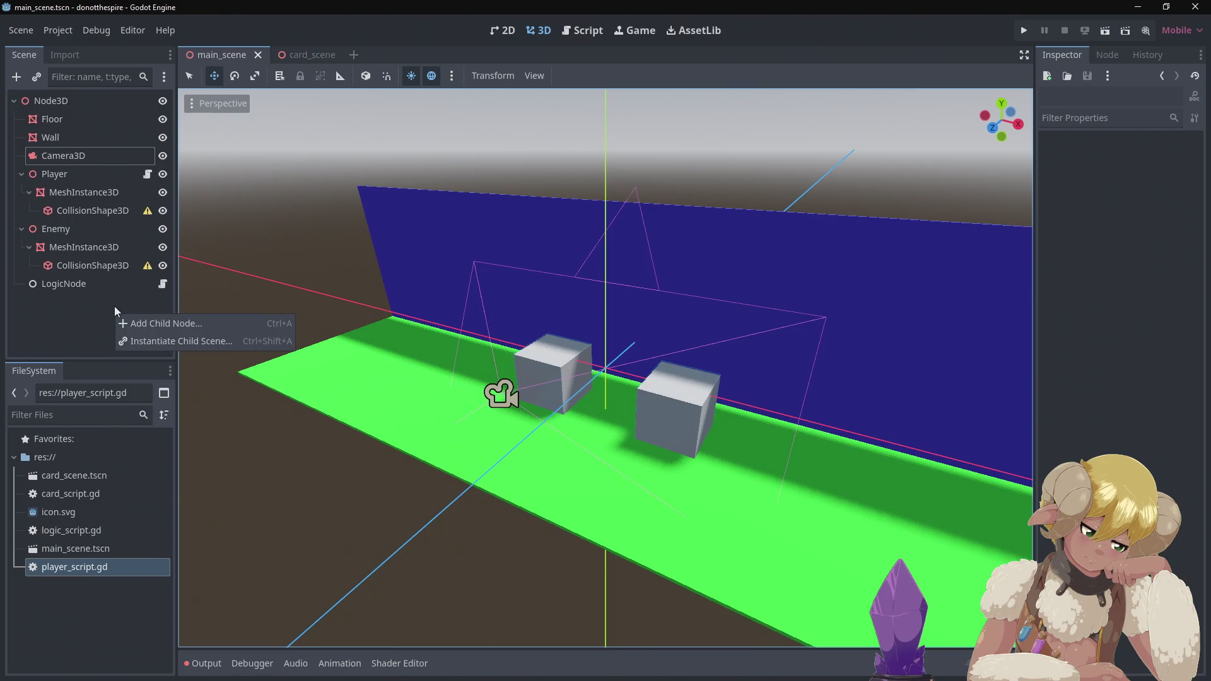
pyautogui.click(127, 323)
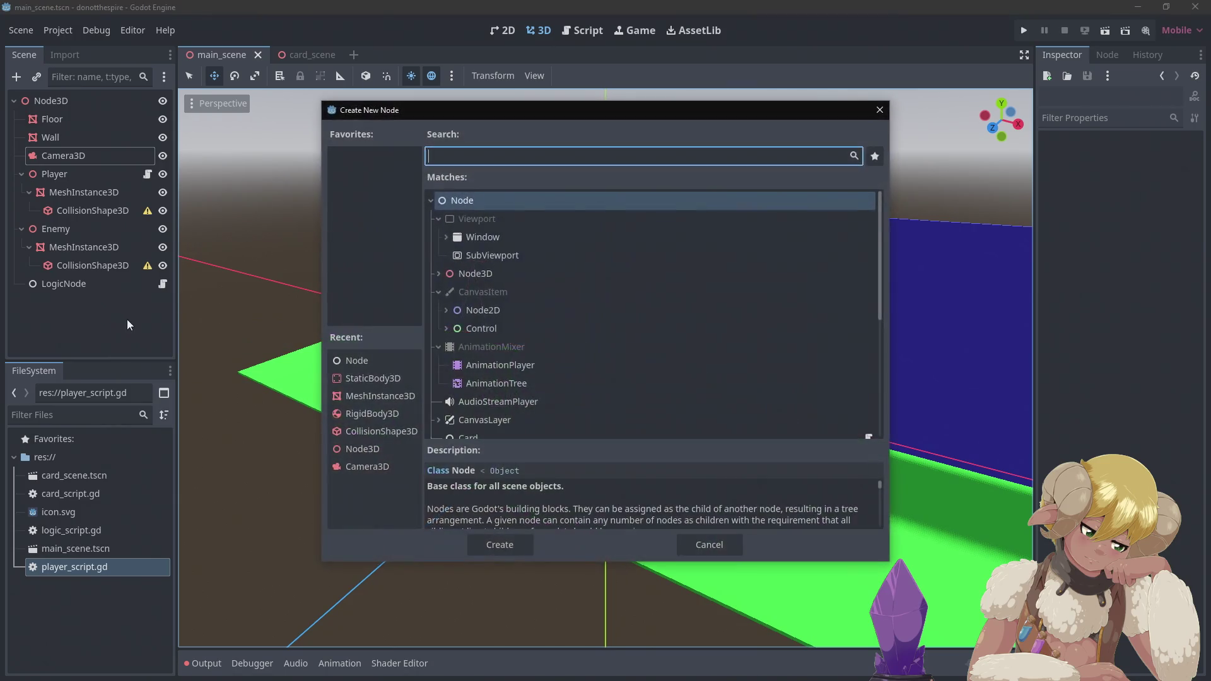
pyautogui.click(696, 542)
pyautogui.click(107, 101)
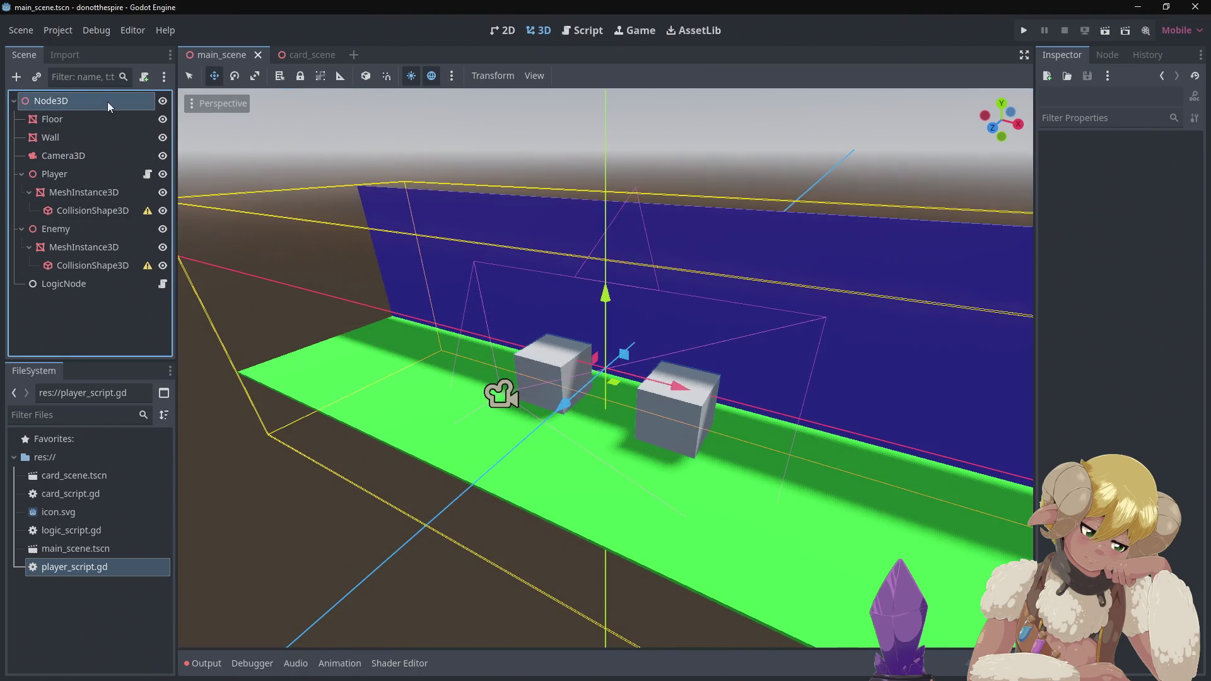
# Step: Open Create New Node to add a child under the root Node3D
pyautogui.rightClick(92, 311)
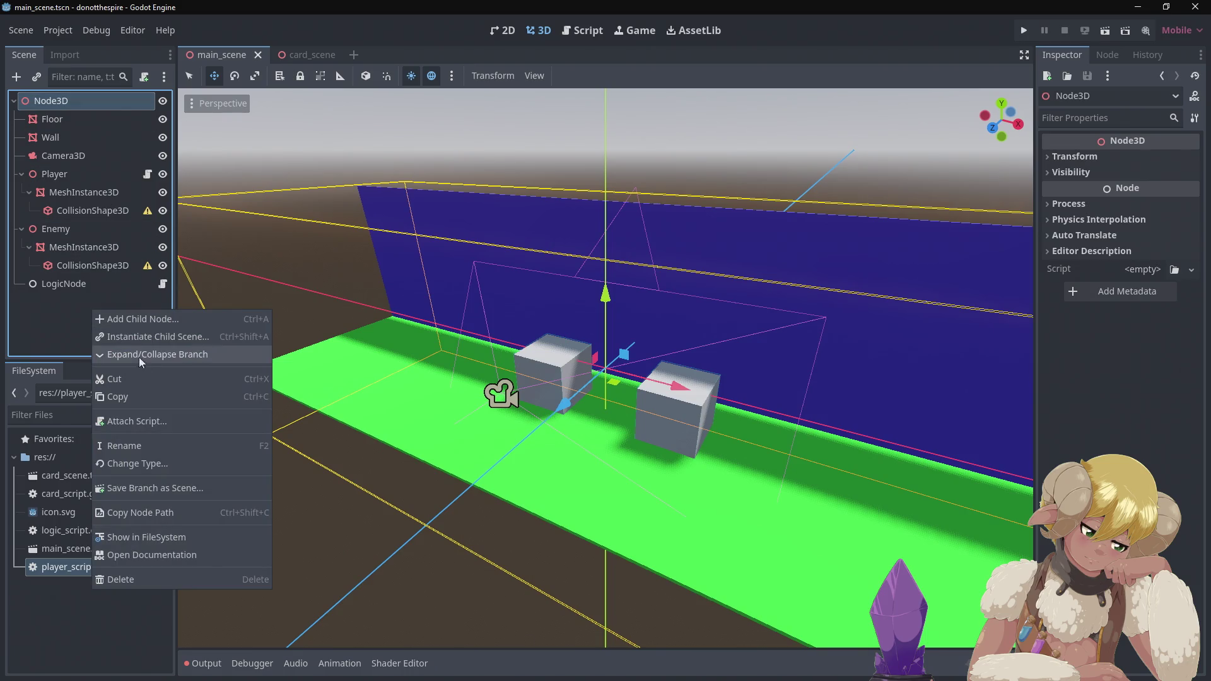
pyautogui.click(186, 319)
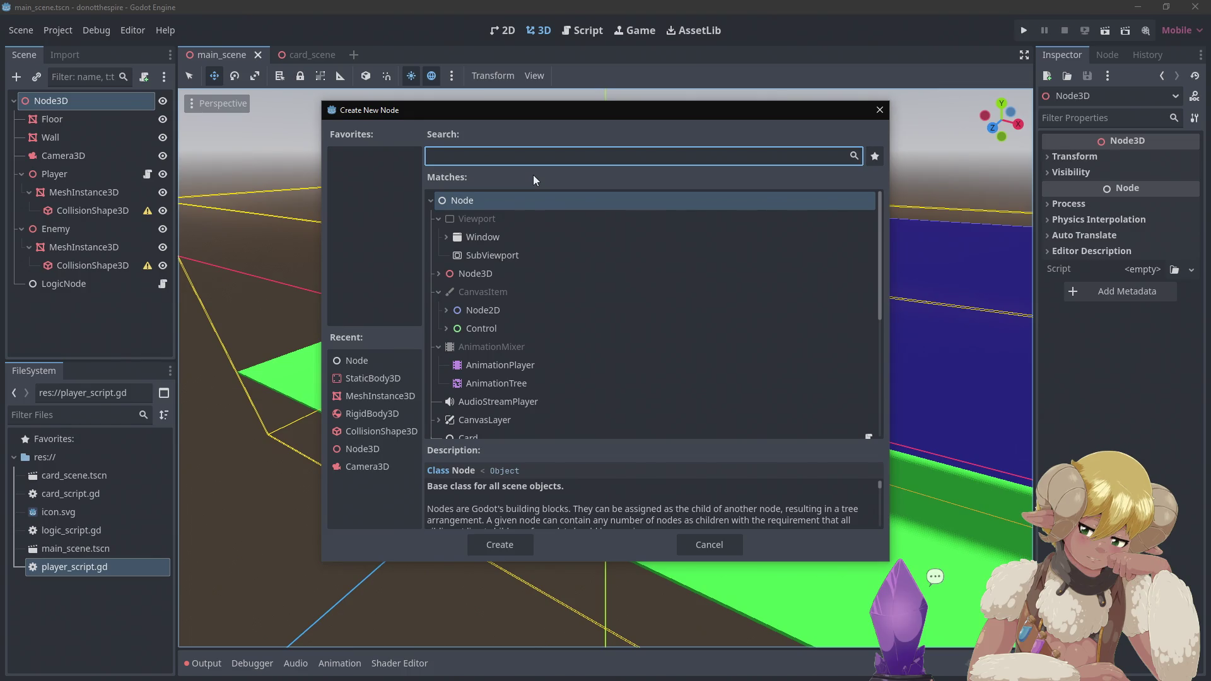
pyautogui.scroll(-5, 614, 278)
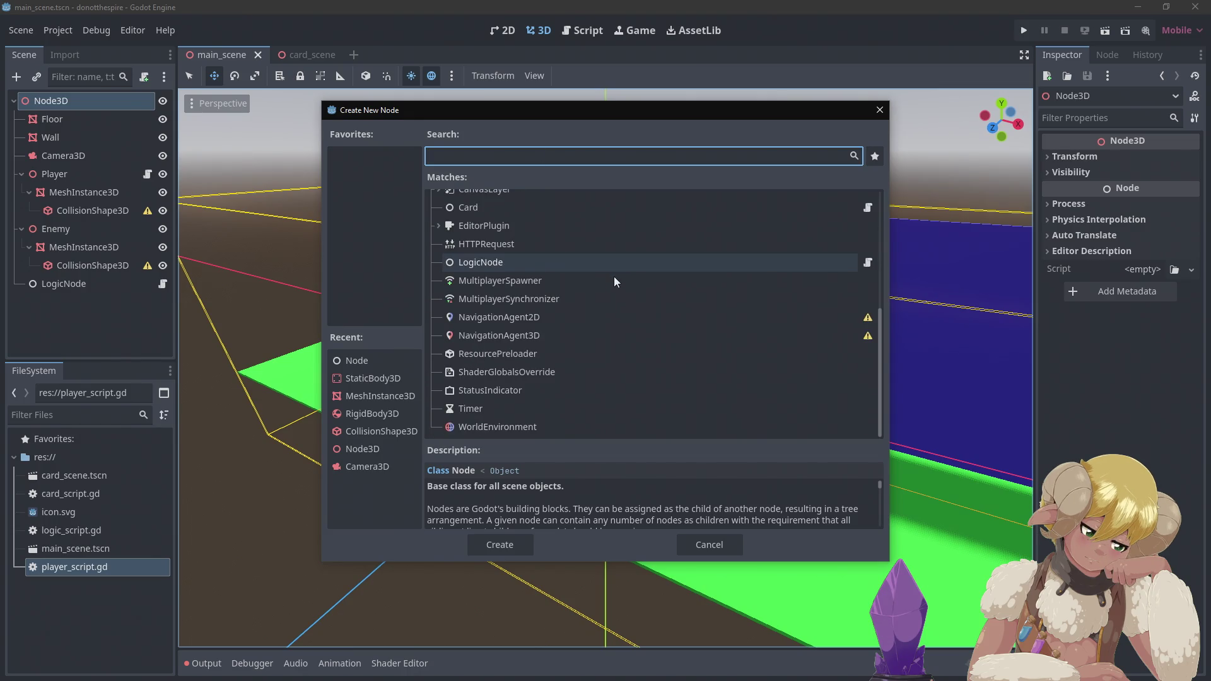
pyautogui.scroll(4, 616, 279)
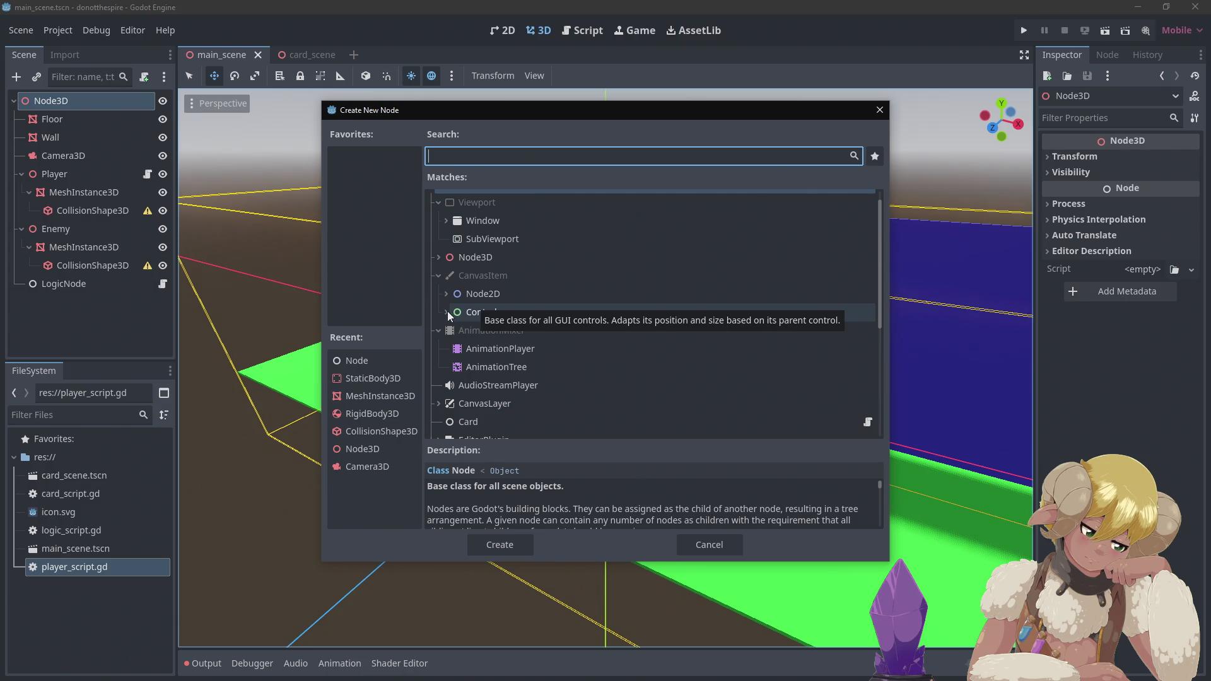
# Step: Expand the Control and Container groups in the node type tree
pyautogui.click(447, 312)
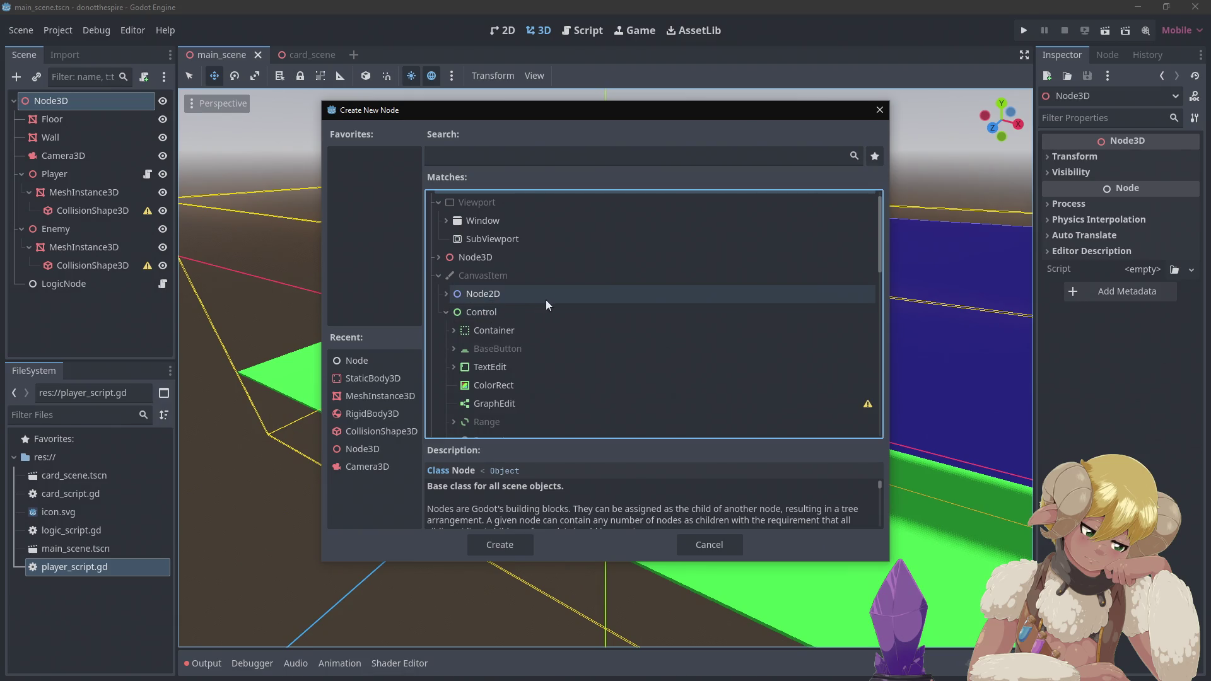
pyautogui.scroll(-5, 535, 303)
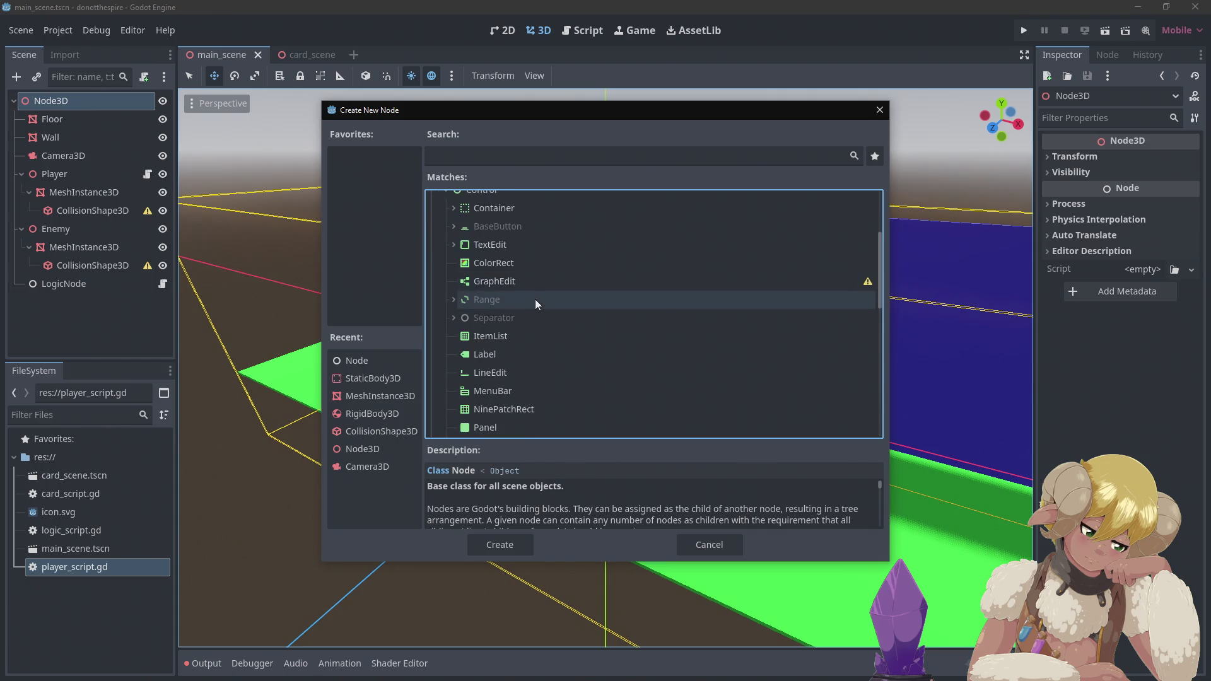
pyautogui.scroll(-2, 534, 299)
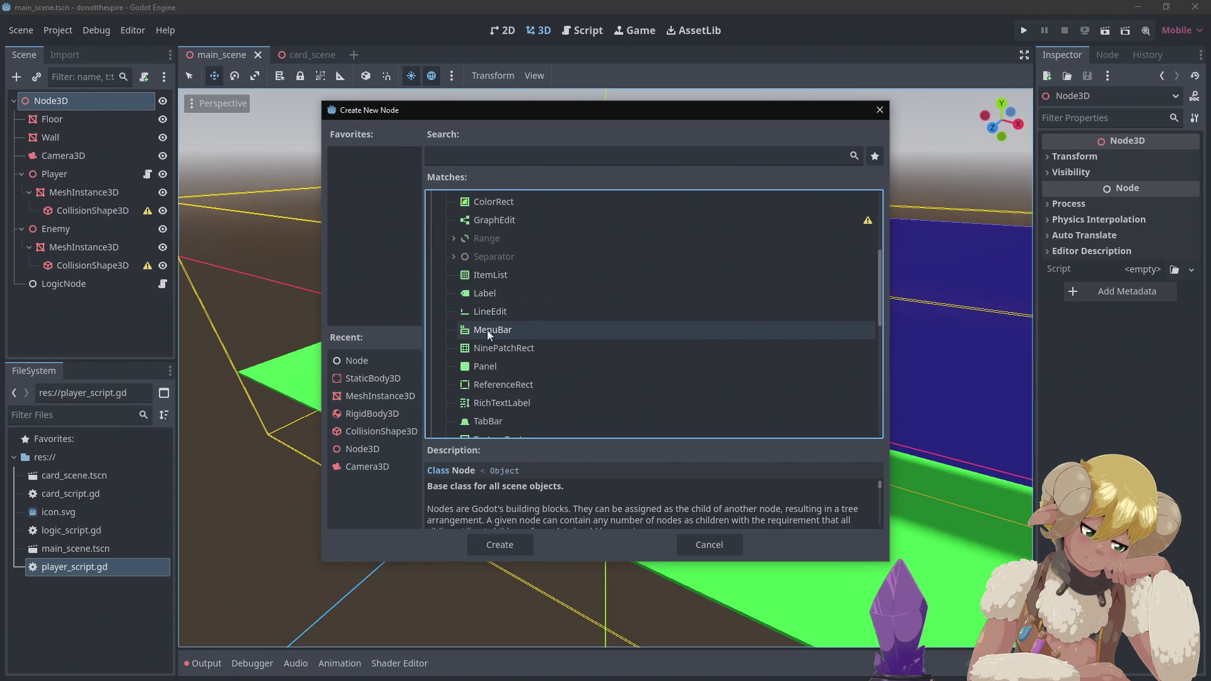
pyautogui.scroll(5, 505, 333)
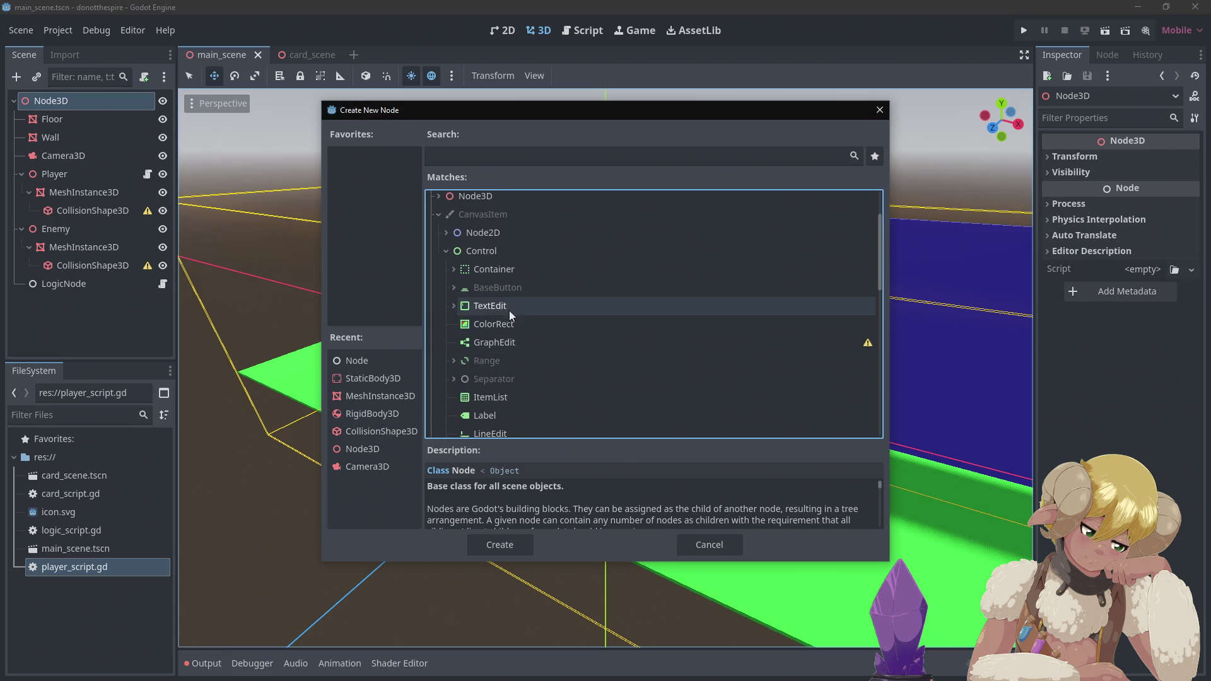
pyautogui.click(453, 270)
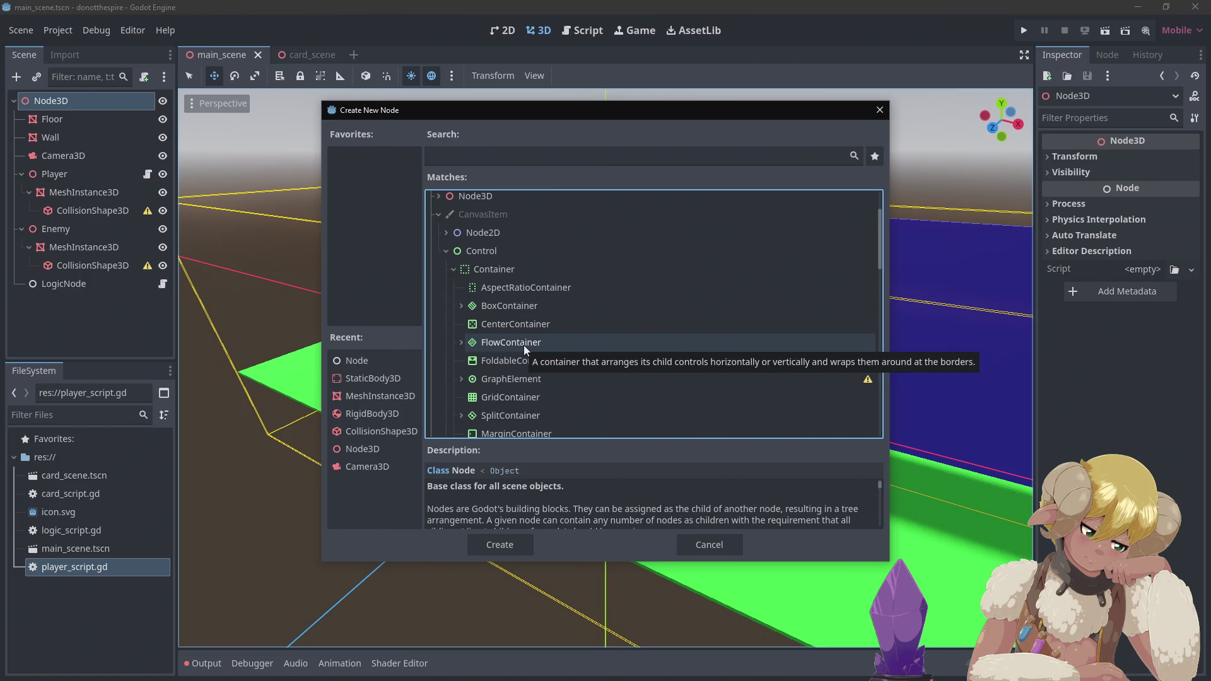
pyautogui.scroll(-3, 519, 327)
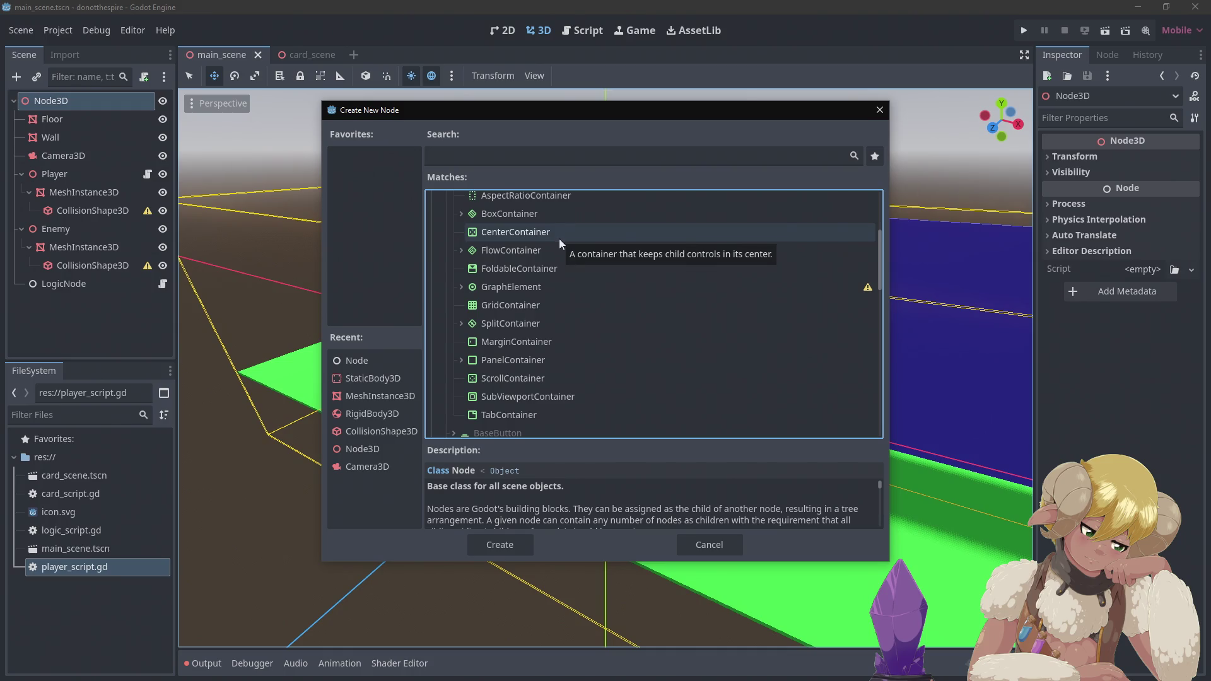
# Step: Select ScrollContainer to read its description
pyautogui.scroll(3, 559, 246)
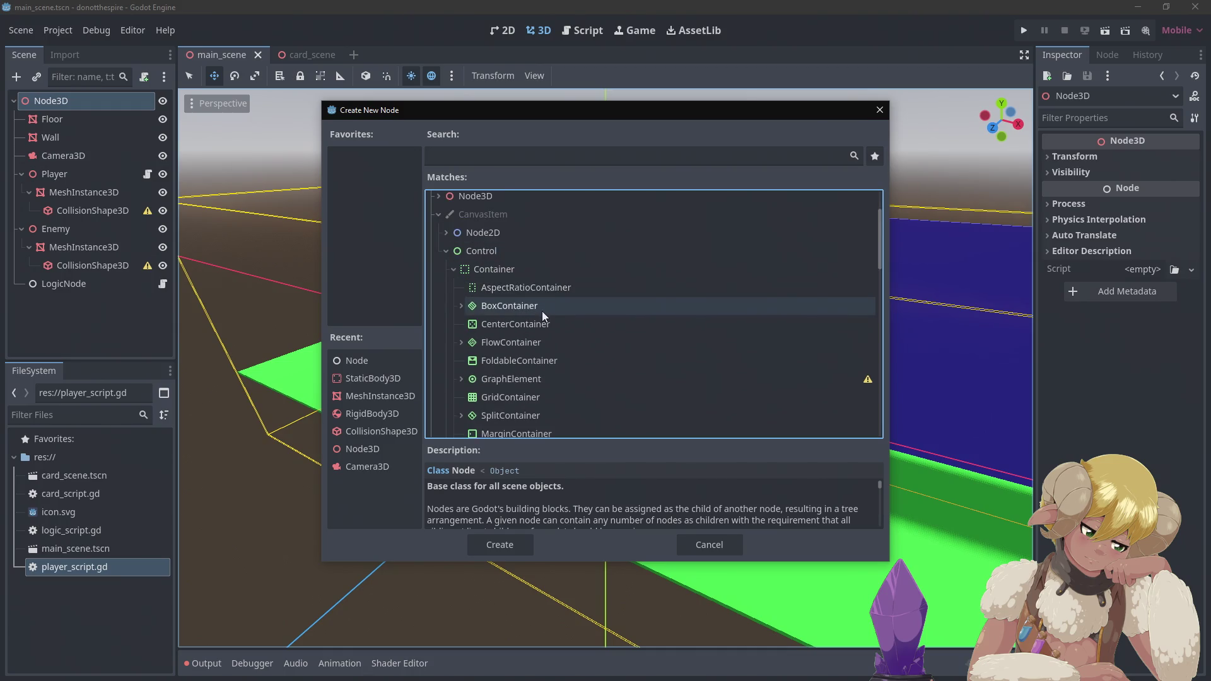
pyautogui.scroll(-4, 543, 310)
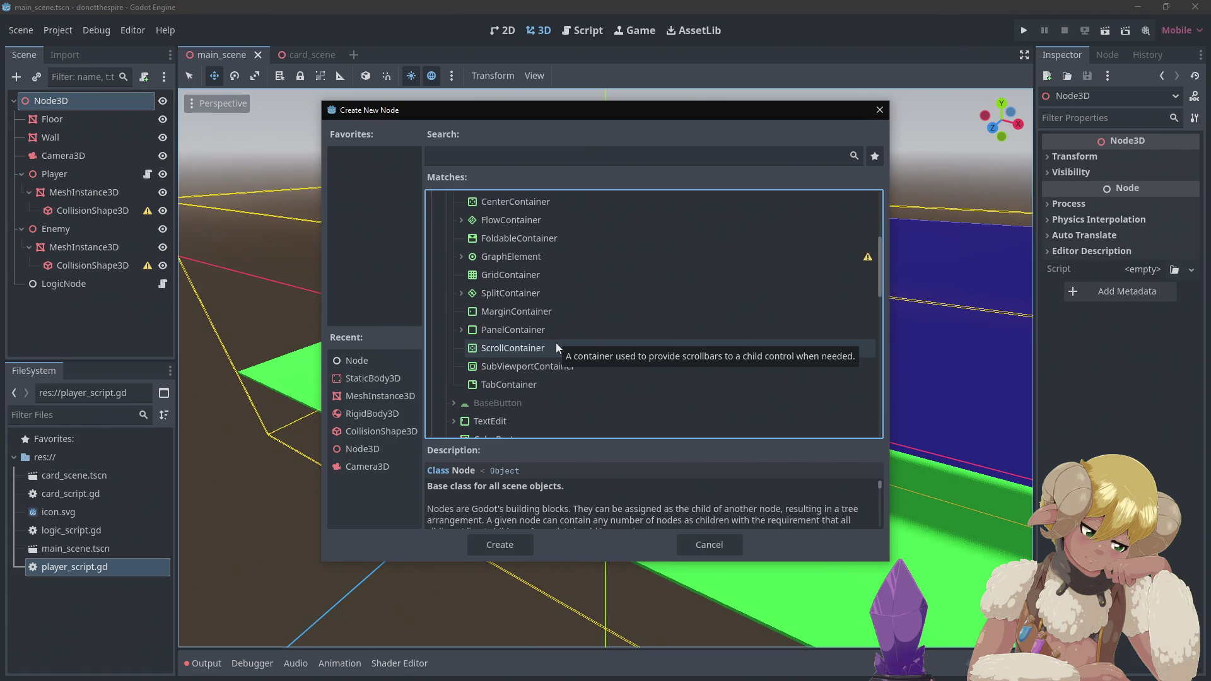
pyautogui.click(556, 347)
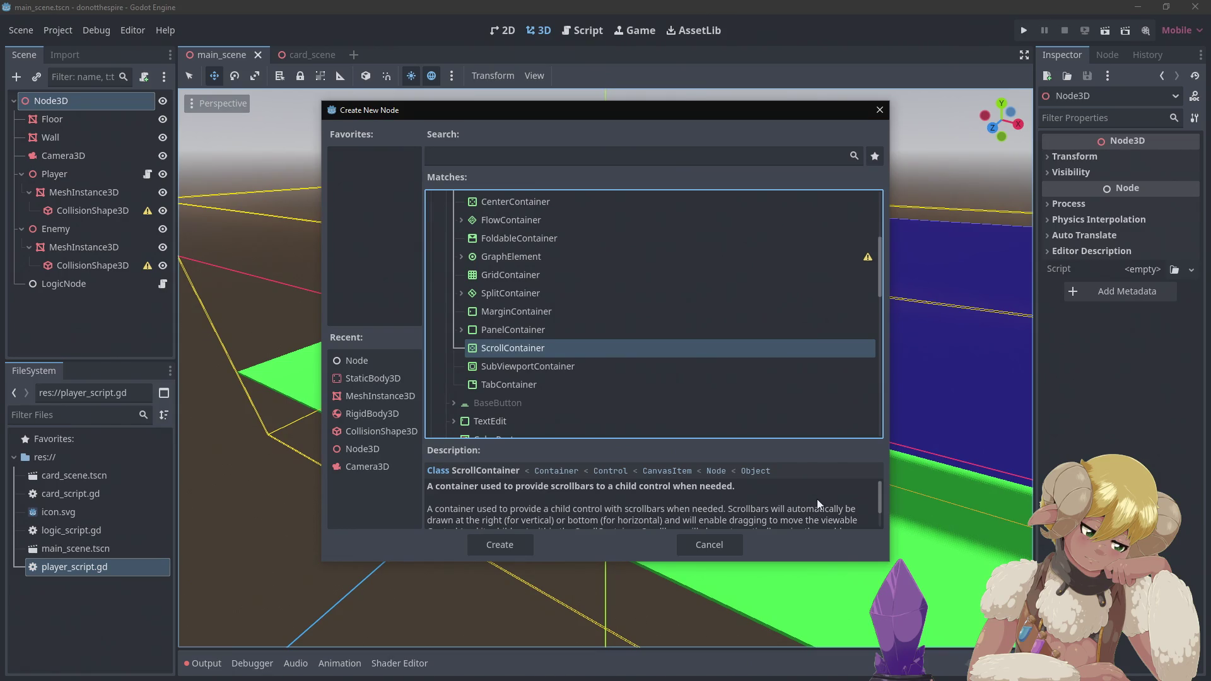
# Step: Expand BoxContainer and choose HBoxContainer as the node type
pyautogui.scroll(-3, 816, 498)
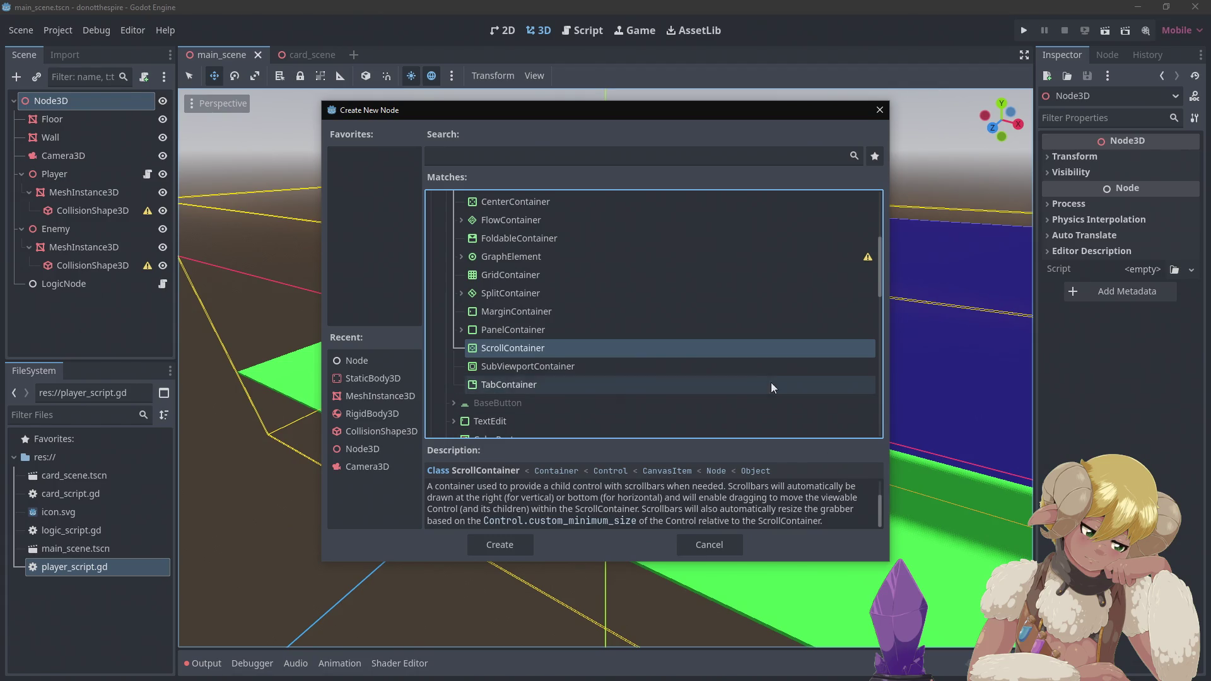
pyautogui.scroll(-2, 768, 378)
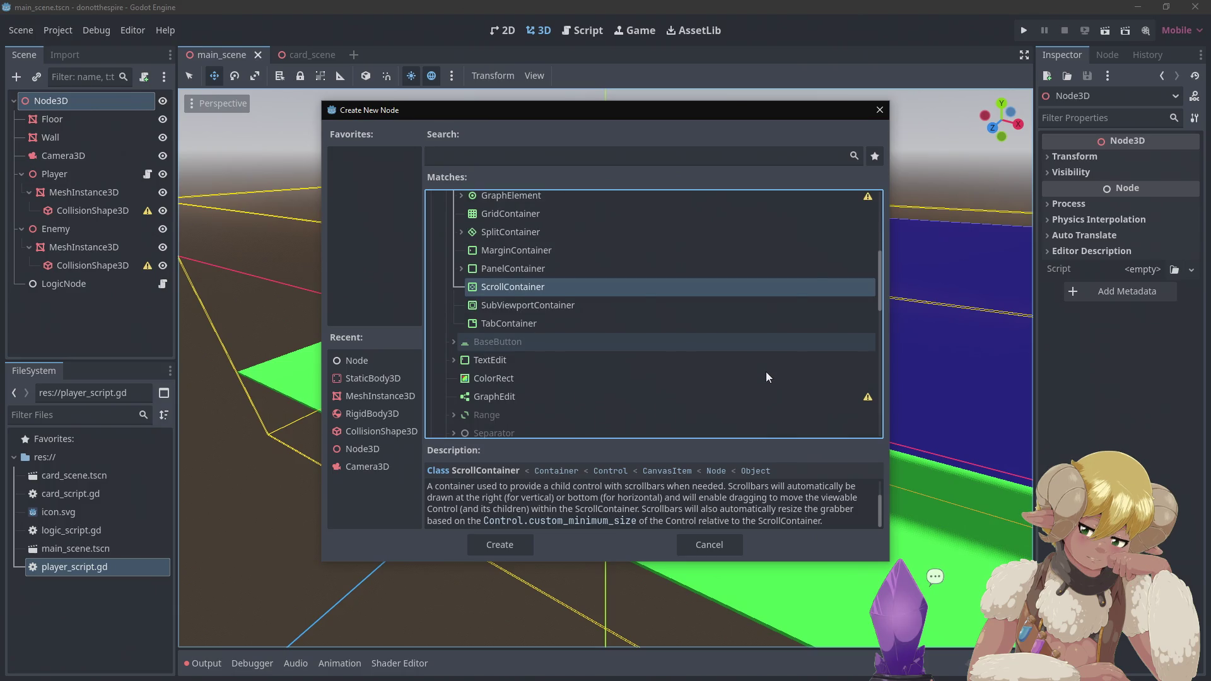
pyautogui.scroll(-4, 767, 378)
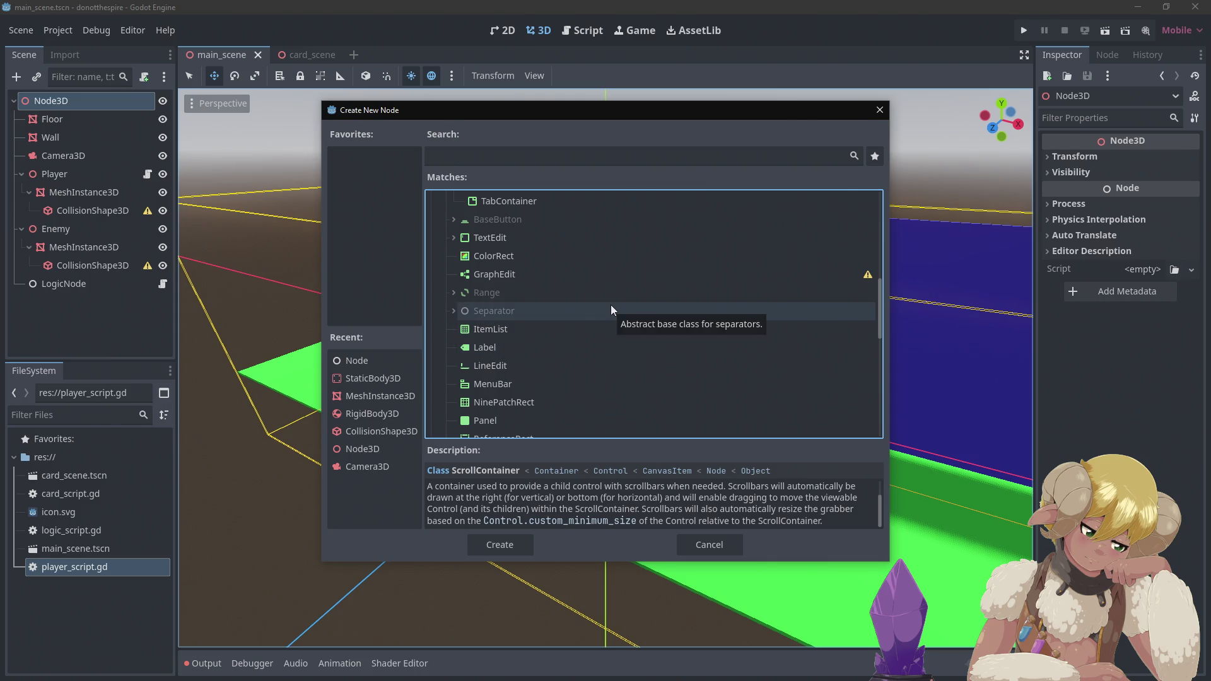
pyautogui.scroll(-3, 573, 275)
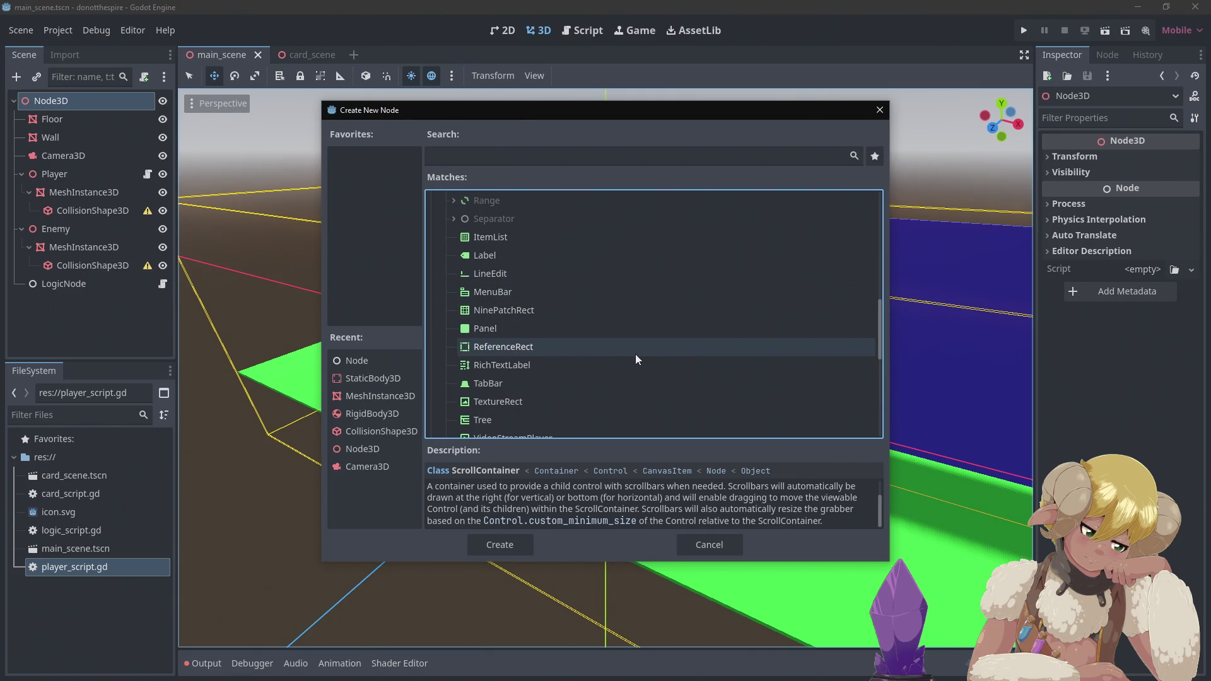
pyautogui.scroll(-1, 680, 336)
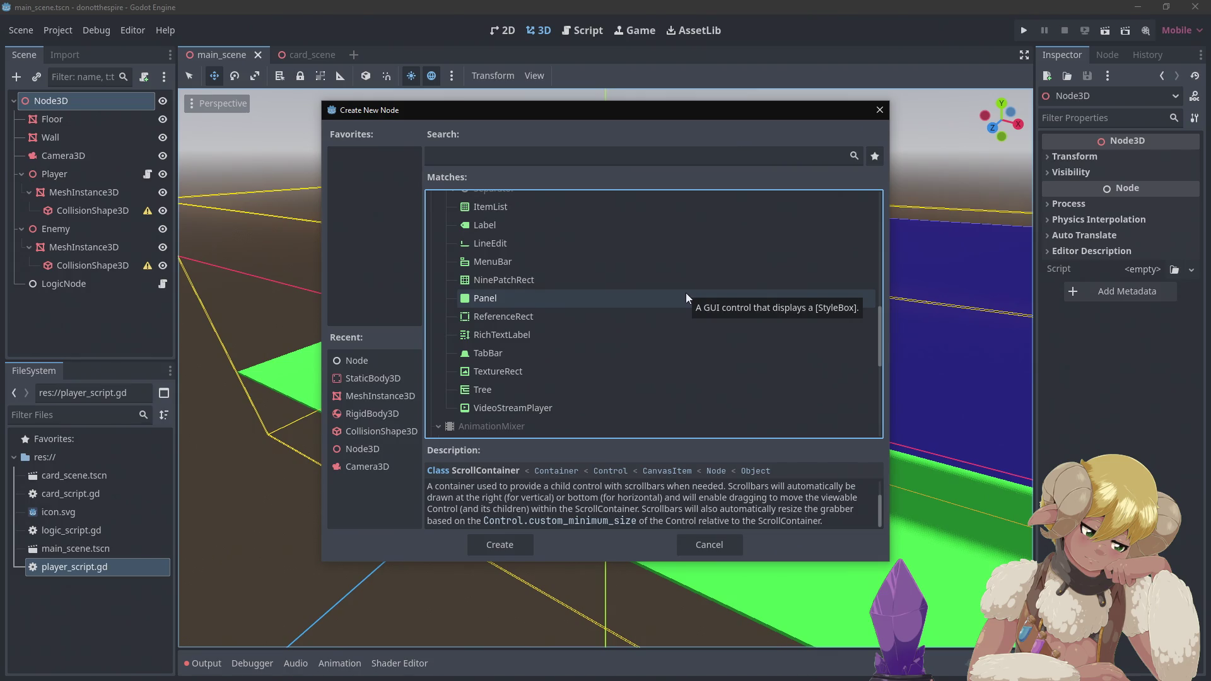
pyautogui.scroll(10, 686, 293)
pyautogui.scroll(3, 690, 299)
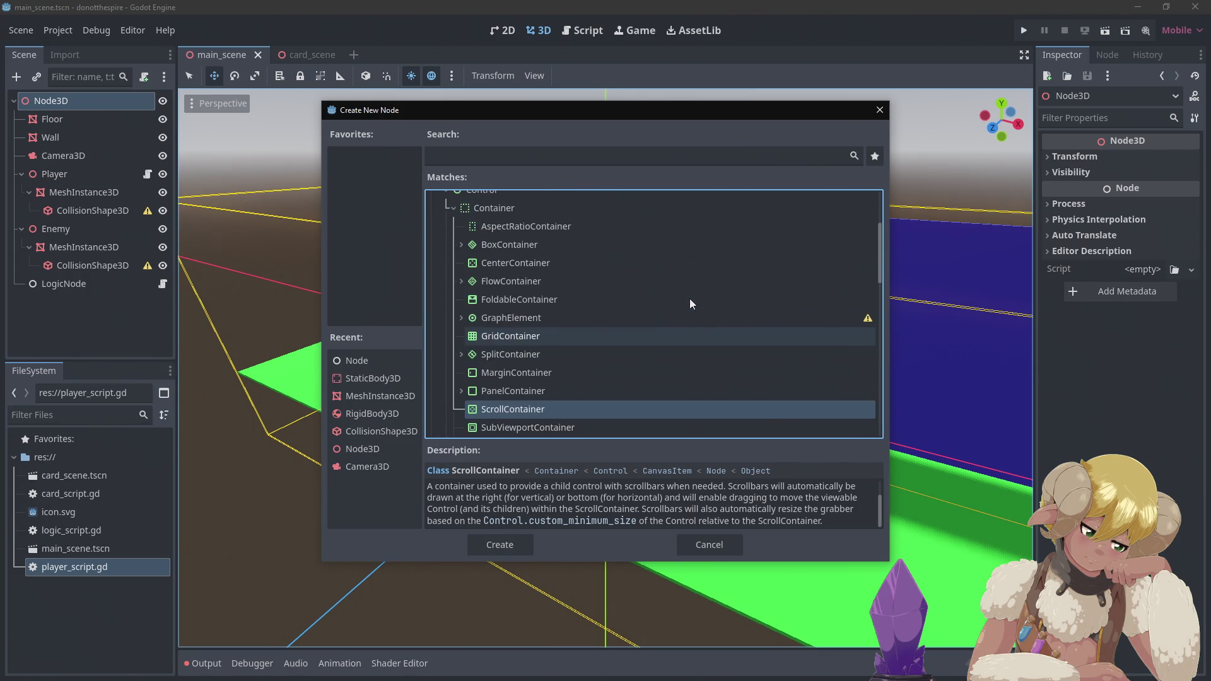
pyautogui.scroll(2, 690, 298)
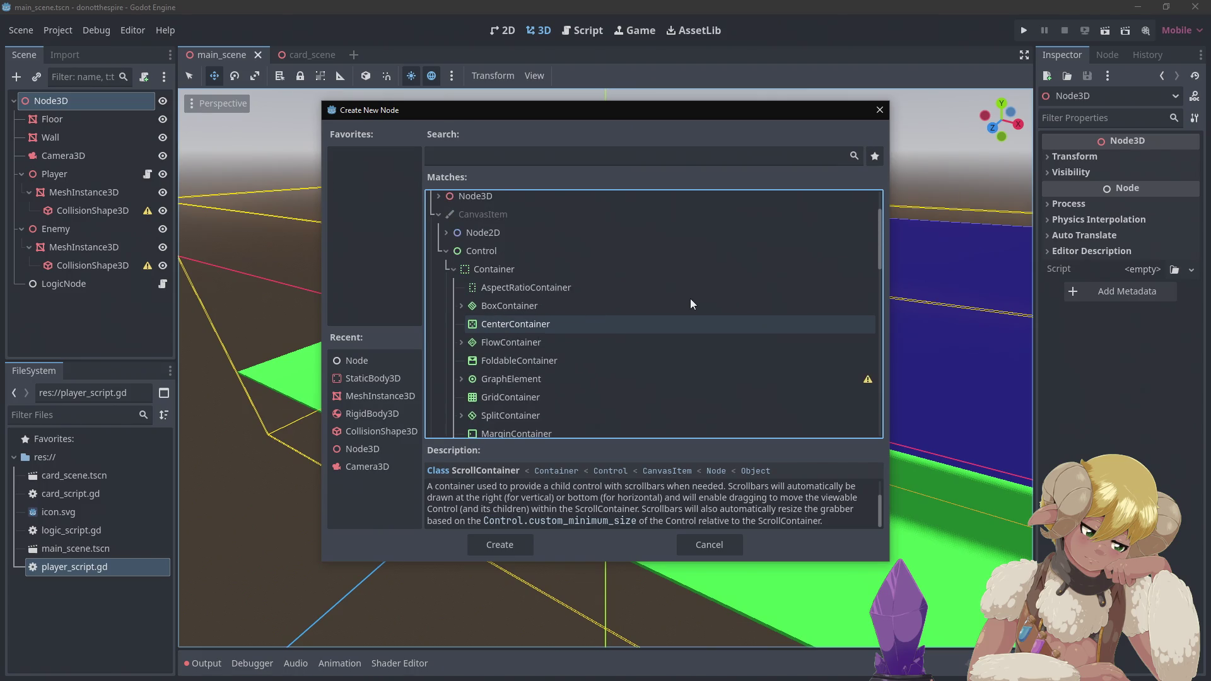
pyautogui.click(462, 307)
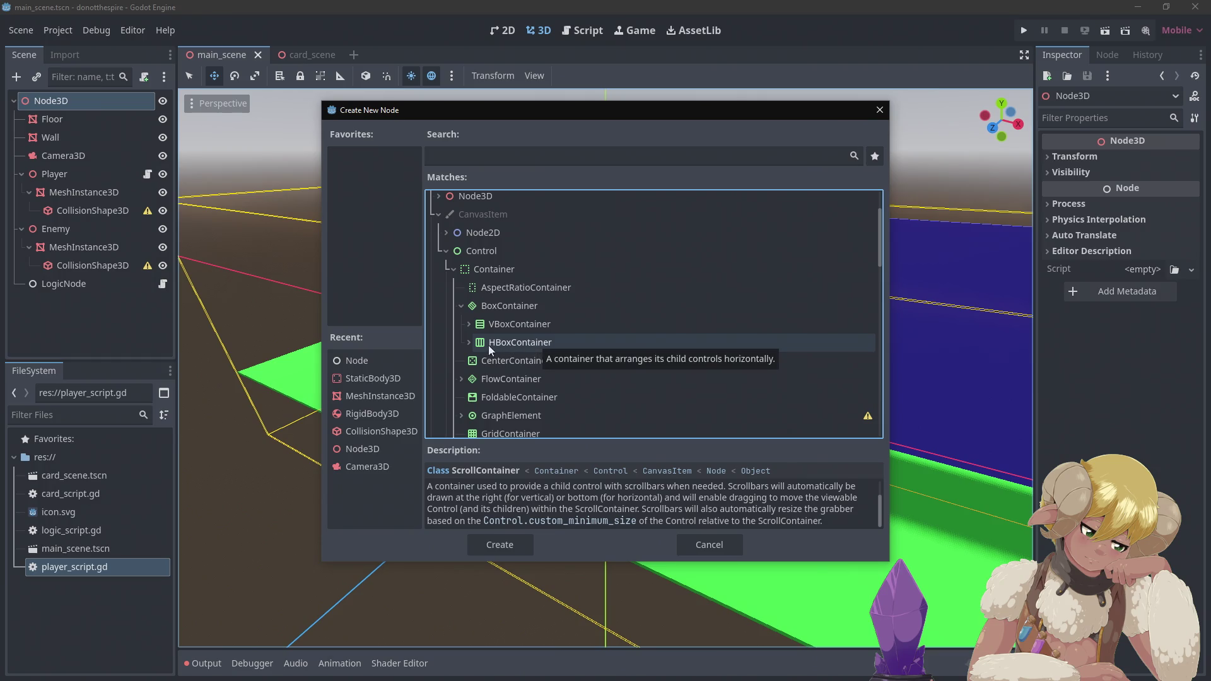
pyautogui.click(472, 343)
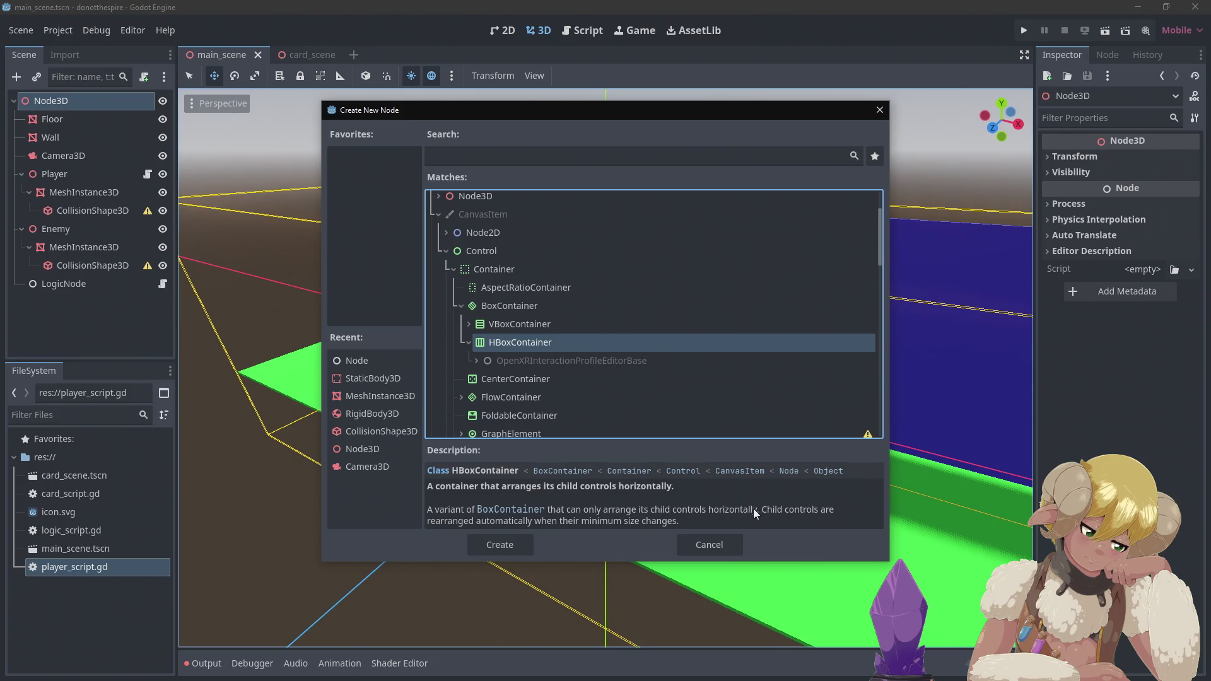
# Step: Create the HBoxContainer and drag its corner to make a large rectangle in 2D view
pyautogui.click(531, 541)
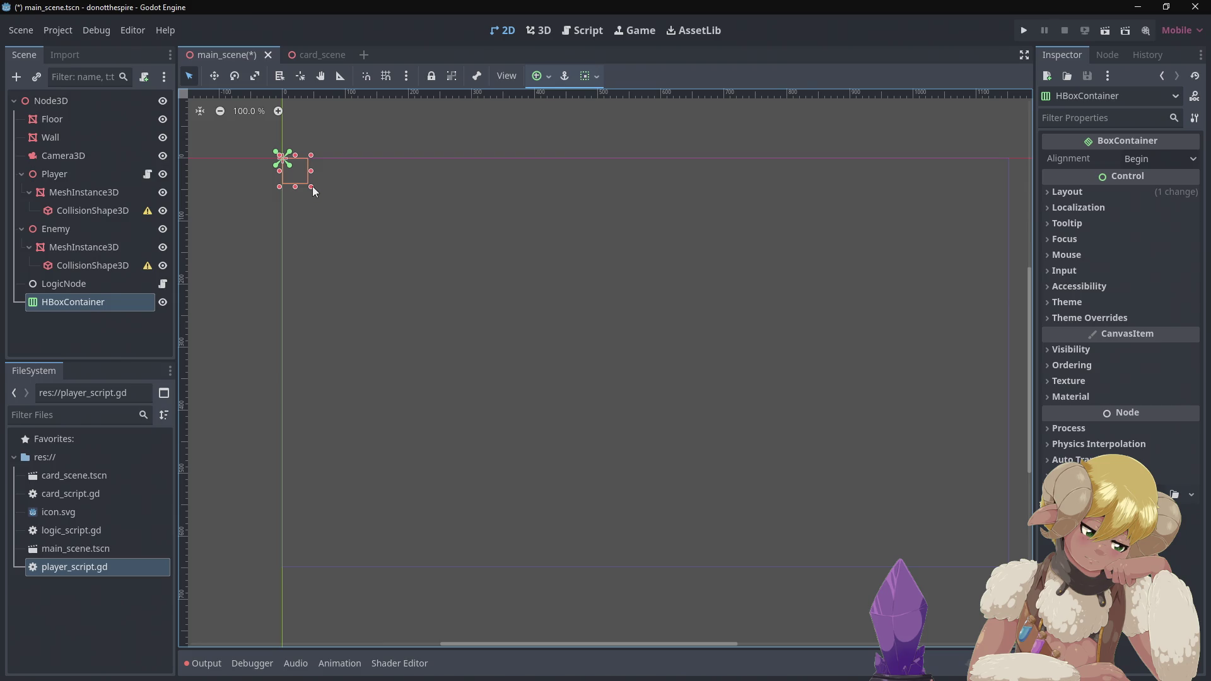
pyautogui.moveTo(310, 188)
pyautogui.mouseDown()
pyautogui.moveTo(392, 302)
pyautogui.moveTo(574, 391)
pyautogui.moveTo(701, 374)
pyautogui.moveTo(823, 390)
pyautogui.moveTo(871, 417)
pyautogui.mouseUp()
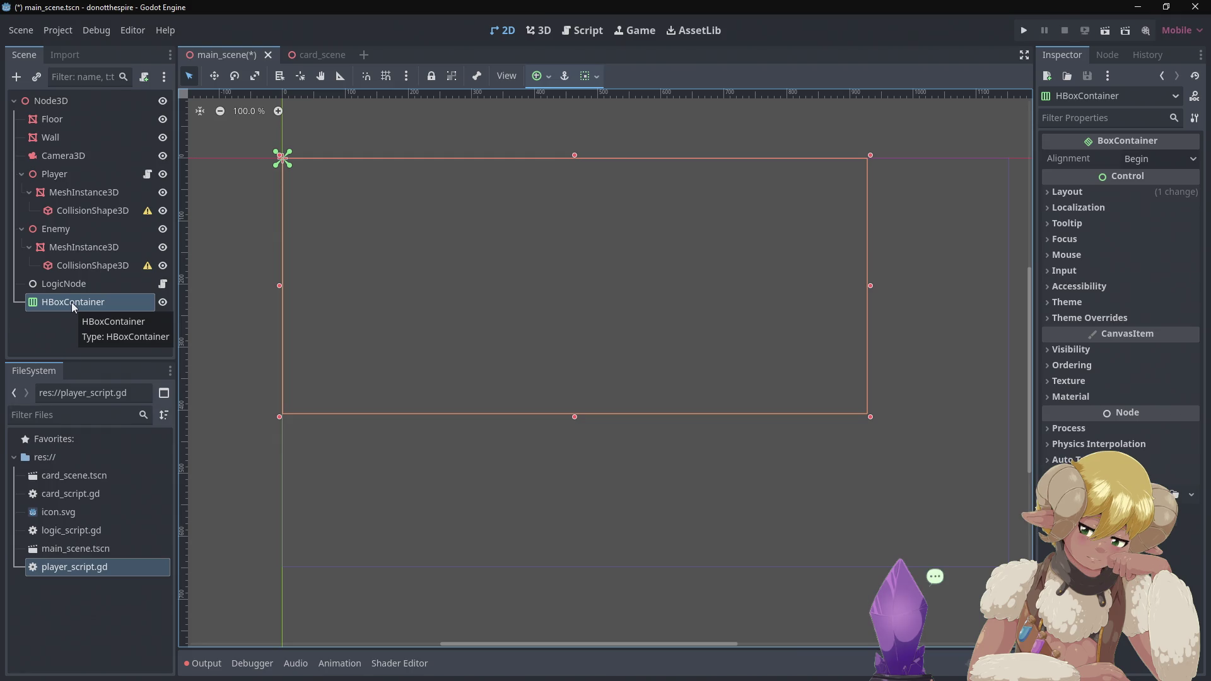
# Step: Open Create New Node to add a child under HBoxContainer
pyautogui.rightClick(71, 302)
pyautogui.click(103, 299)
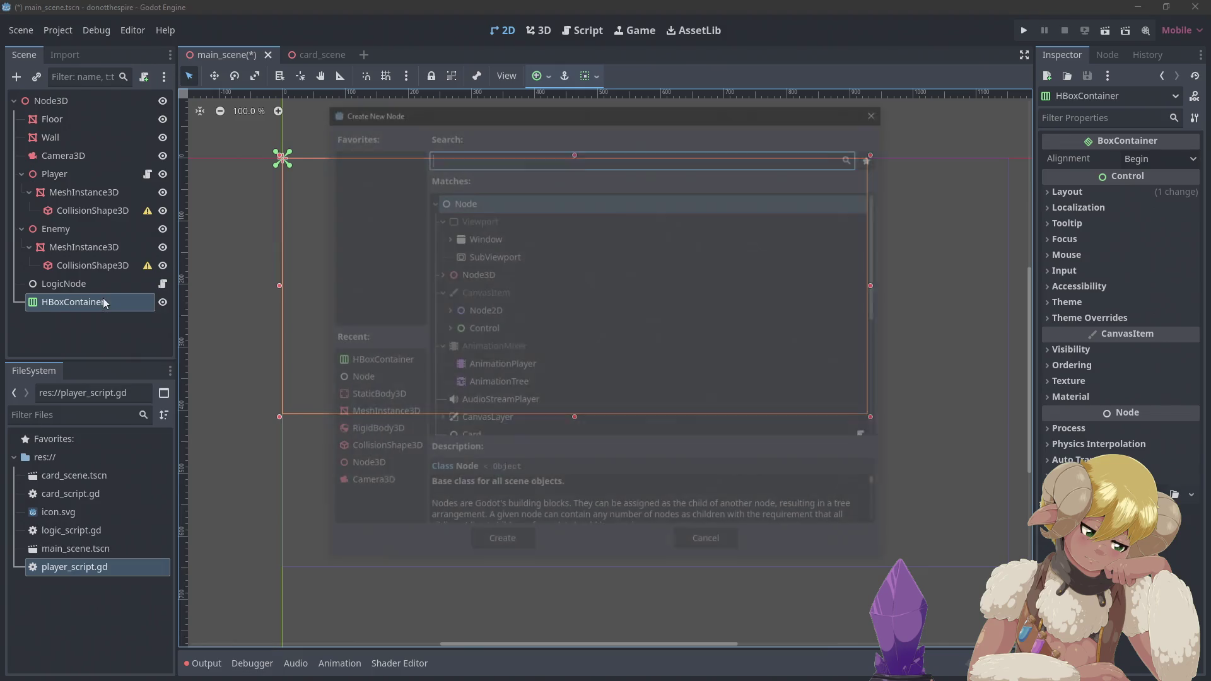
pyautogui.scroll(-3, 528, 338)
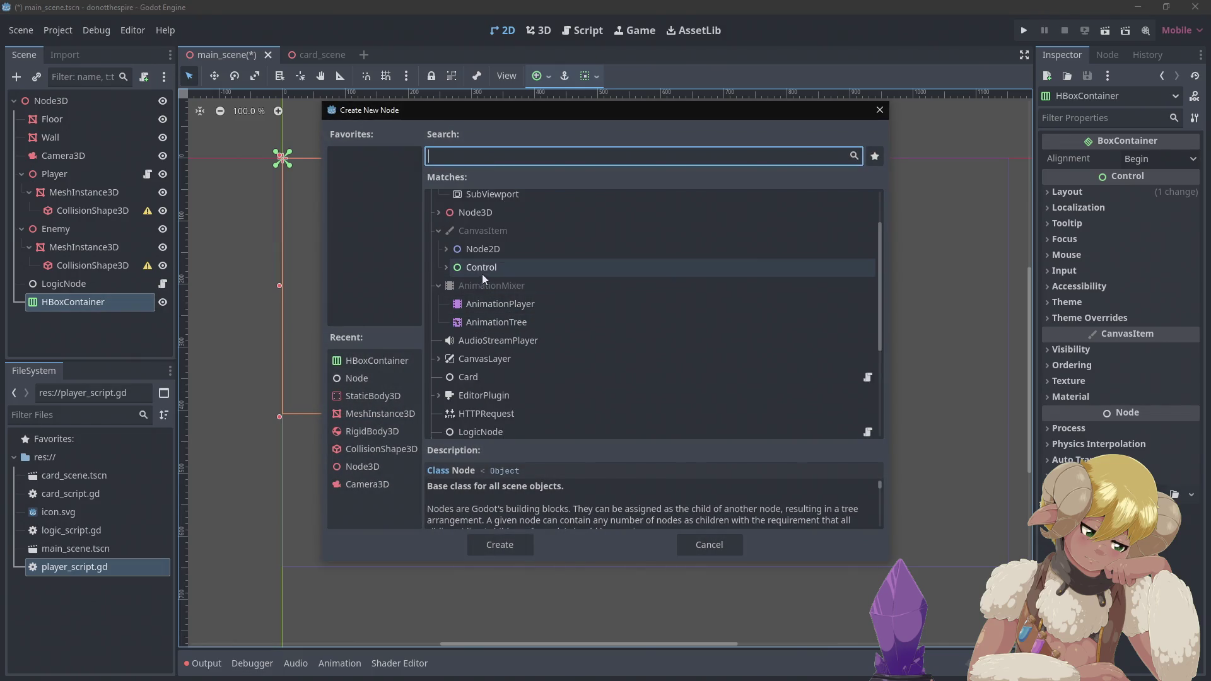
# Step: Expand Control and browse types such as ItemList, Label and TextureRect
pyautogui.click(446, 268)
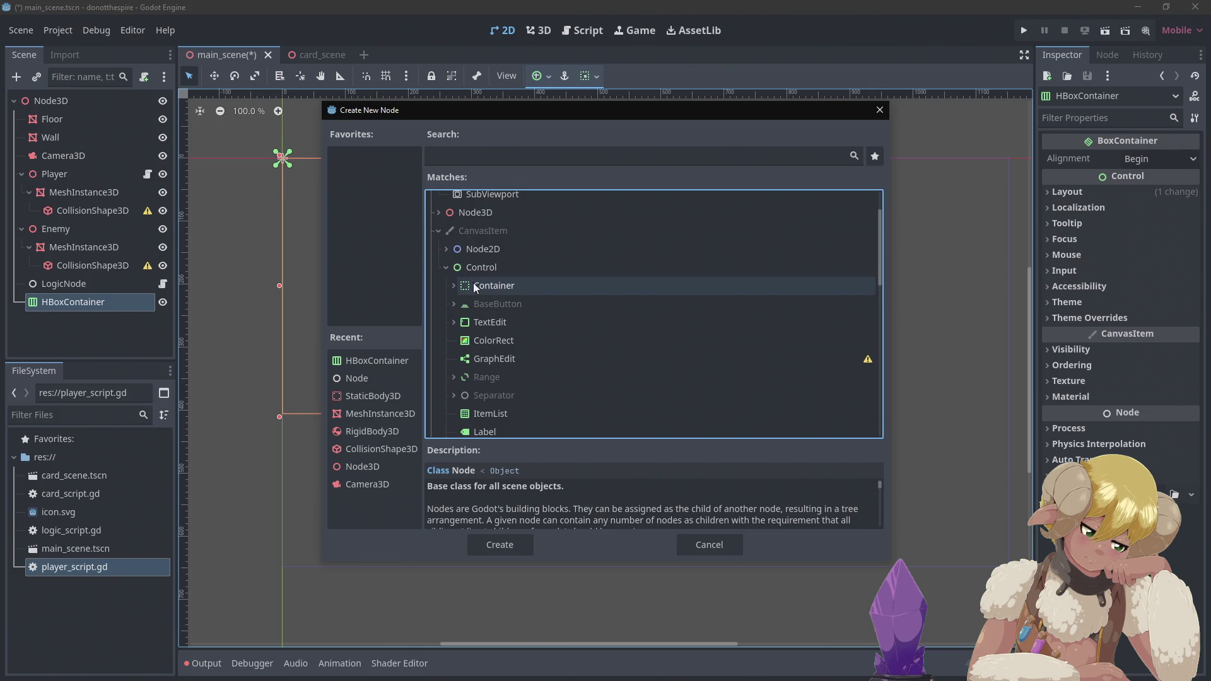
pyautogui.scroll(-3, 547, 285)
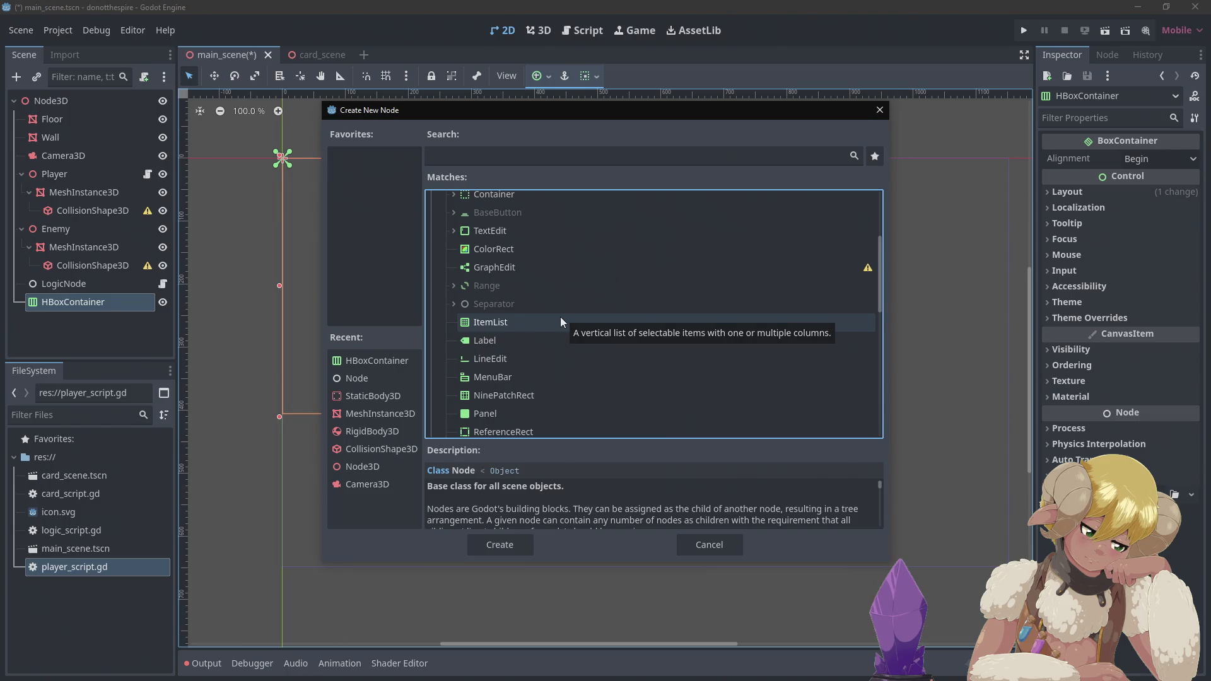
pyautogui.scroll(-2, 560, 321)
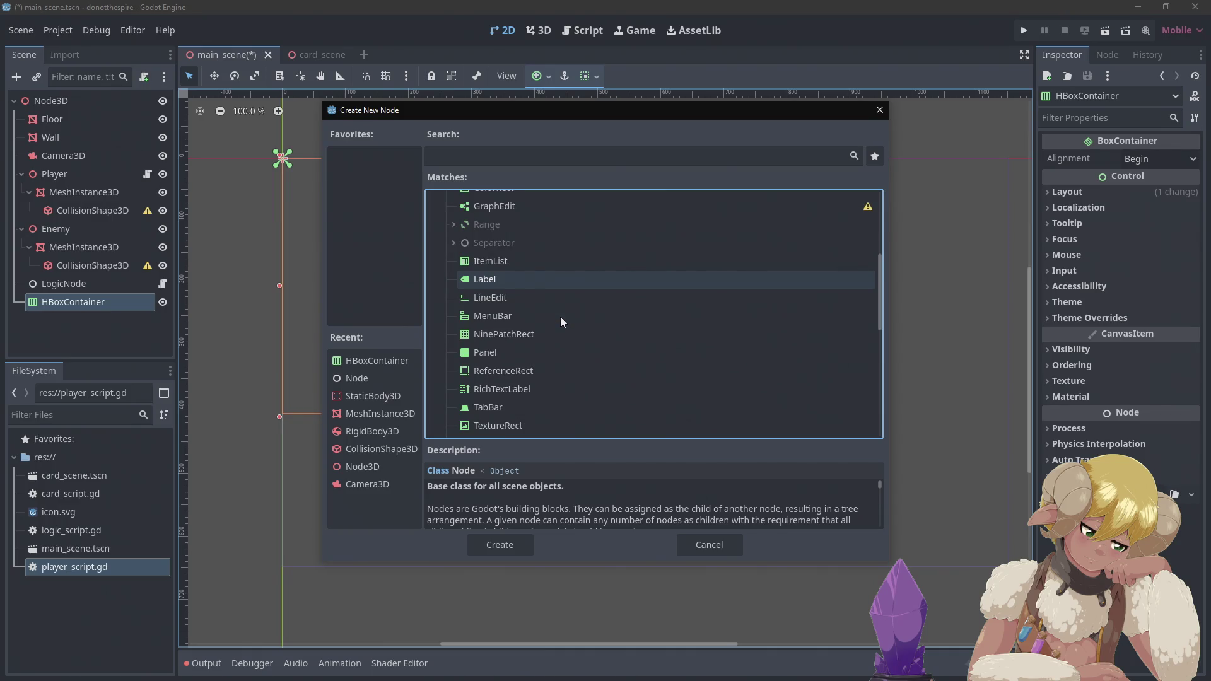
pyautogui.scroll(-2, 560, 317)
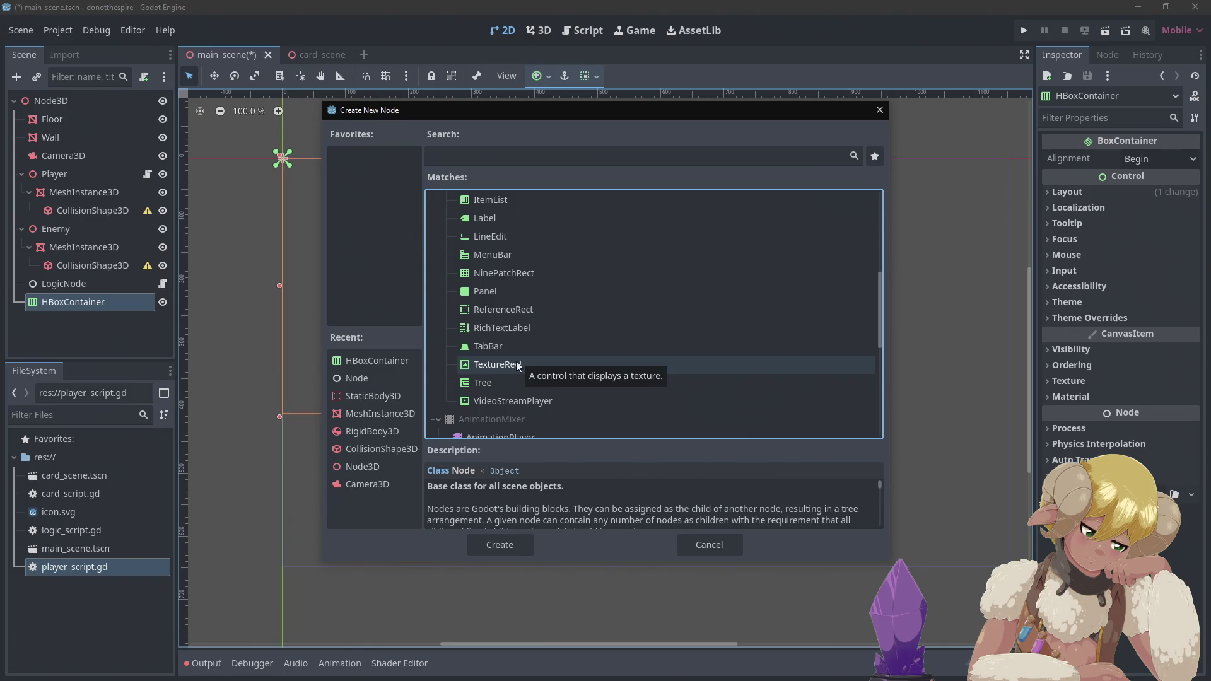
pyautogui.scroll(2, 512, 366)
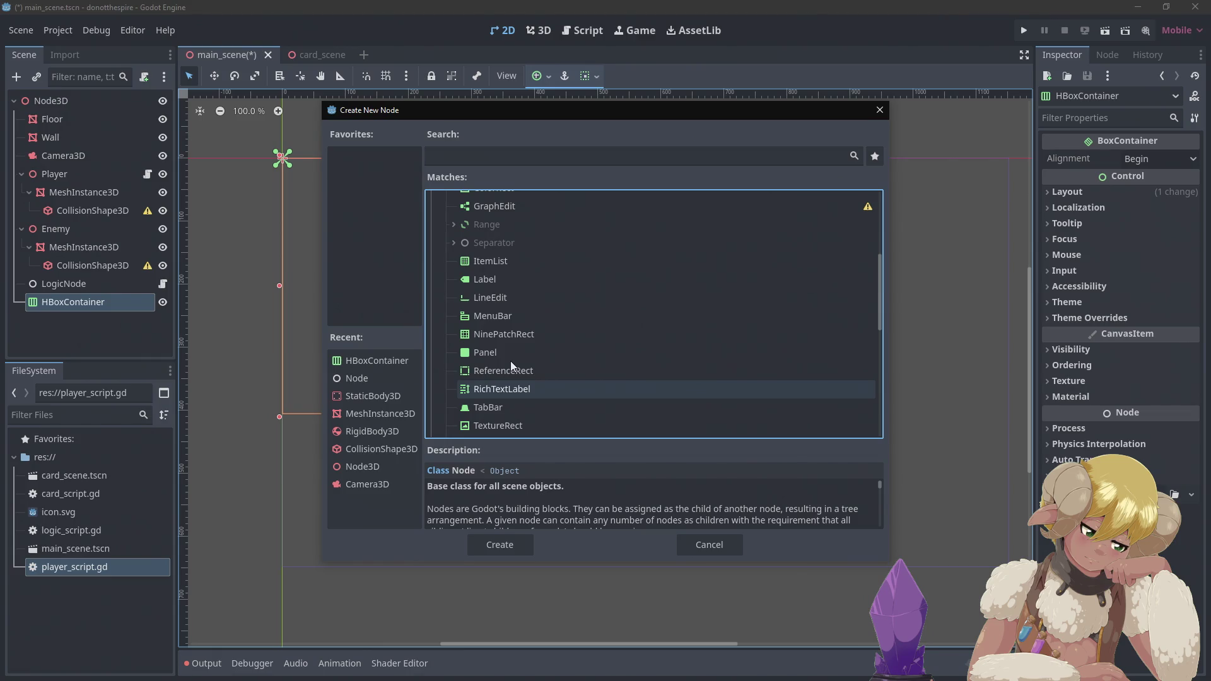
pyautogui.scroll(4, 511, 365)
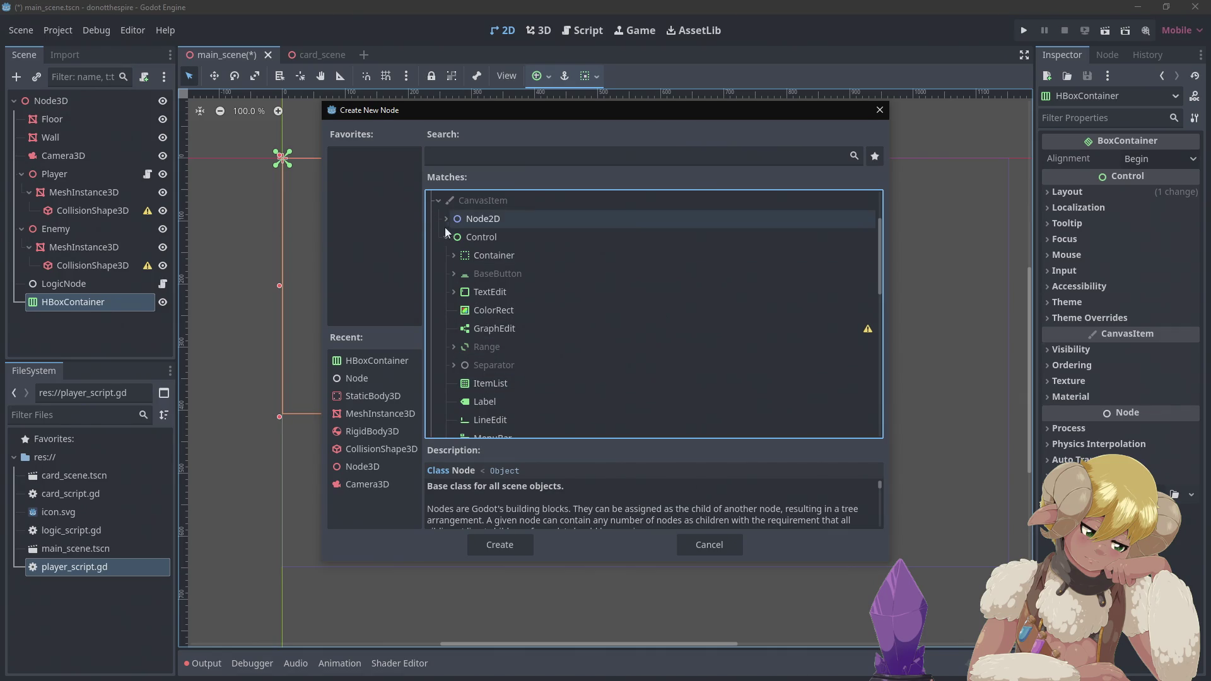
# Step: Expand and collapse the Container group, scrolling through Control types like Panel
pyautogui.click(452, 255)
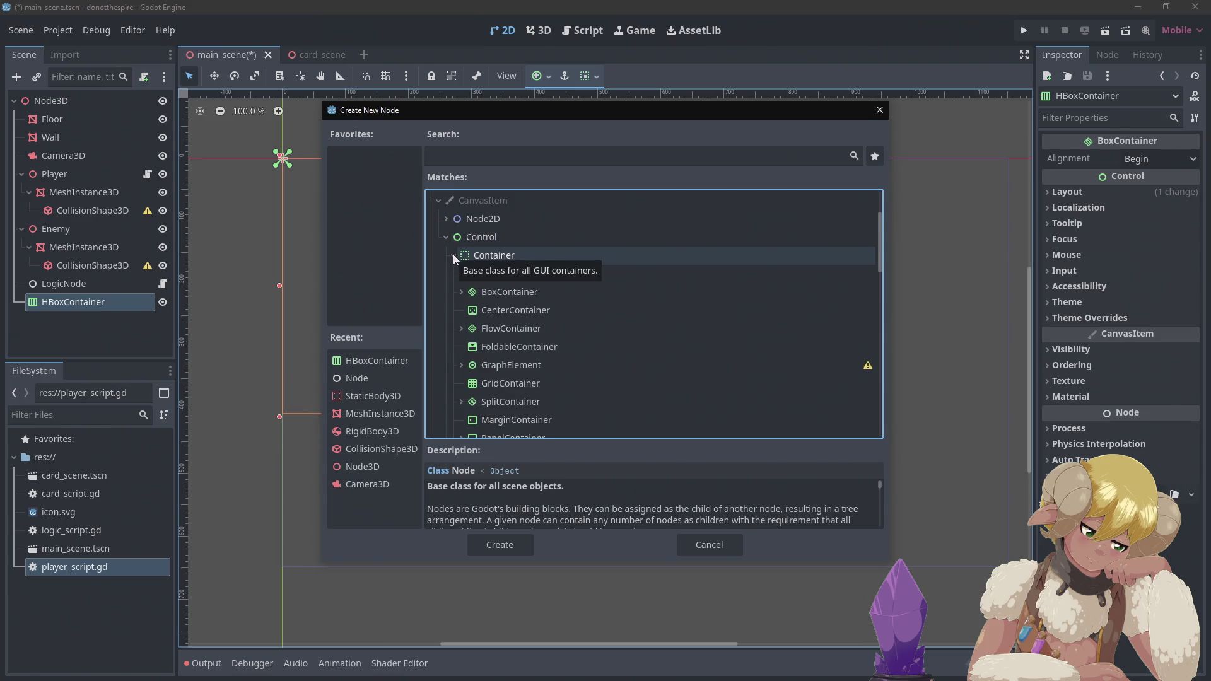
pyautogui.click(453, 255)
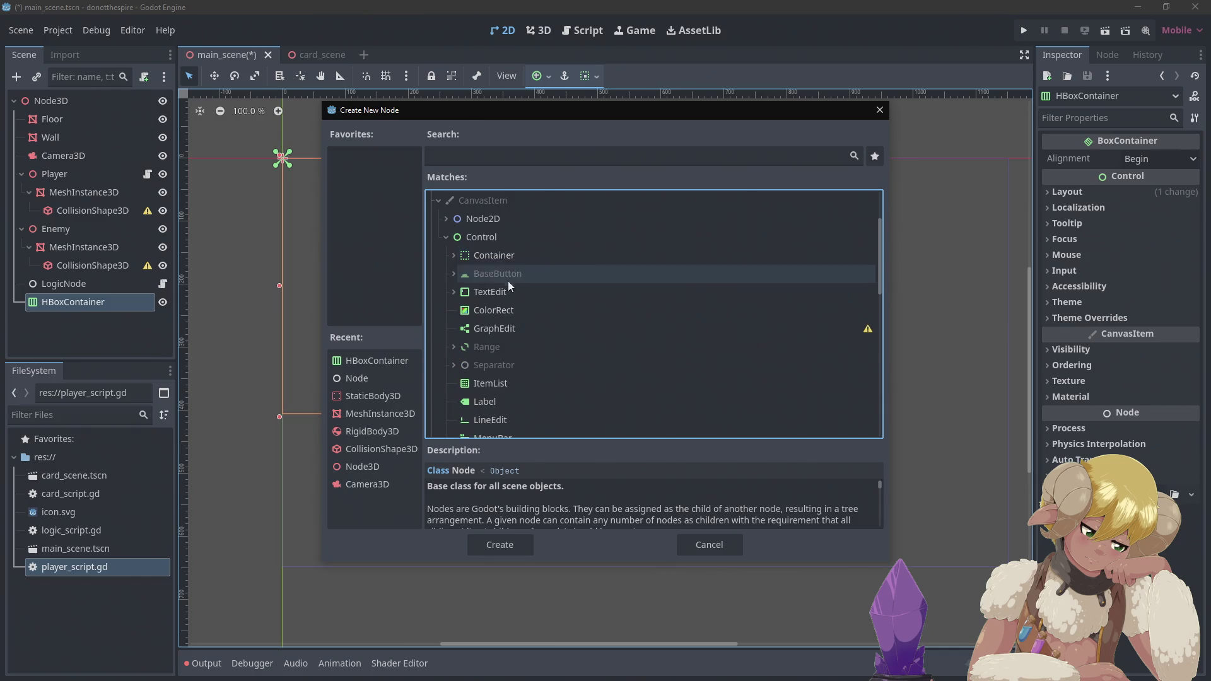
pyautogui.scroll(-3, 559, 306)
pyautogui.scroll(-3, 559, 306)
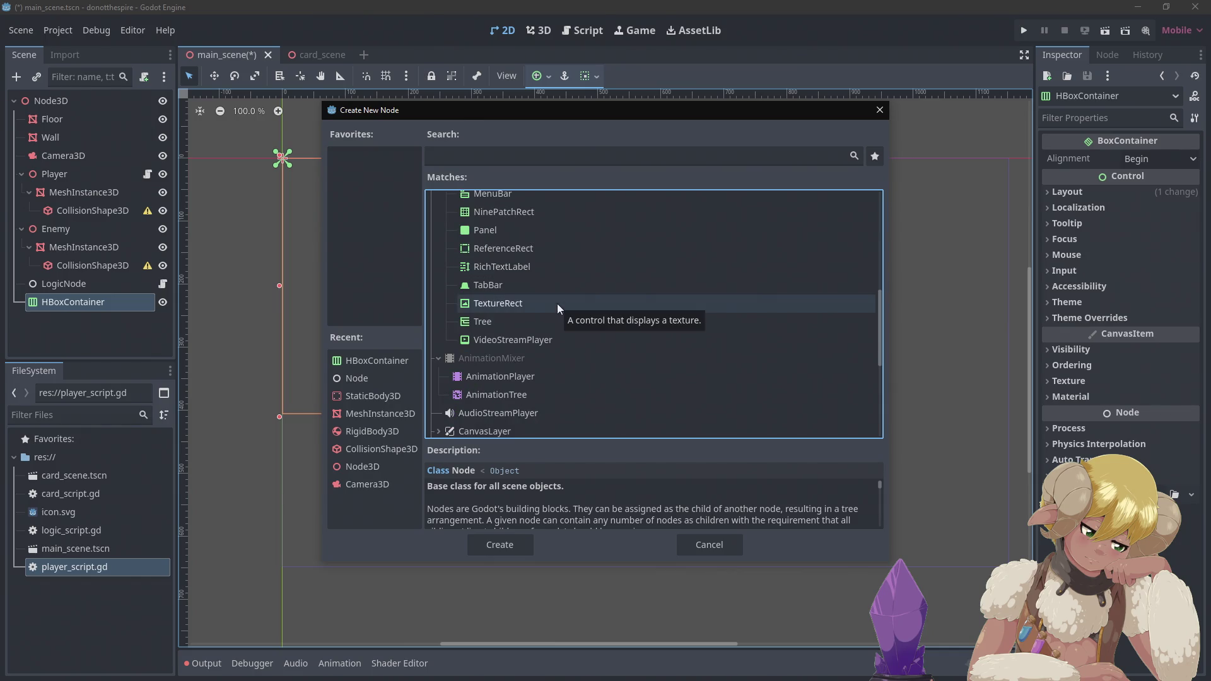
pyautogui.scroll(3, 557, 304)
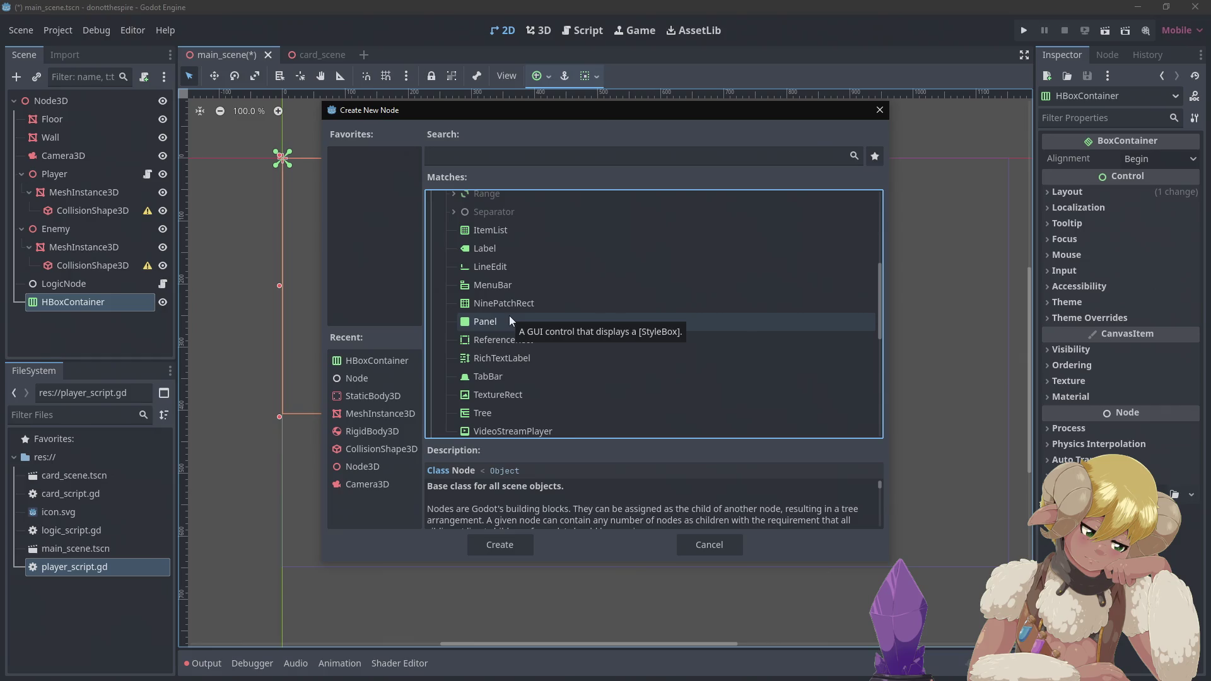
# Step: Cancel Create New Node without adding anything and dismiss a canvas context menu
pyautogui.click(718, 547)
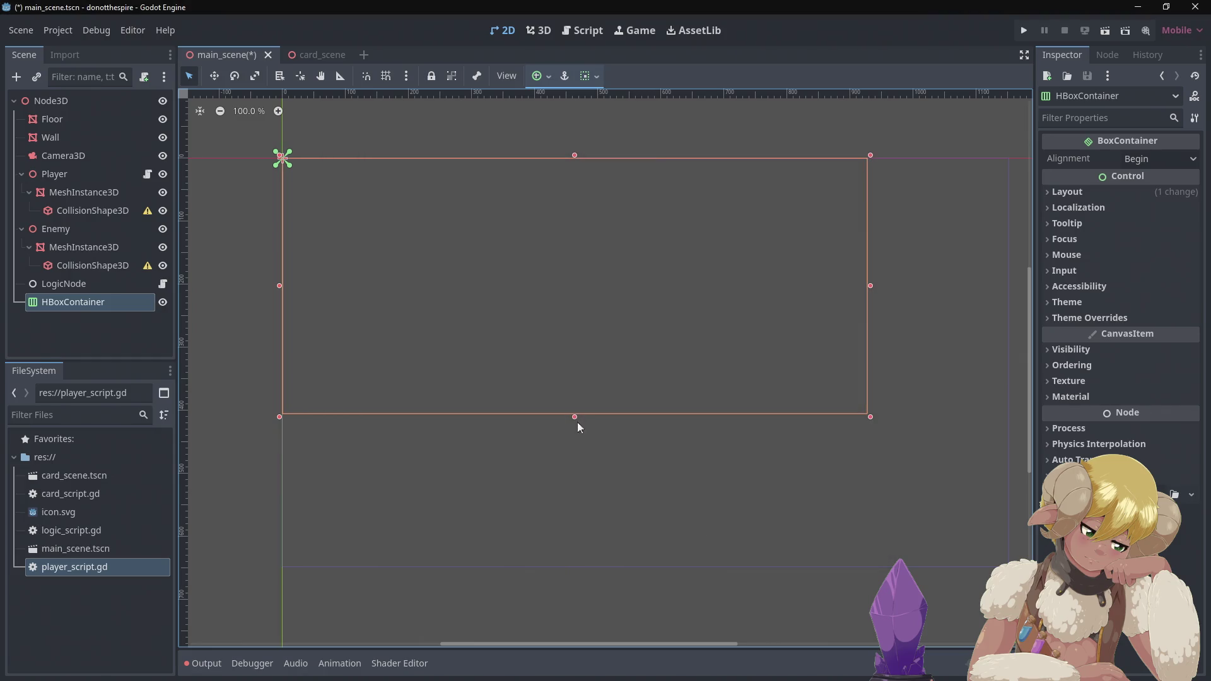
pyautogui.rightClick(437, 236)
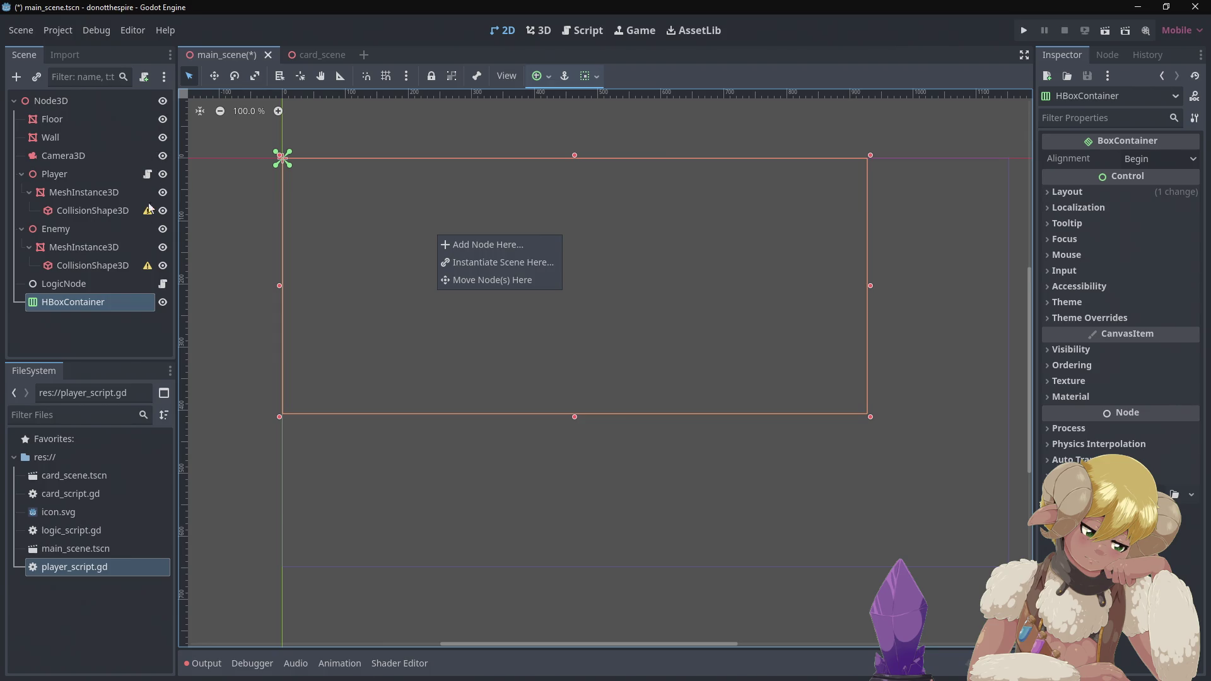
pyautogui.click(111, 308)
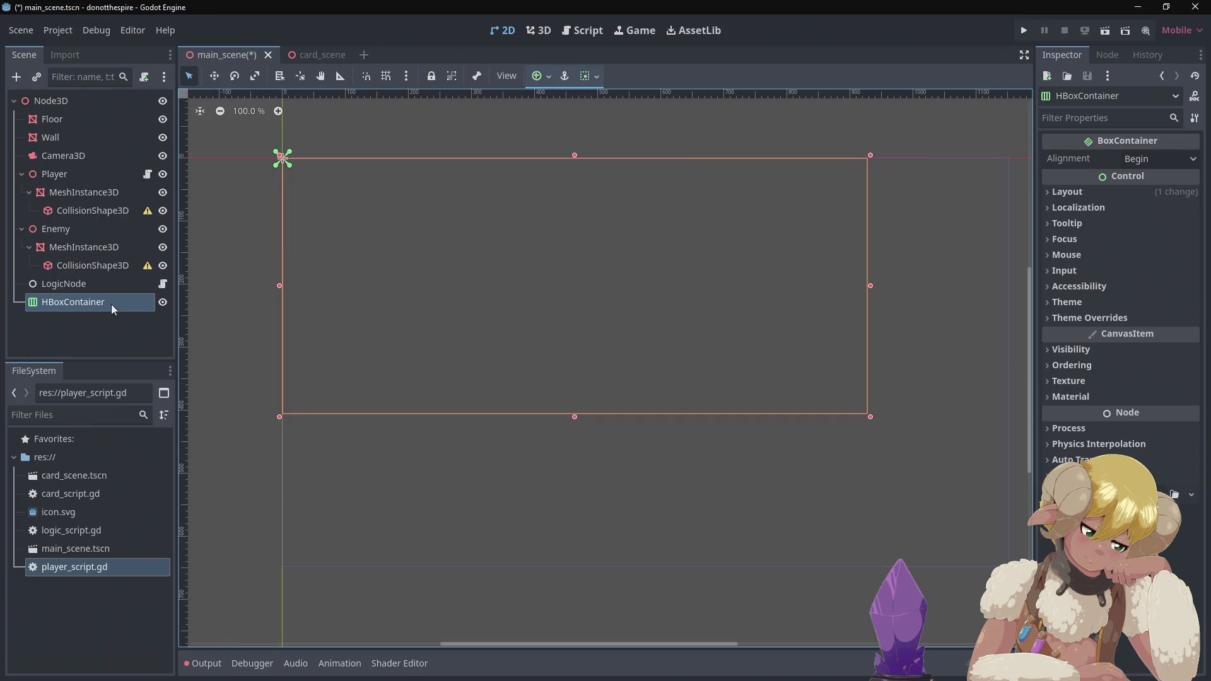
# Step: Bring up the HBoxContainer's context menu in the Scene dock to choose Delete
pyautogui.rightClick(111, 306)
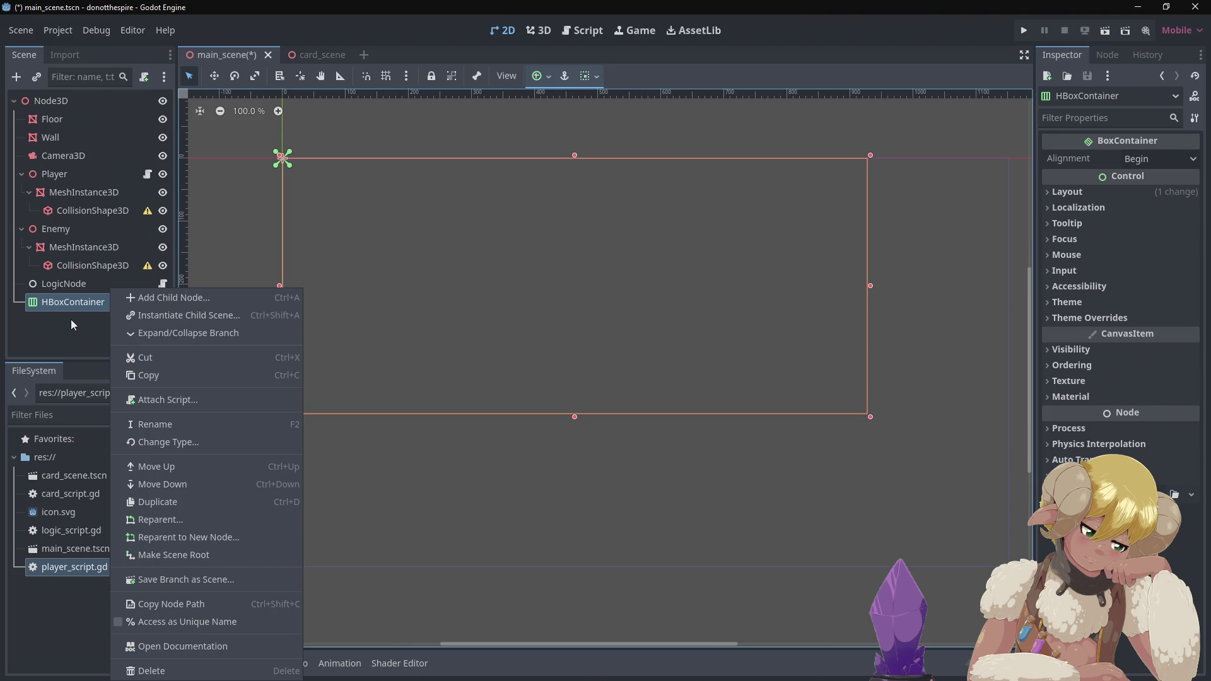
pyautogui.click(73, 306)
pyautogui.rightClick(74, 306)
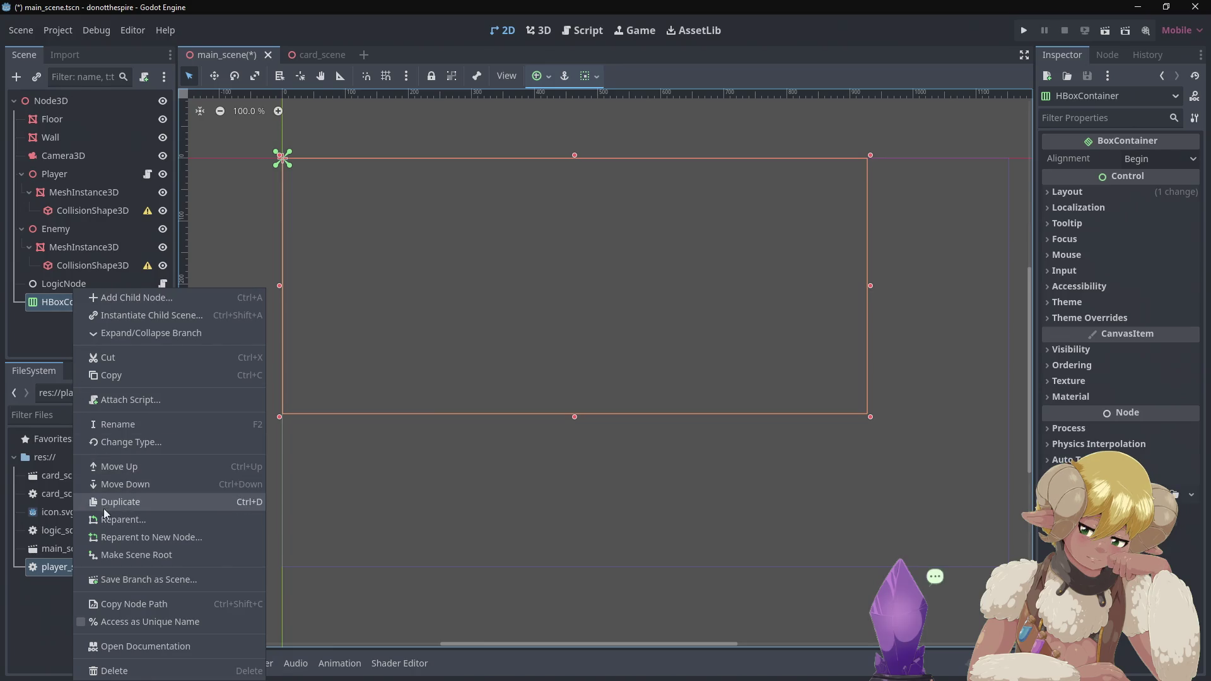
# Step: Confirm deleting the HBoxContainer and return to the 3D workspace
pyautogui.click(132, 671)
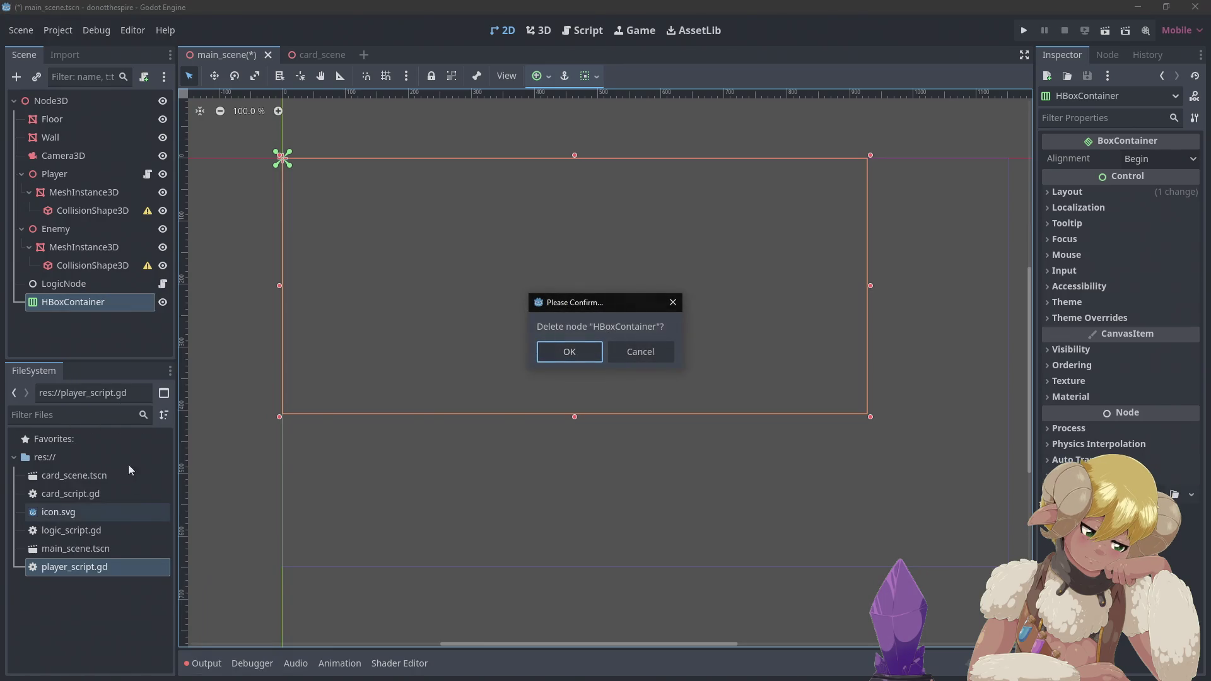
pyautogui.click(584, 359)
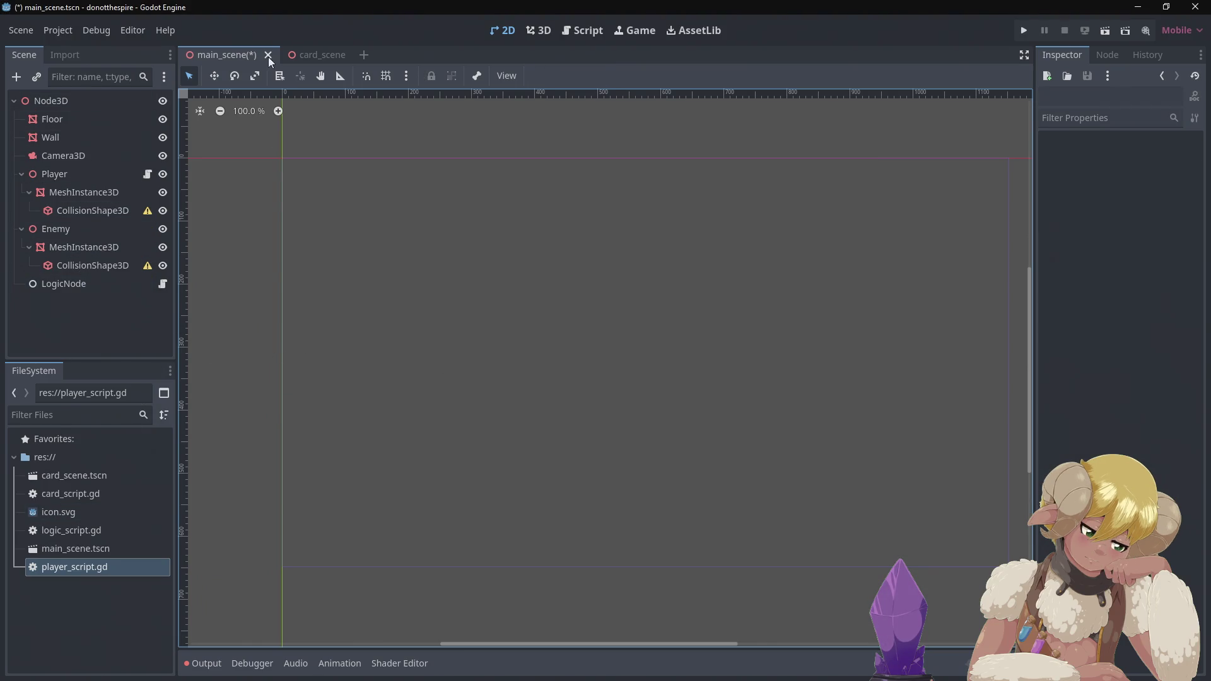
pyautogui.click(536, 36)
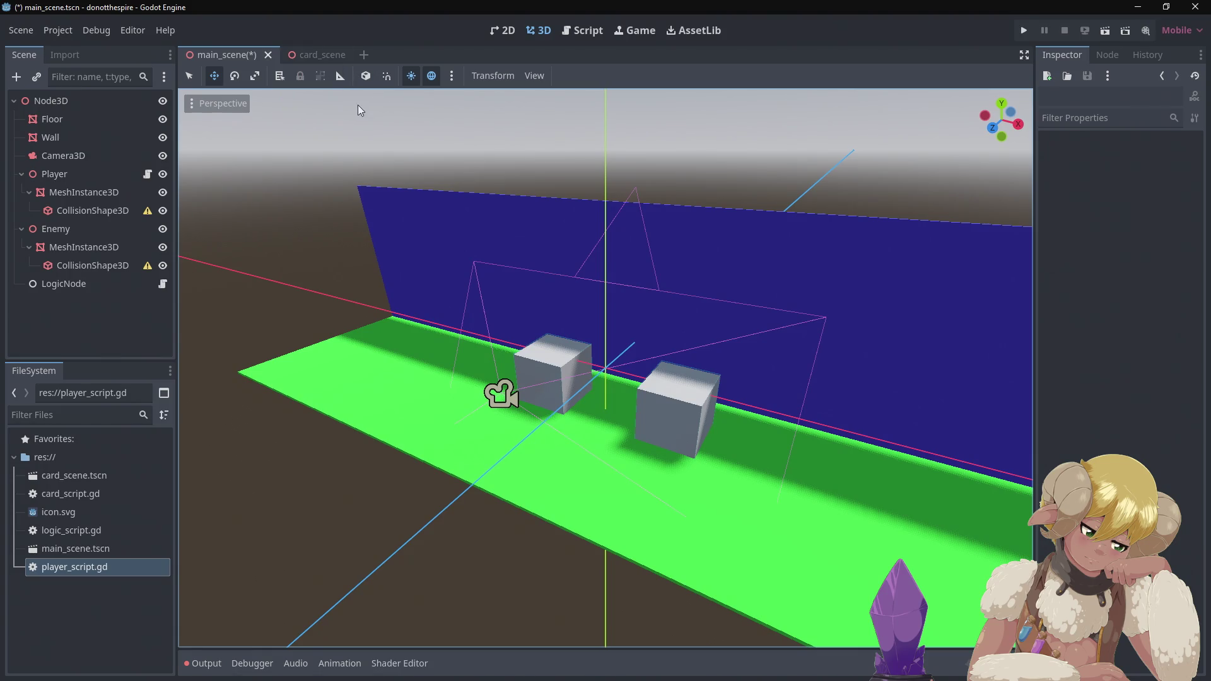
# Step: Save main_scene with Ctrl+S and switch to card_scene, opening its Node3D's actions
pyautogui.hotkey('ctrl', 's')
pyautogui.click(299, 55)
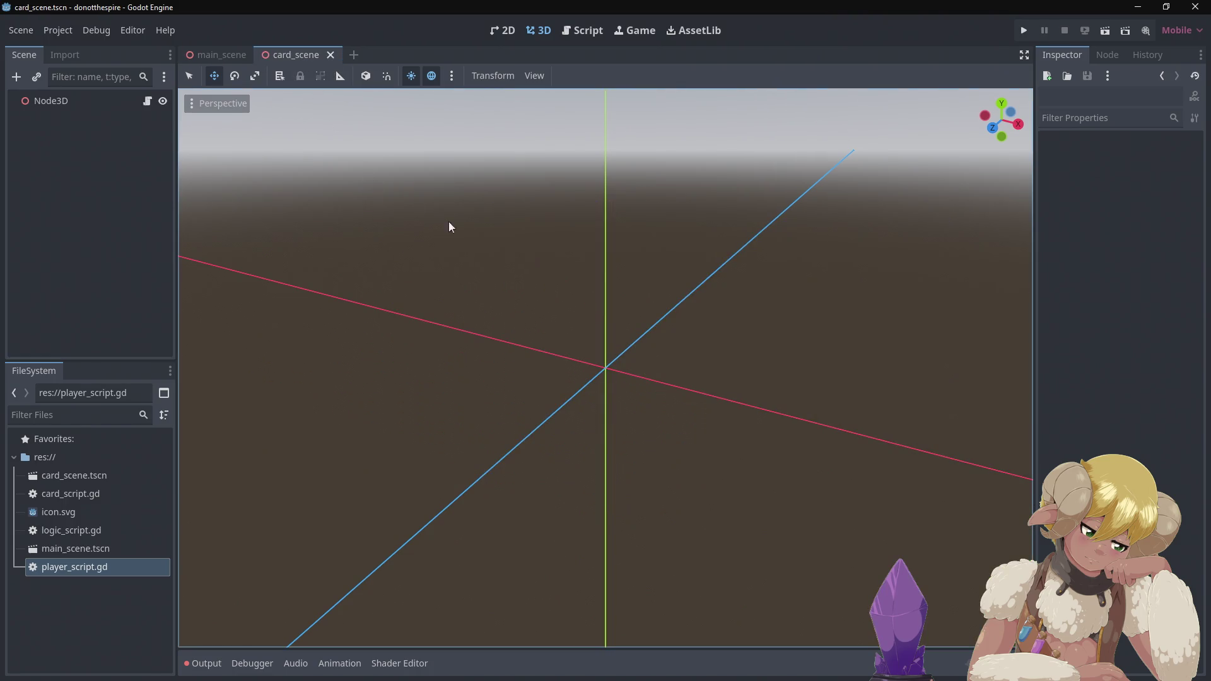
pyautogui.rightClick(75, 102)
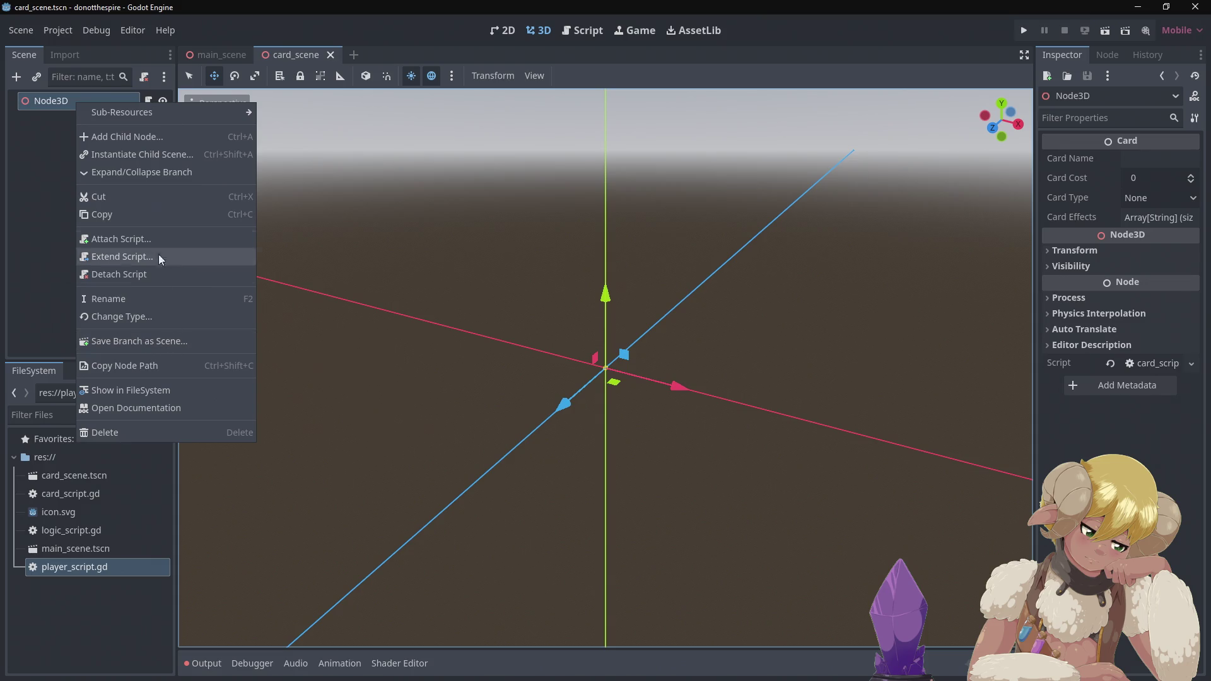
# Step: Open Create New Node under card_scene's Node3D and browse the Node3D types
pyautogui.click(192, 136)
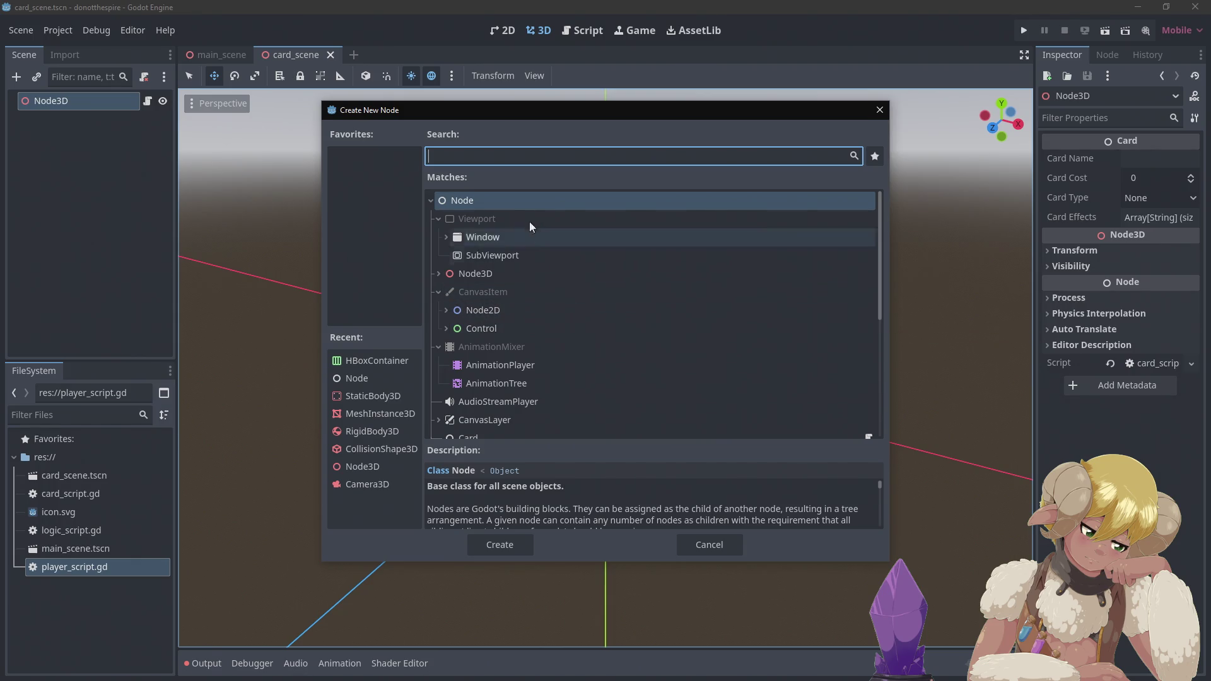
pyautogui.write('sg')
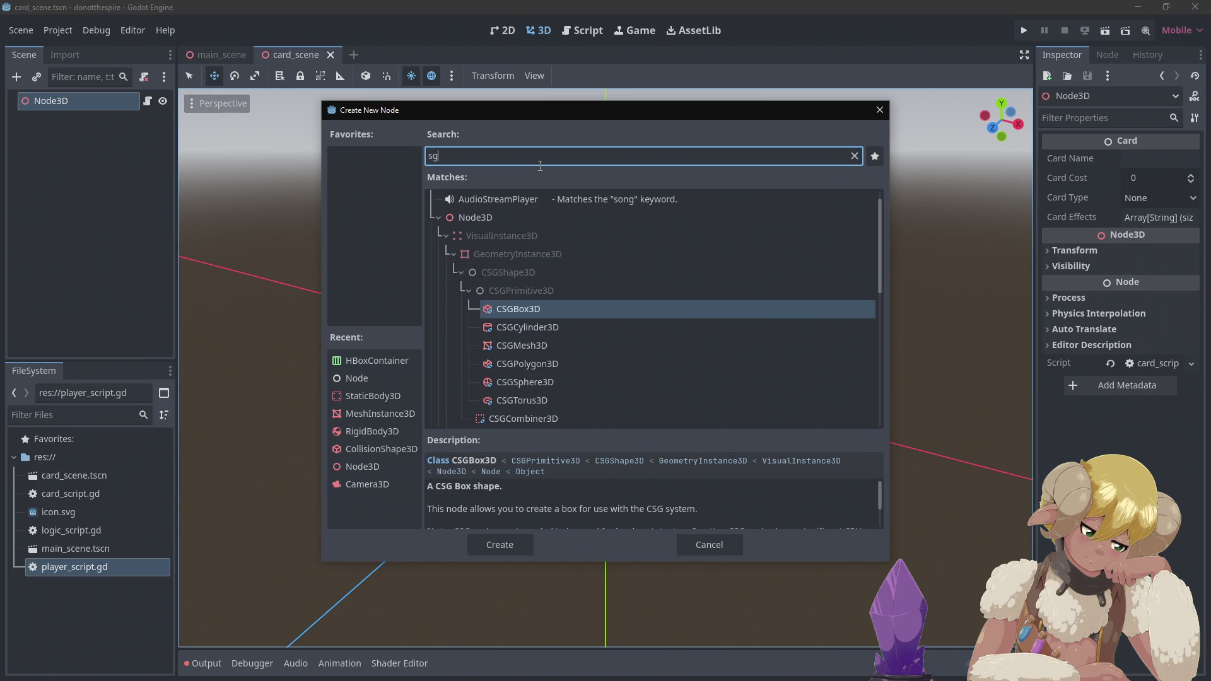
pyautogui.press('BackSpace')
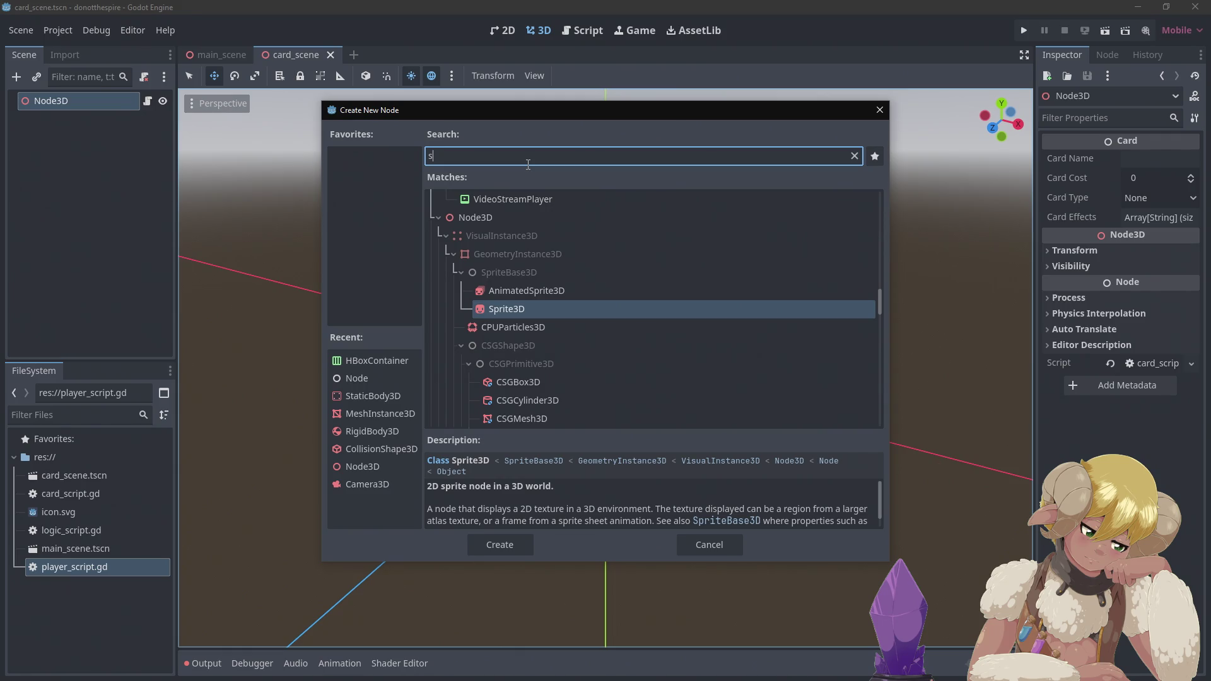
pyautogui.write('hap')
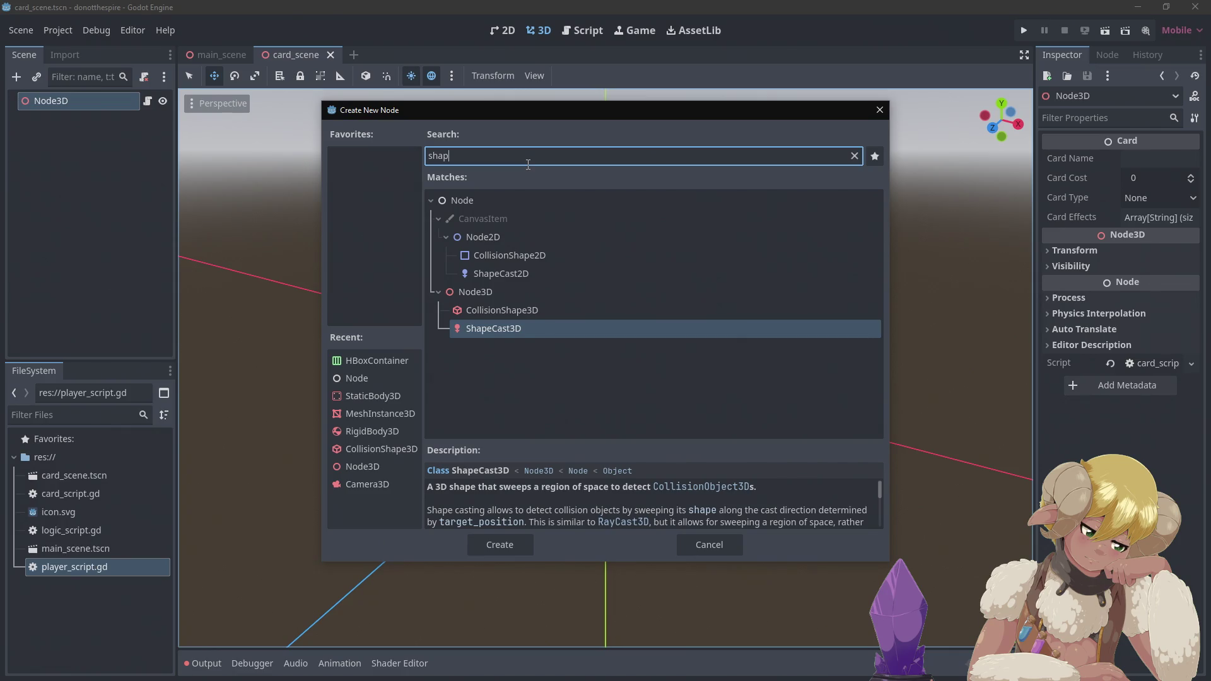
pyautogui.press('BackSpace')
pyautogui.press('BackSpace')
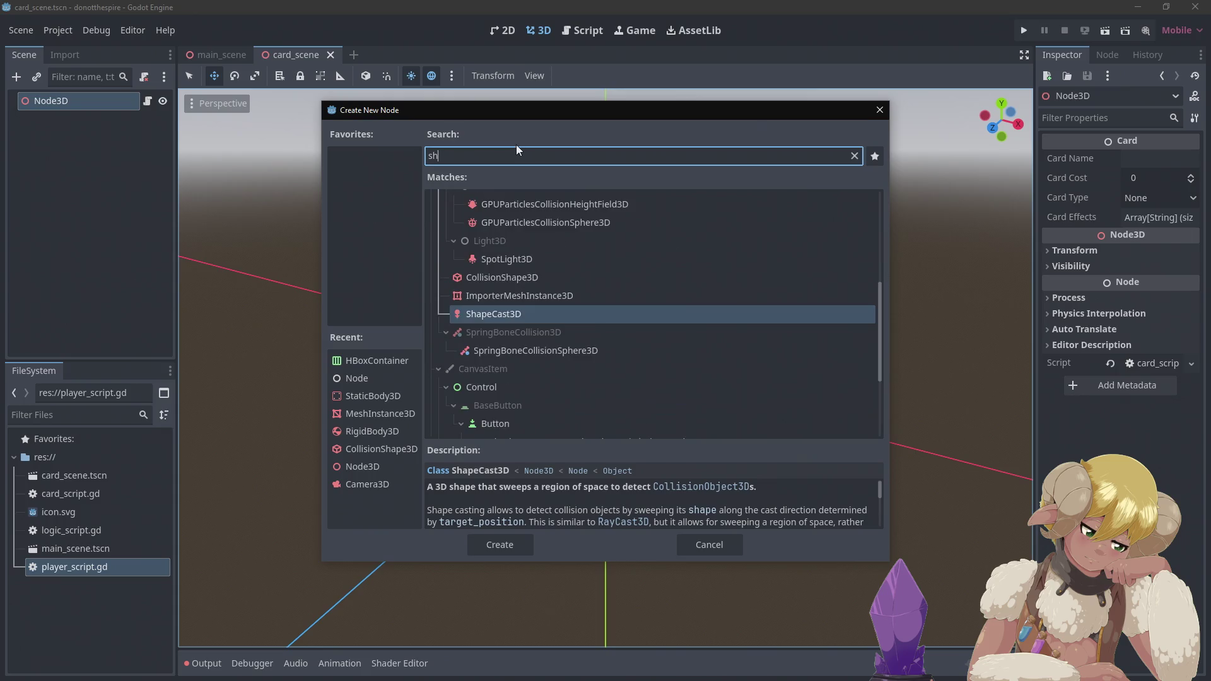
pyautogui.press('BackSpace')
pyautogui.press('BackSpace')
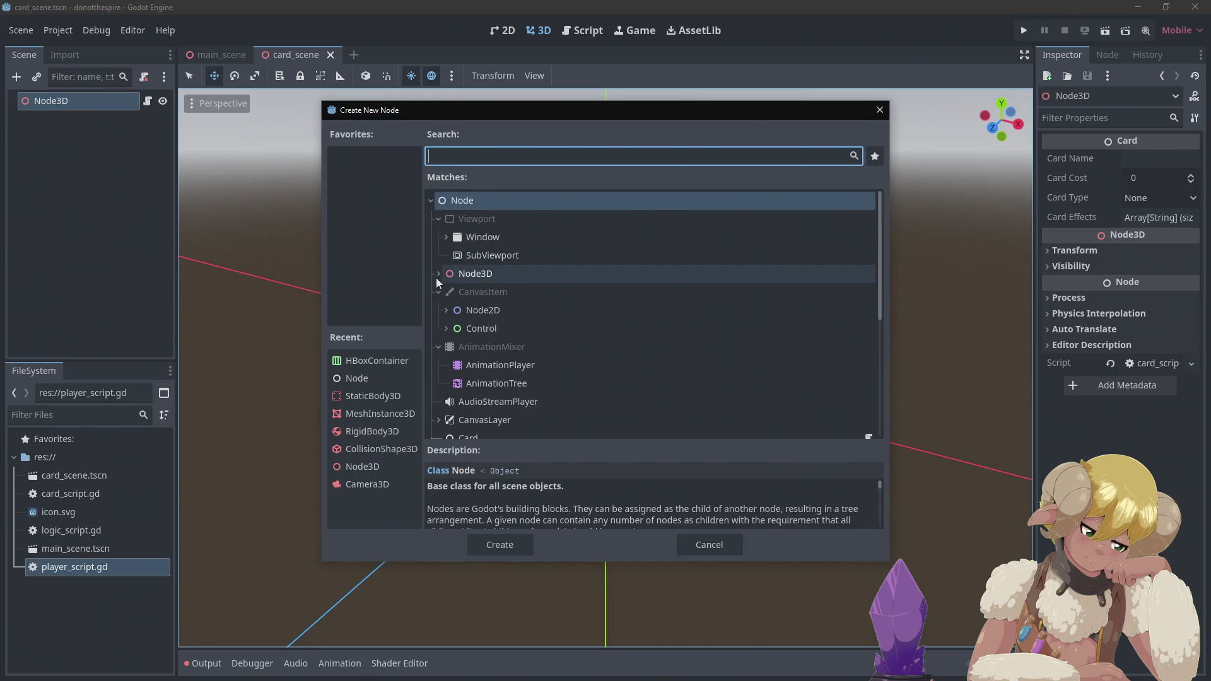
pyautogui.click(436, 277)
pyautogui.scroll(-2, 488, 286)
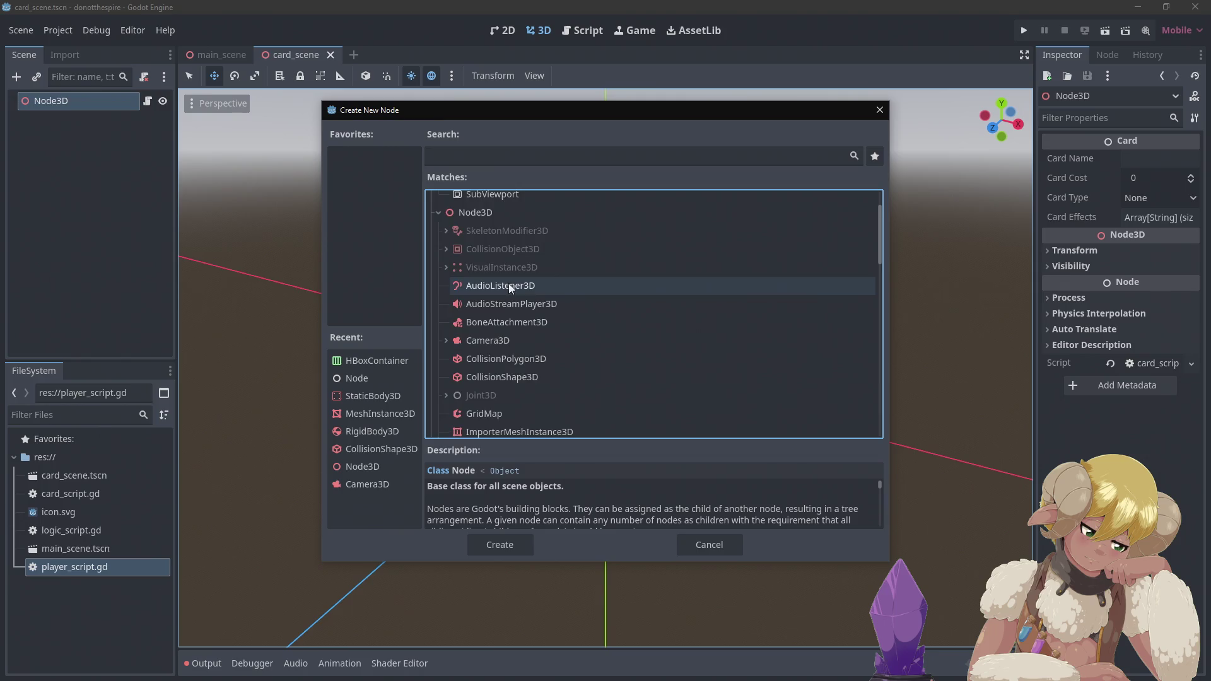
pyautogui.scroll(-5, 510, 287)
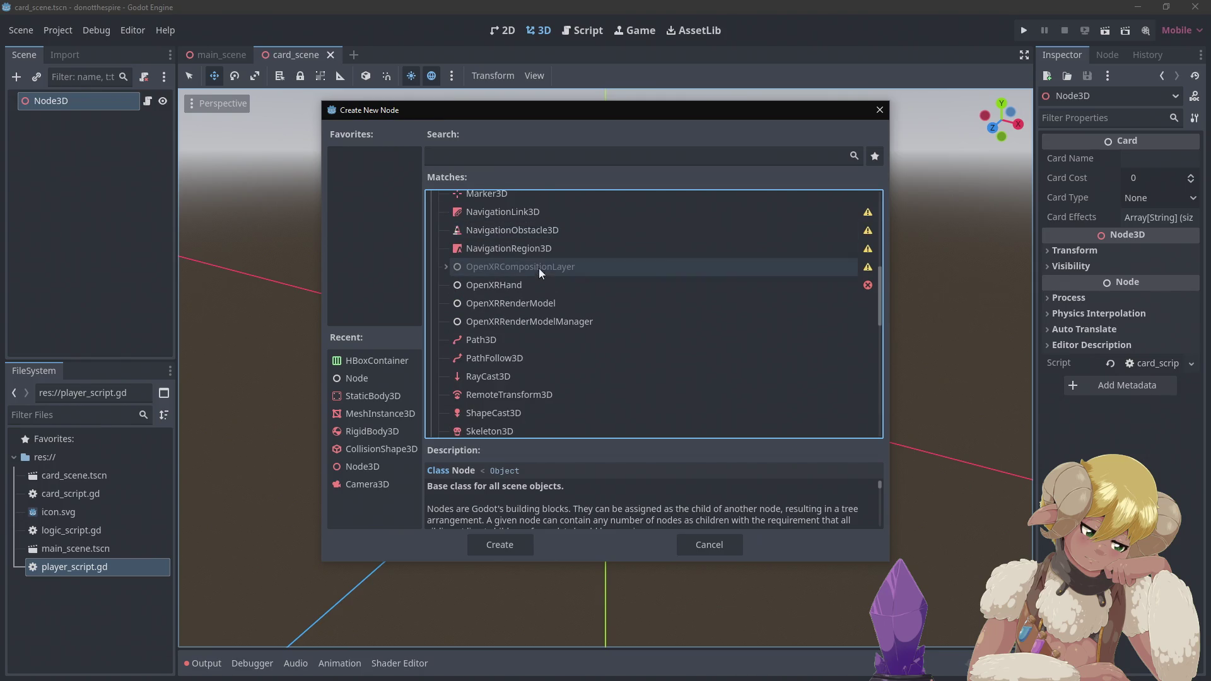
pyautogui.scroll(-5, 554, 256)
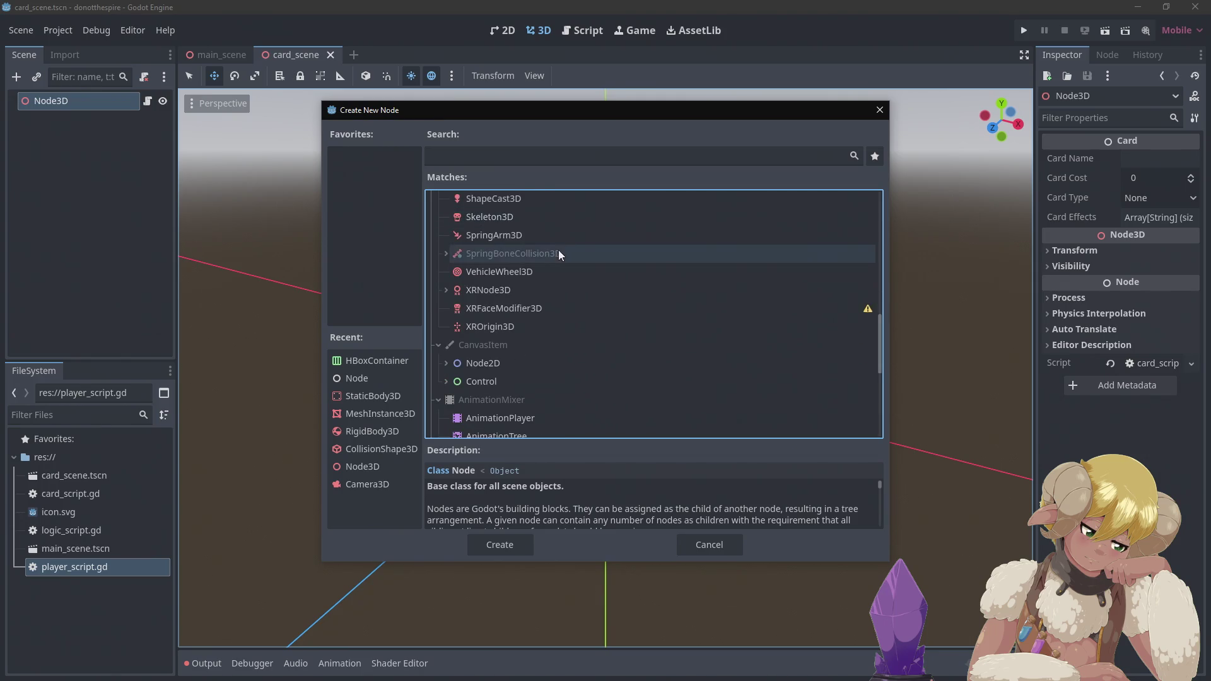
pyautogui.scroll(6, 662, 265)
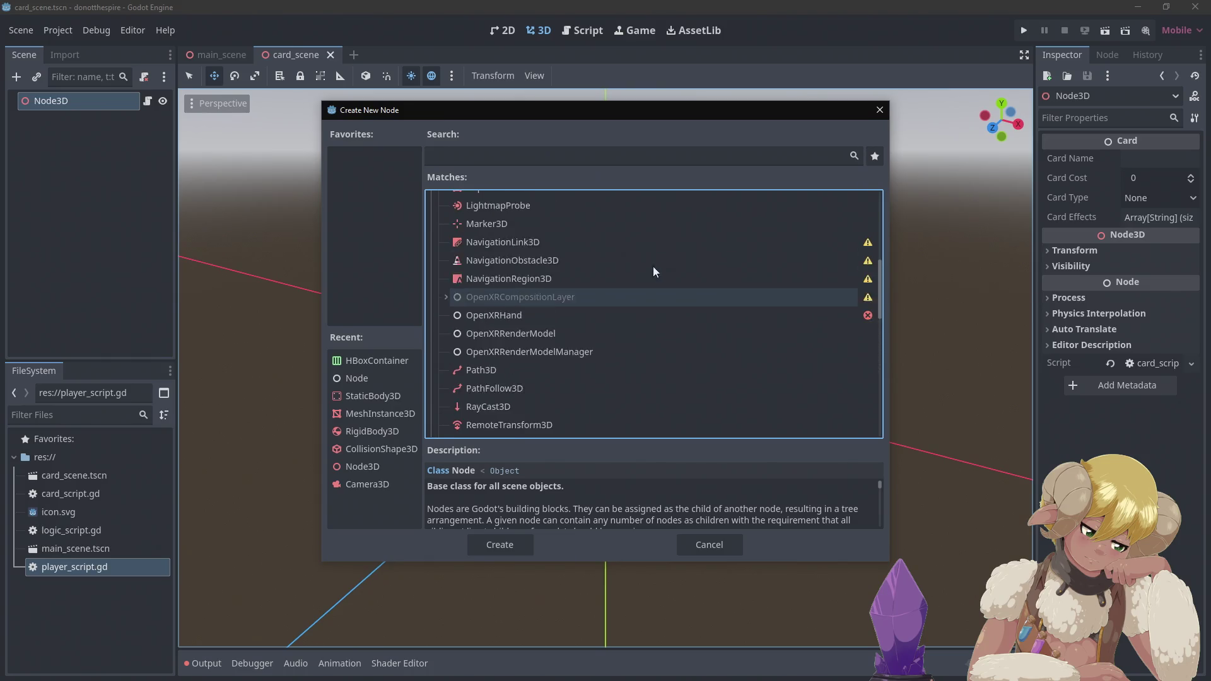
pyautogui.scroll(5, 653, 272)
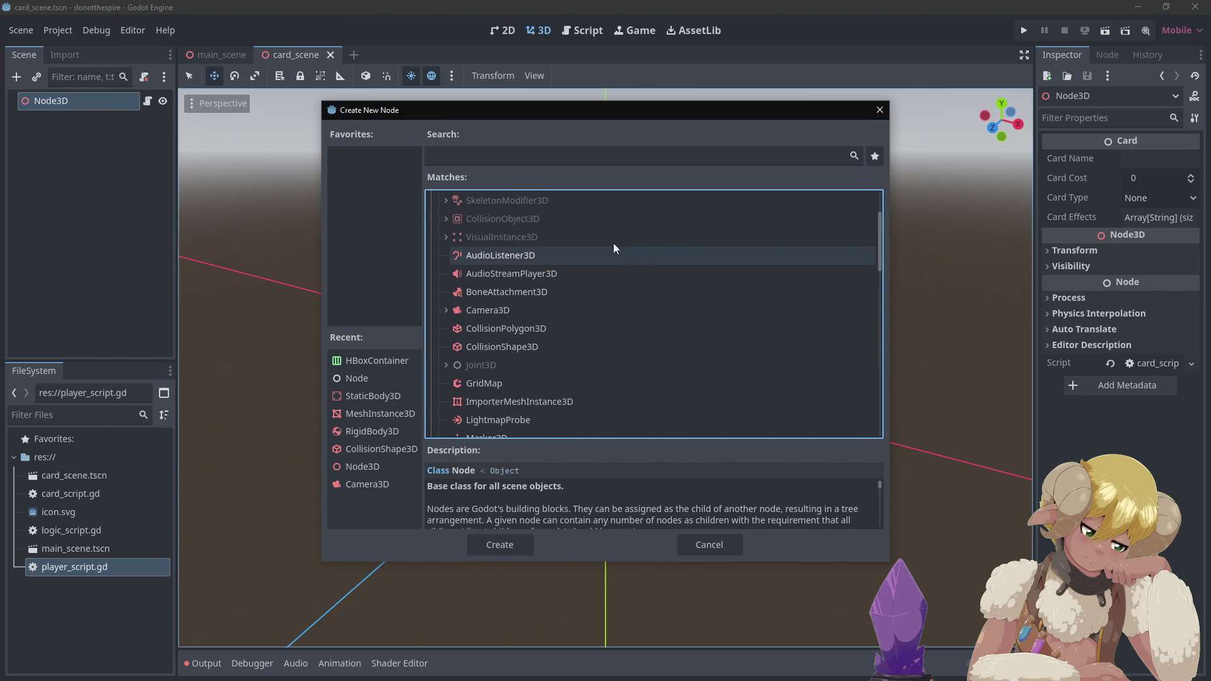
# Step: Search "mesh" and create a MeshInstance3D child
pyautogui.click(498, 158)
pyautogui.write('mesg')
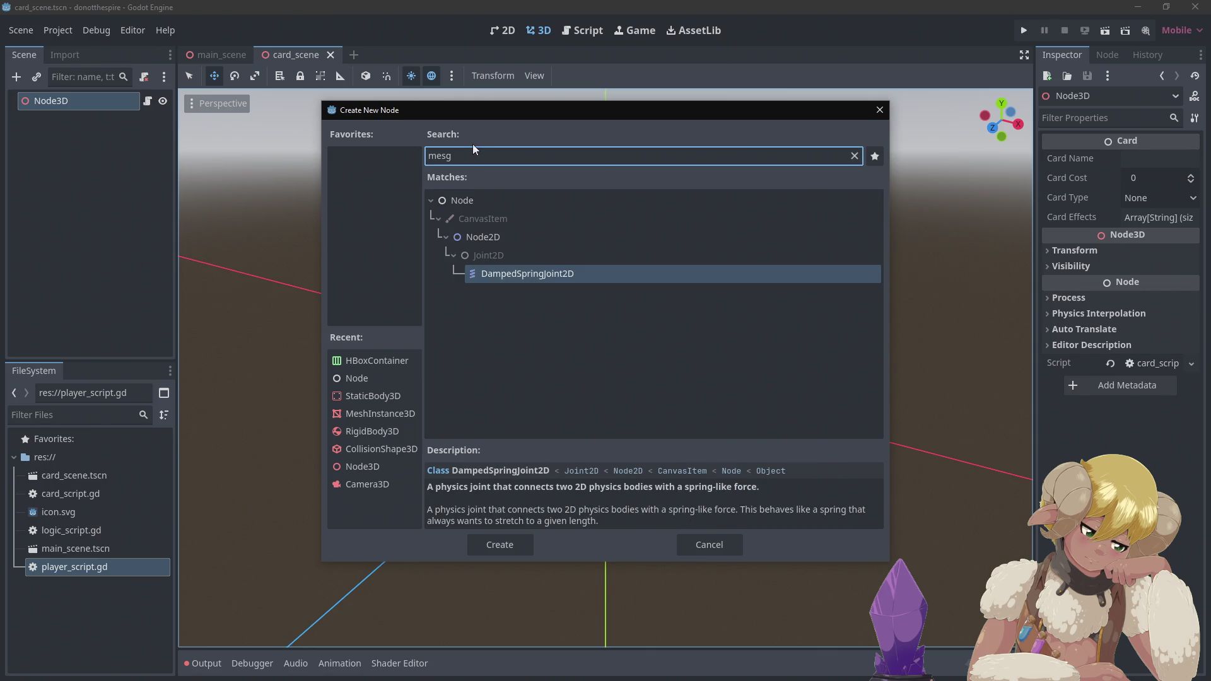
pyautogui.press('BackSpace')
pyautogui.write('h')
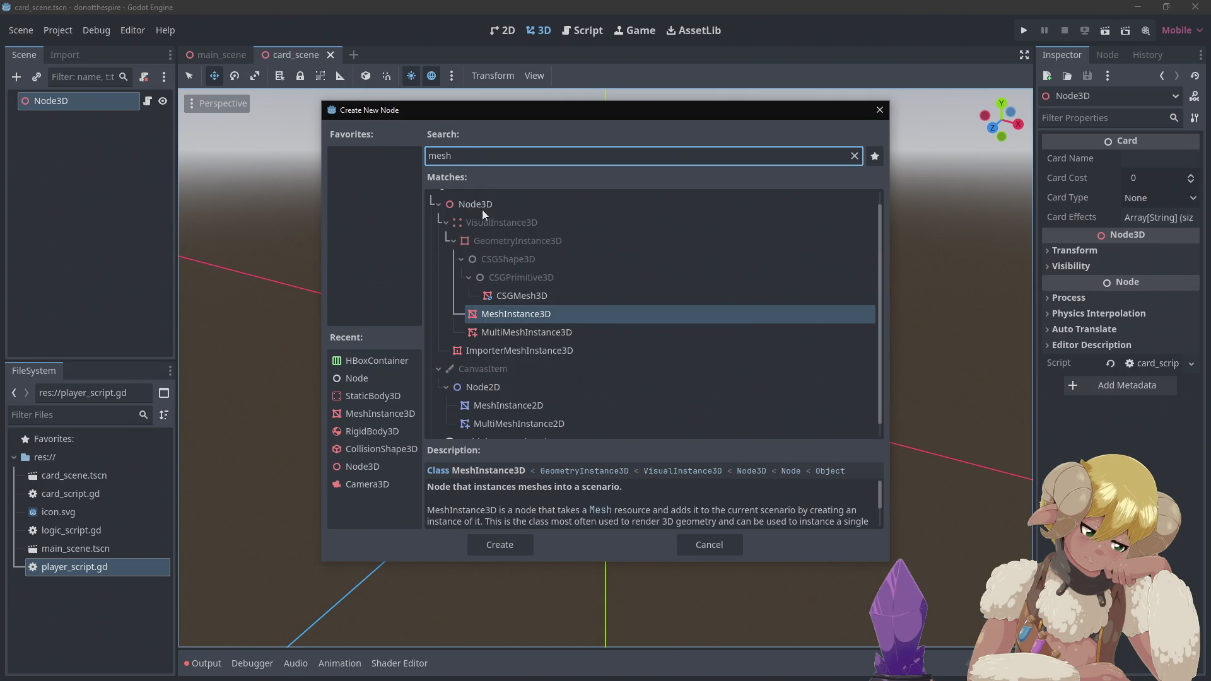
pyautogui.click(569, 319)
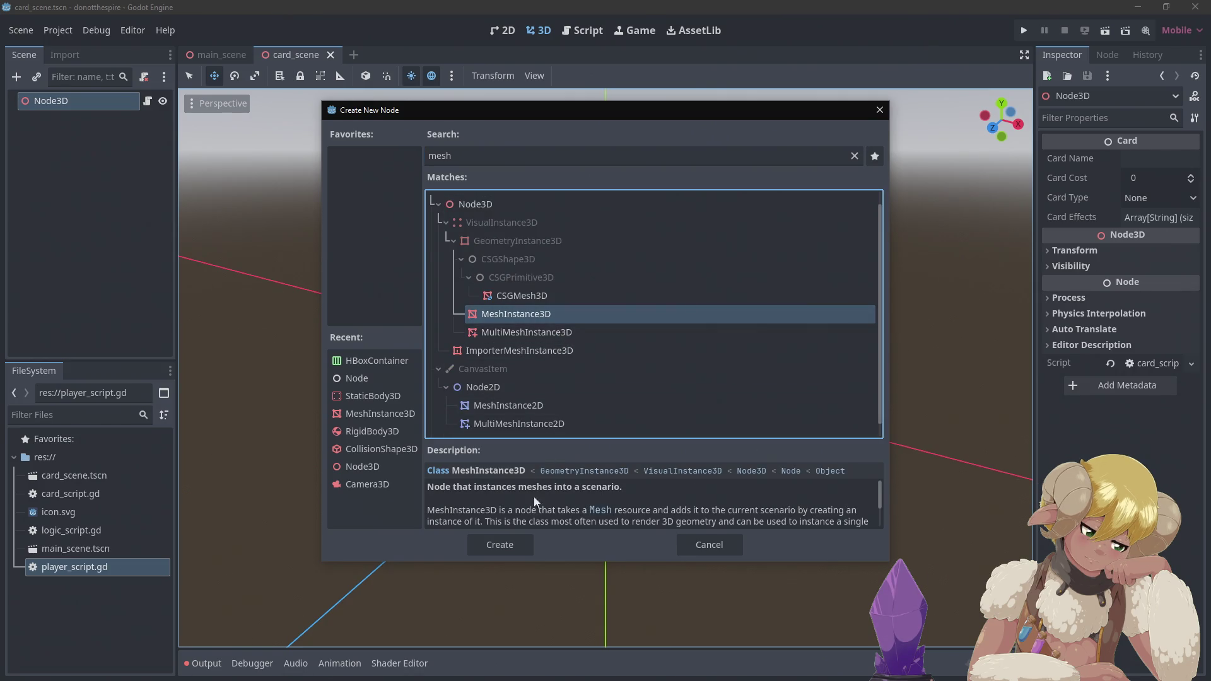
pyautogui.click(516, 551)
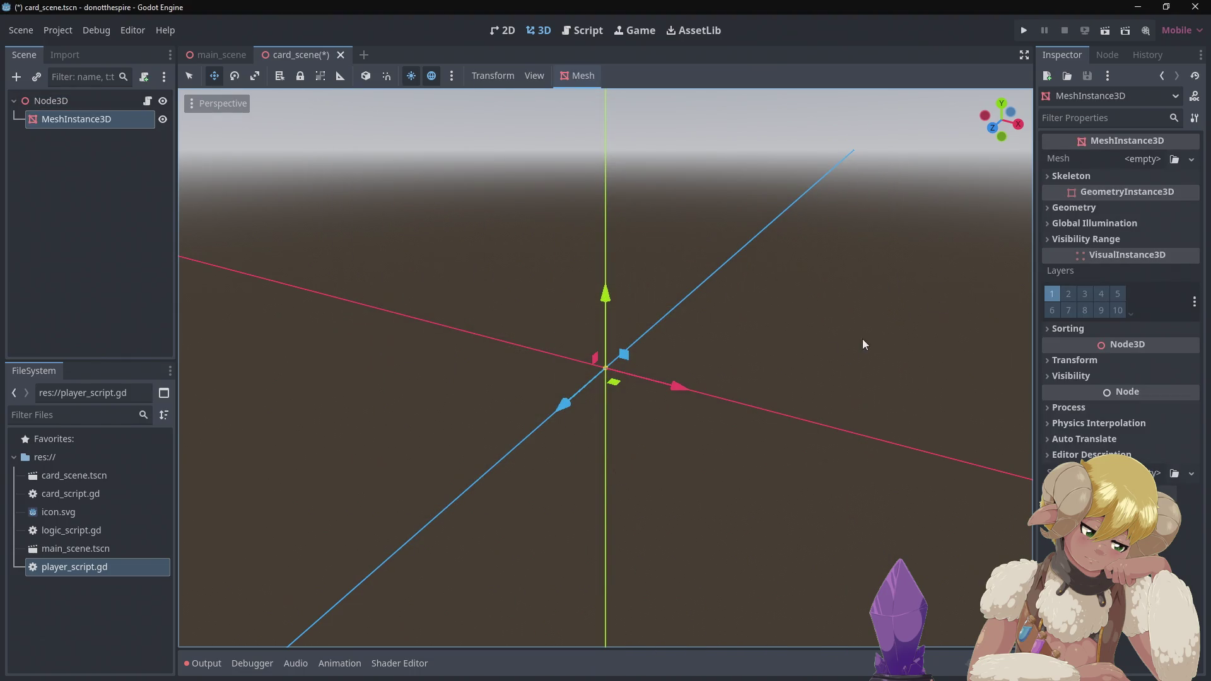
# Step: Give the MeshInstance3D a new PlaneMesh with a new StandardMaterial3D
pyautogui.click(1150, 162)
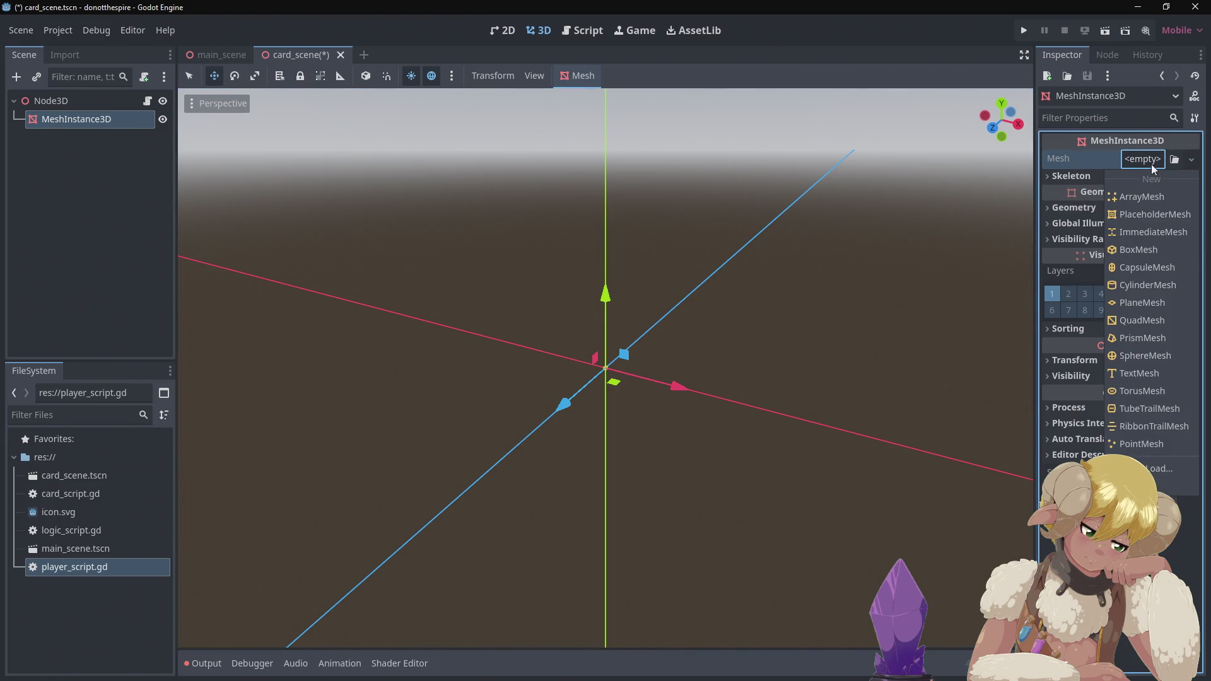
pyautogui.click(1128, 302)
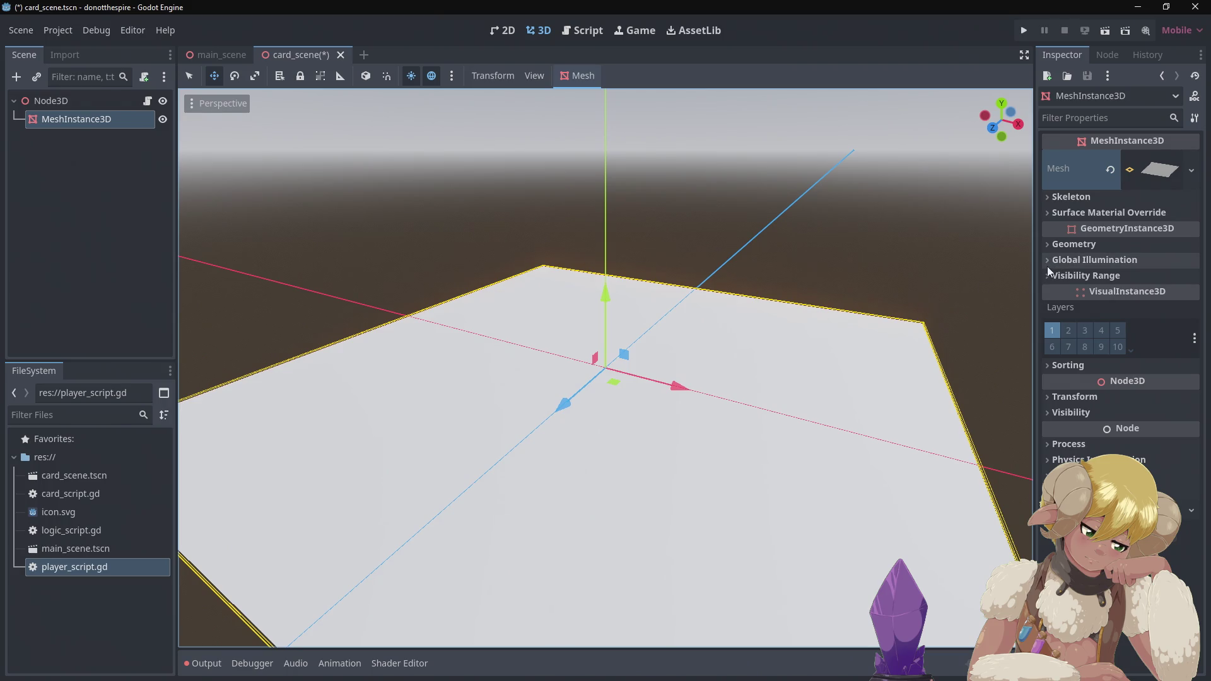
pyautogui.click(1159, 170)
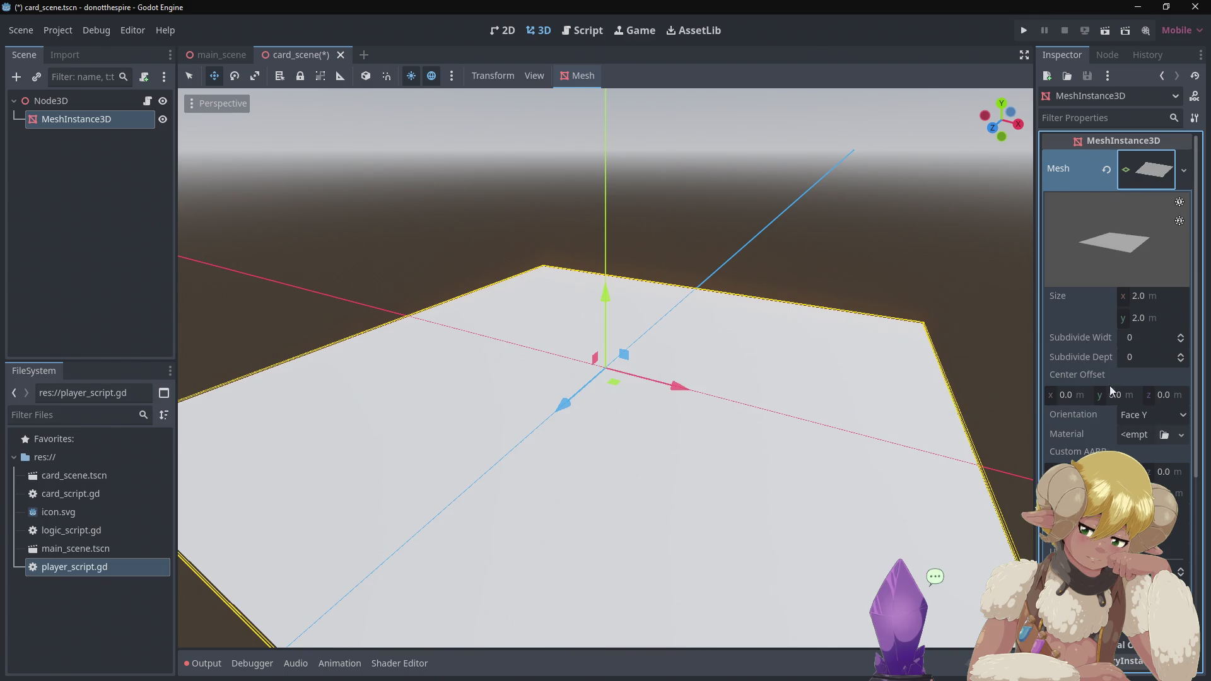
pyautogui.click(1126, 438)
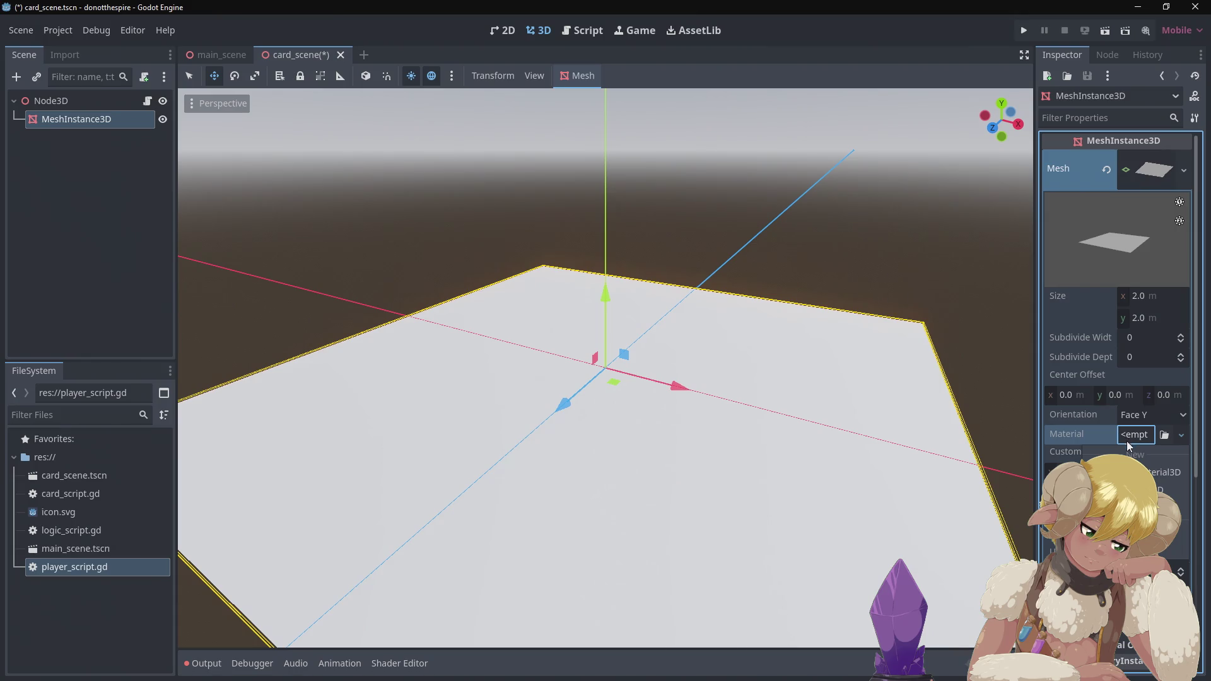
pyautogui.click(1157, 473)
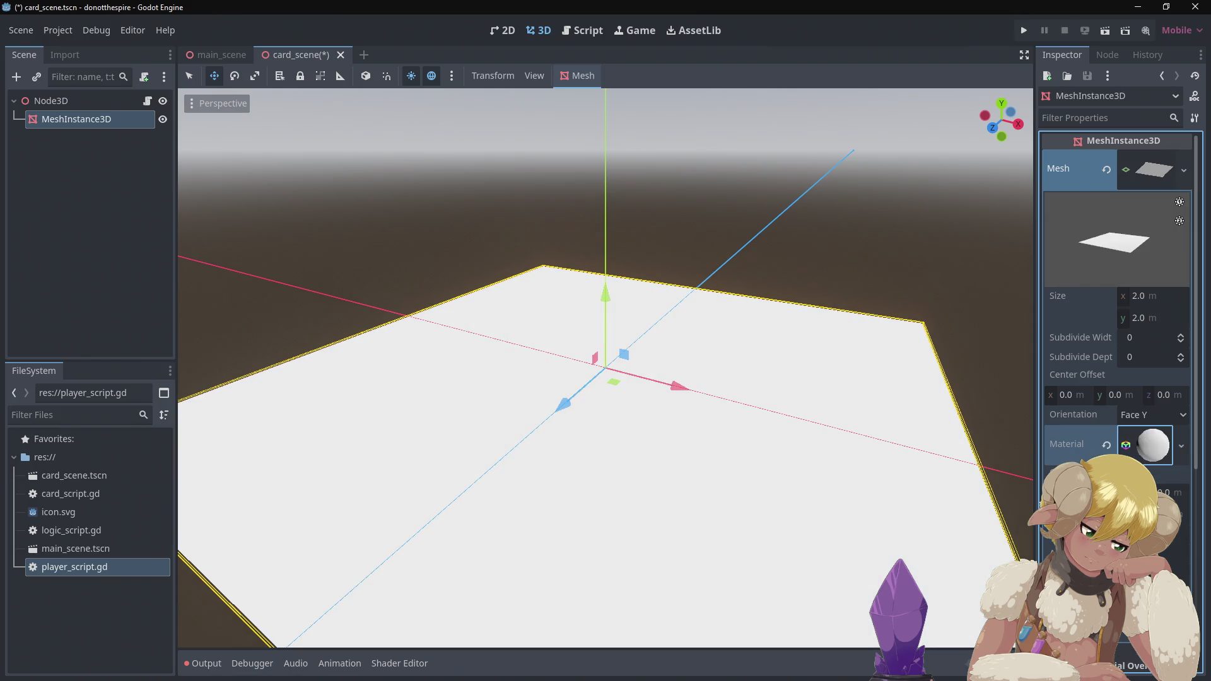
pyautogui.click(1140, 454)
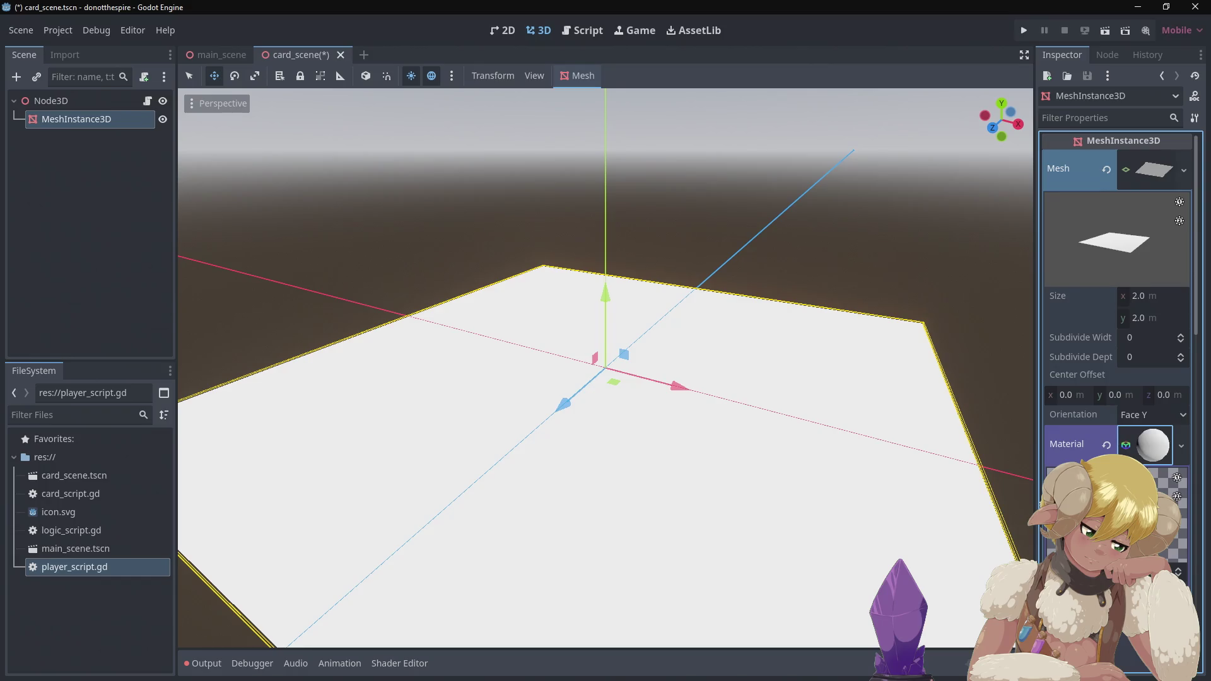
pyautogui.click(1182, 446)
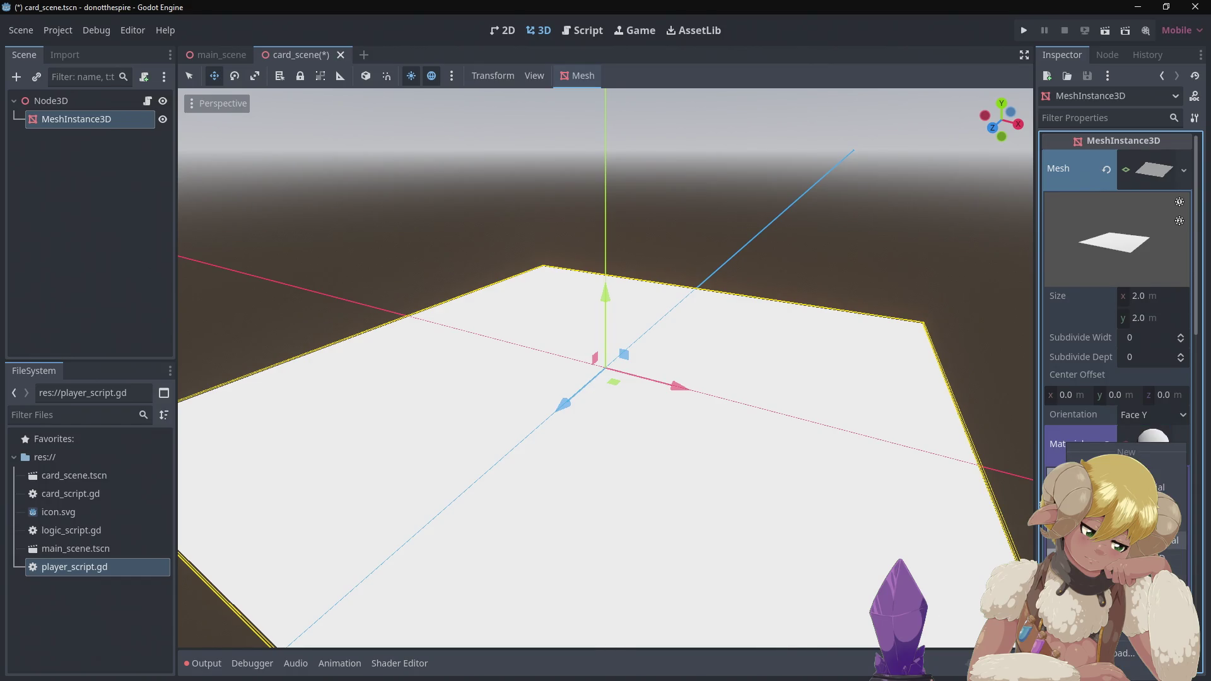
pyautogui.press('Escape')
pyautogui.scroll(-2, 1116, 353)
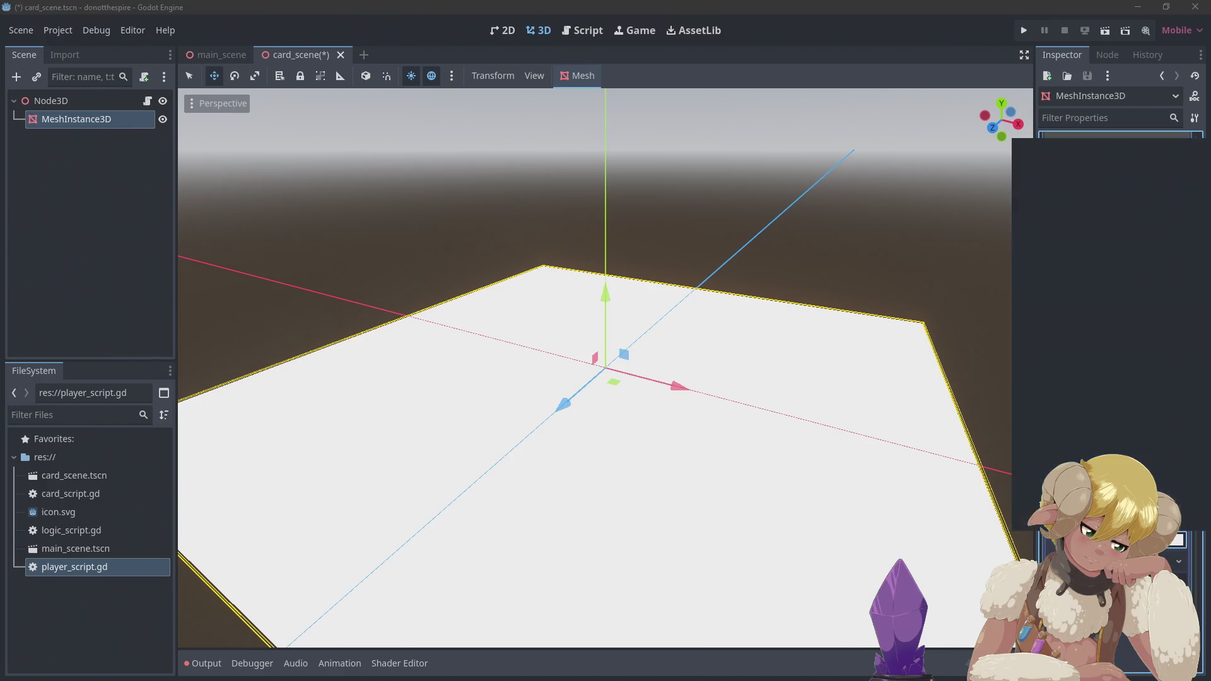
# Step: Lower the material's Albedo red, green and blue values to make a dark muted purple
pyautogui.click(1174, 540)
pyautogui.moveTo(1062, 358); pyautogui.dragTo(1055, 361)
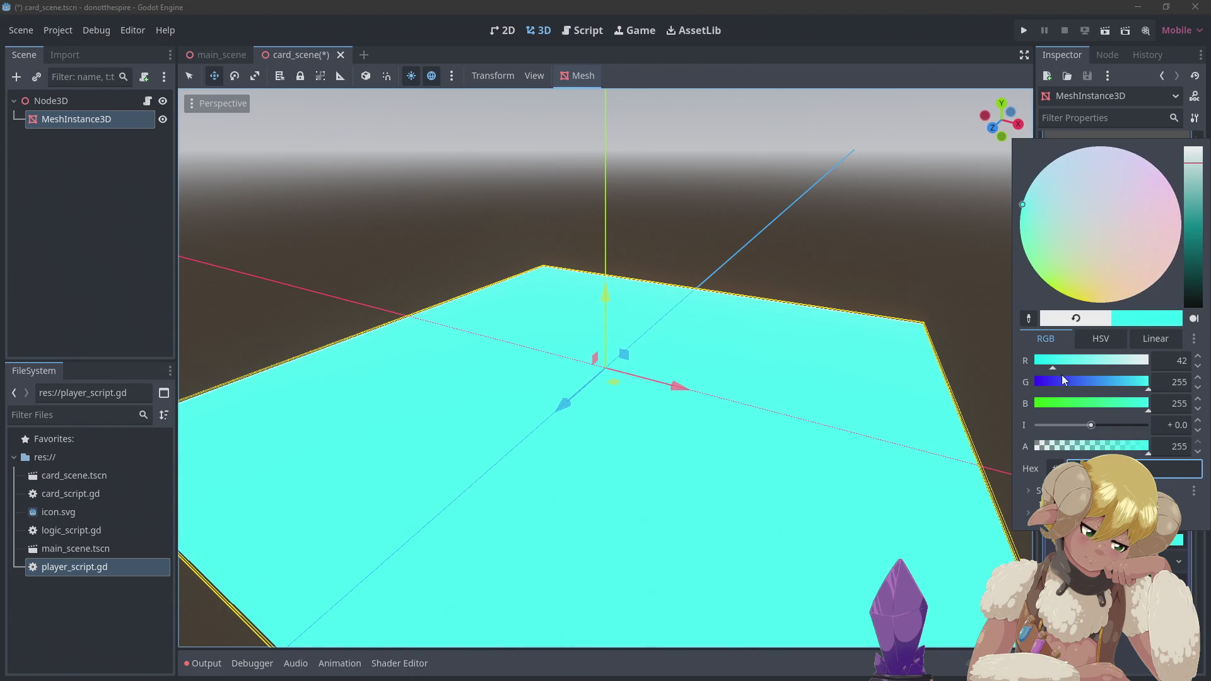
pyautogui.click(1056, 384)
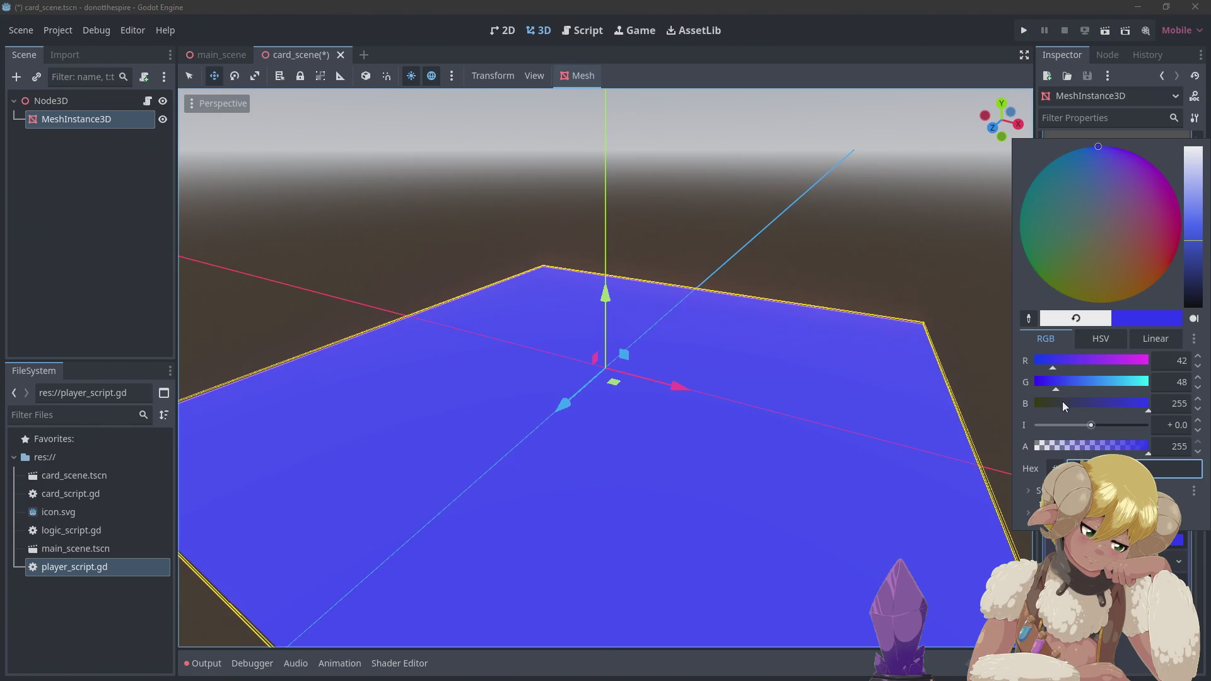
pyautogui.click(1063, 401)
pyautogui.click(1065, 386)
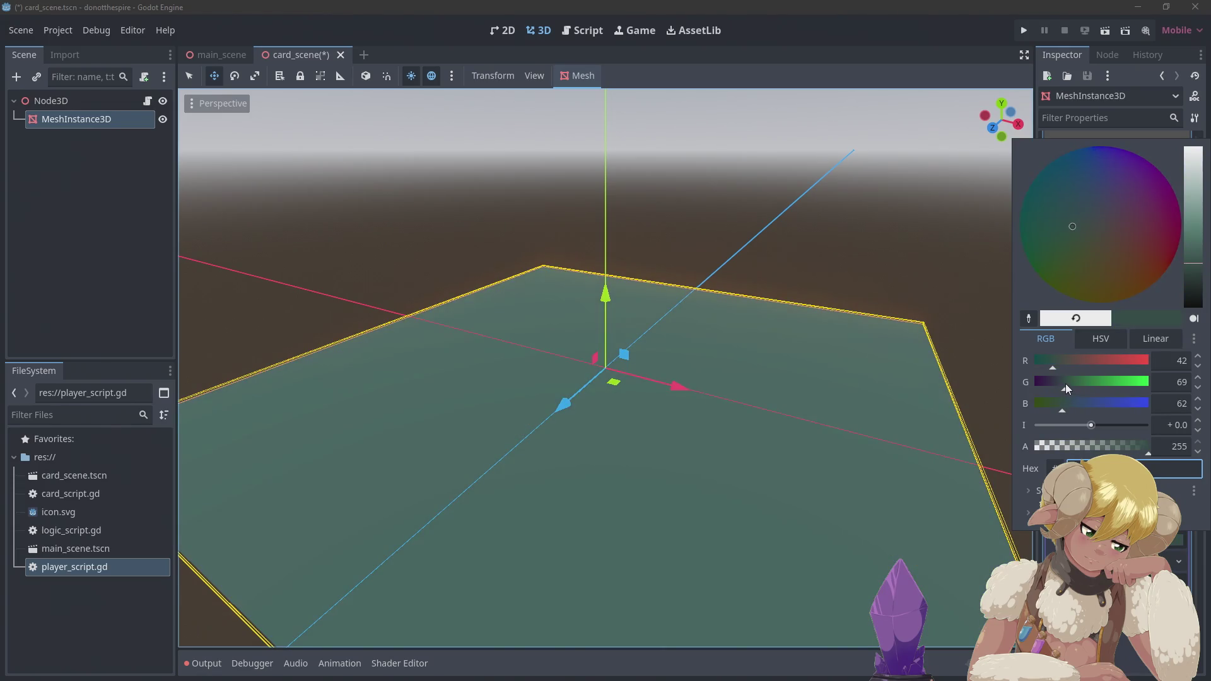
pyautogui.moveTo(1066, 383)
pyautogui.mouseDown()
pyautogui.moveTo(1054, 383)
pyautogui.moveTo(1070, 360)
pyautogui.mouseUp()
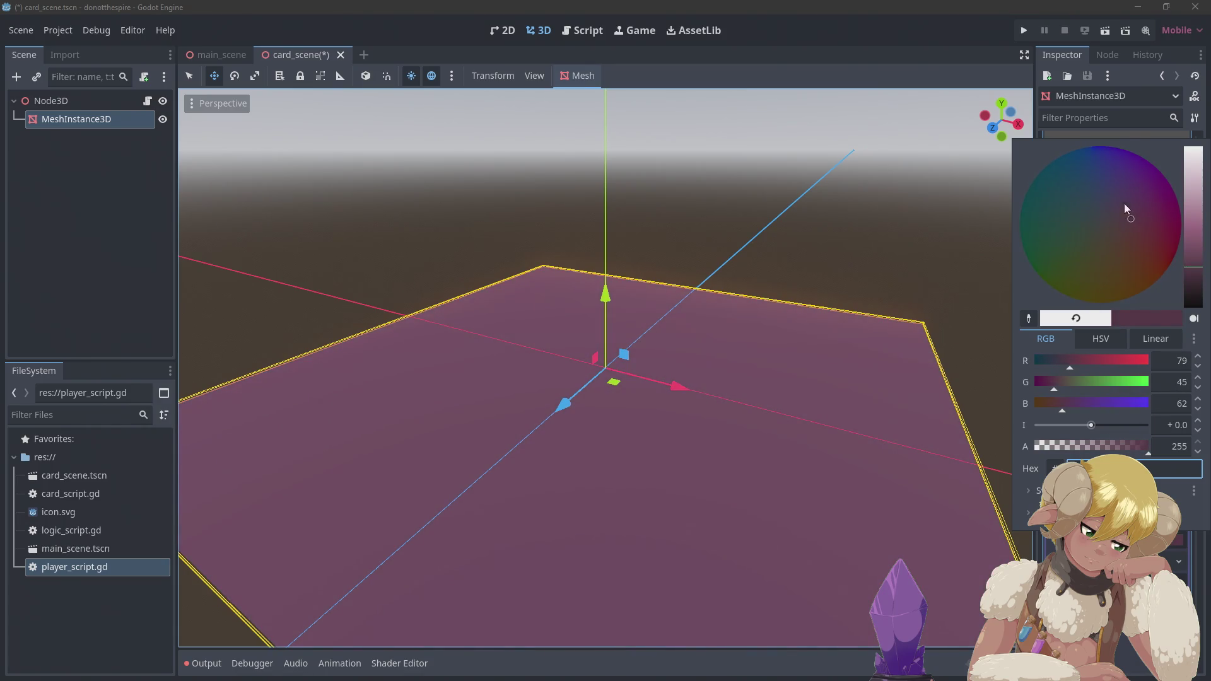
pyautogui.click(1155, 126)
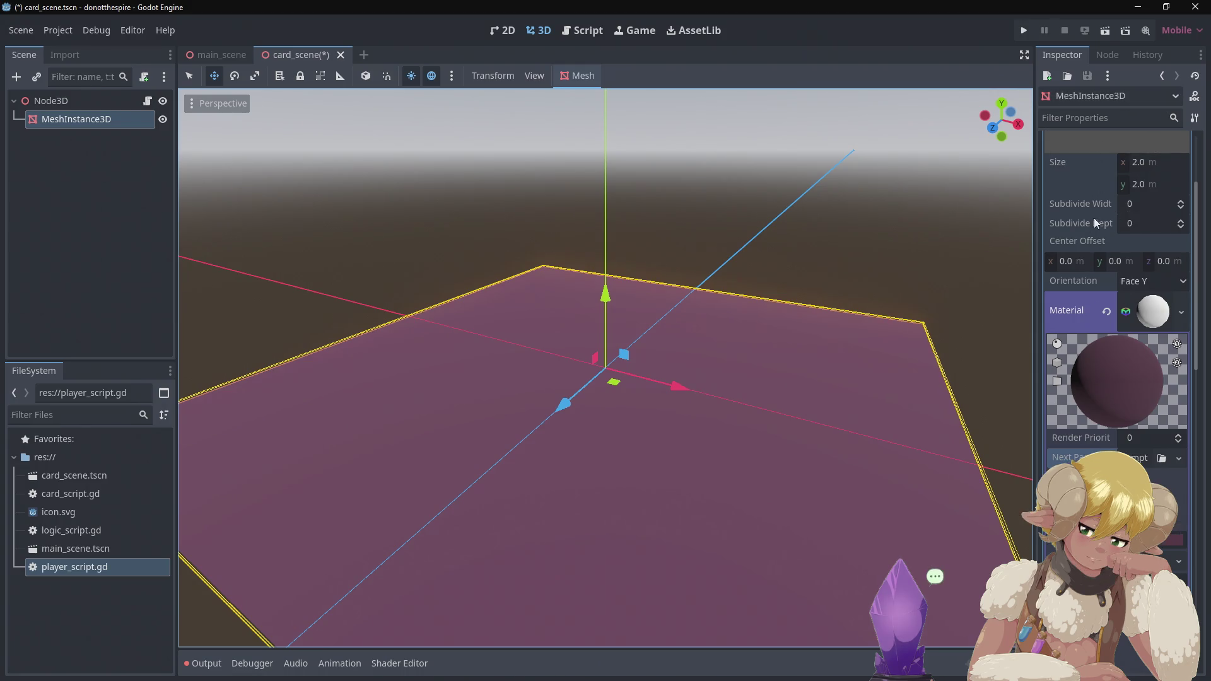
pyautogui.scroll(5, 1094, 227)
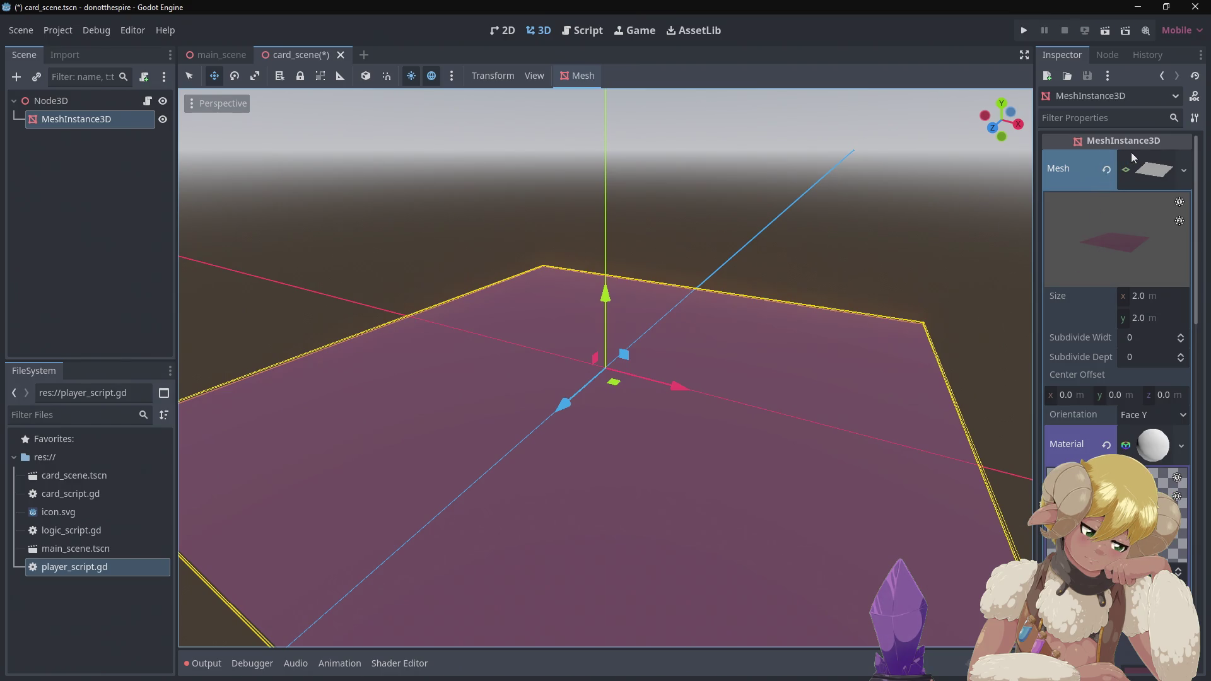
# Step: Use the Rotate tool to tilt the plane about 90 degrees around the X axis
pyautogui.click(1144, 167)
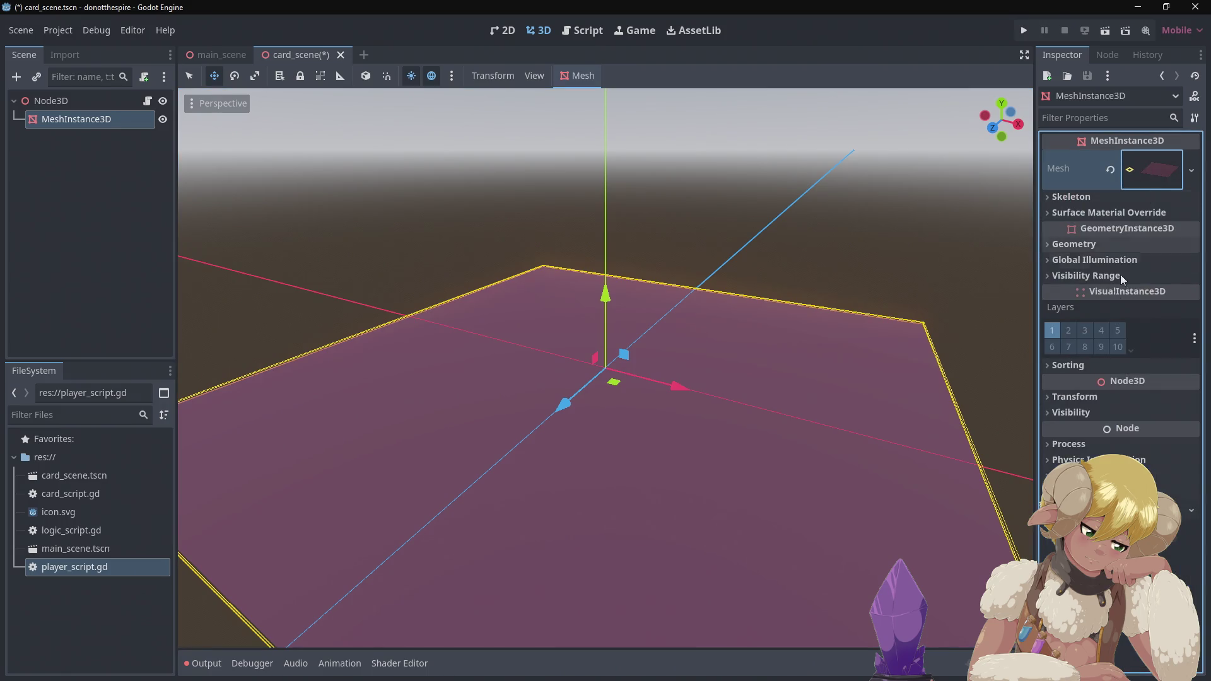
pyautogui.click(1084, 395)
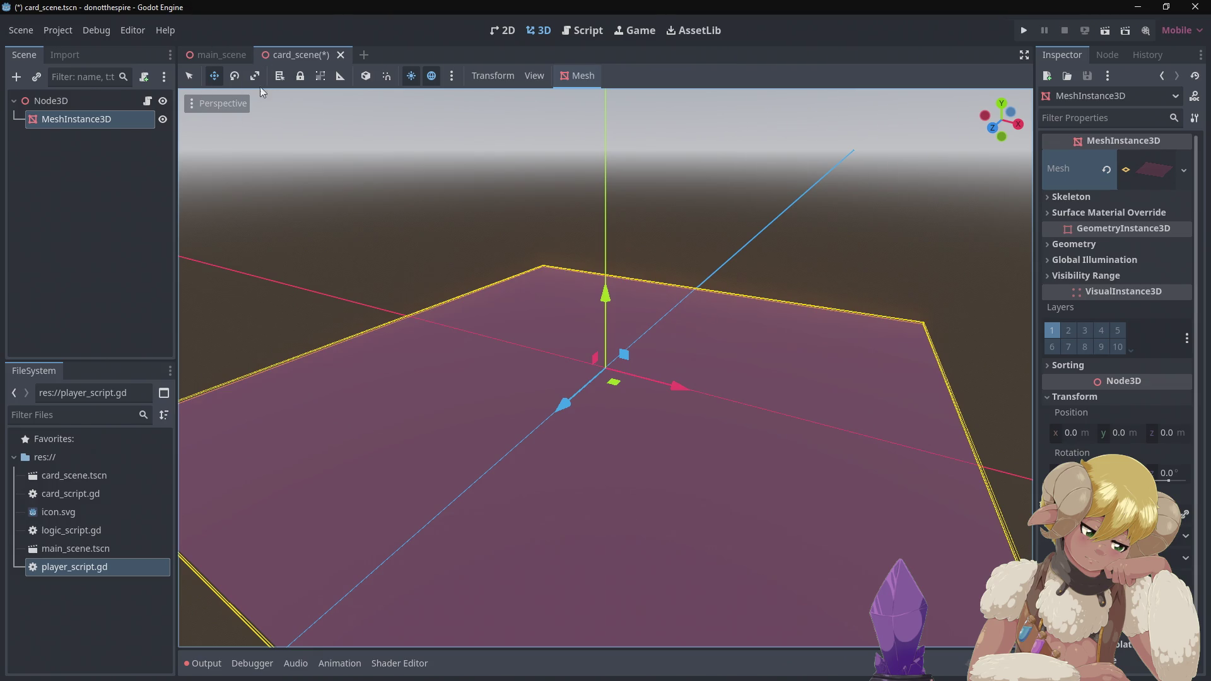
pyautogui.click(235, 77)
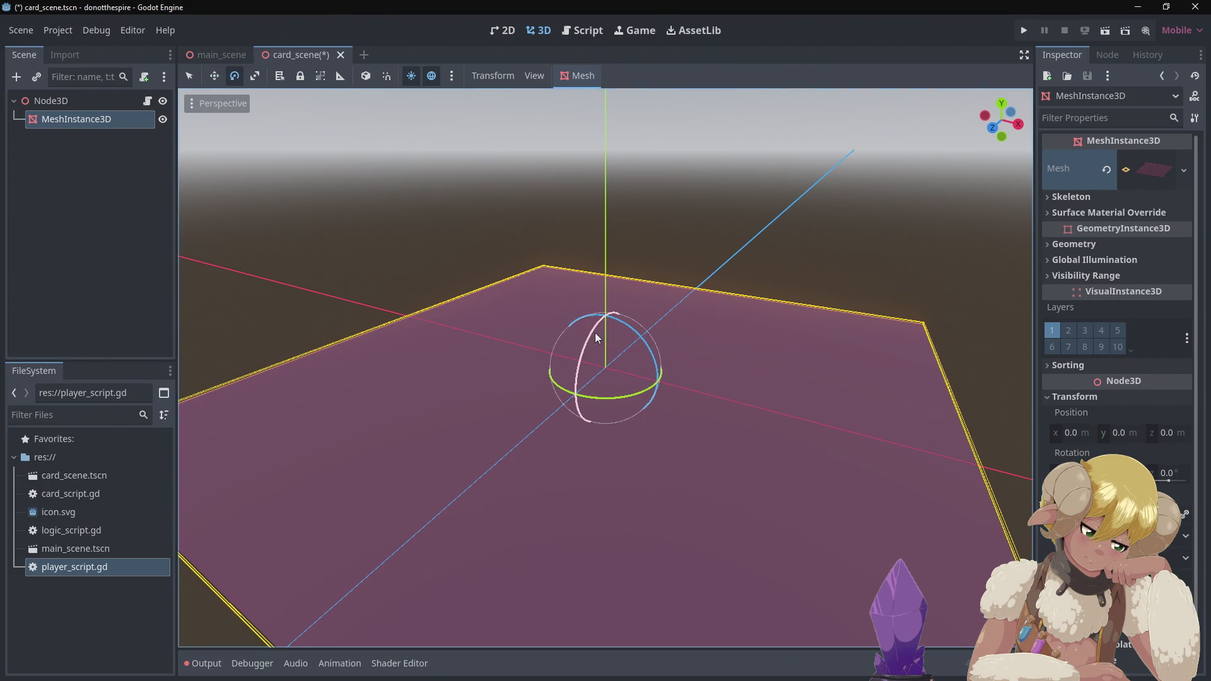
pyautogui.moveTo(596, 332); pyautogui.dragTo(566, 380)
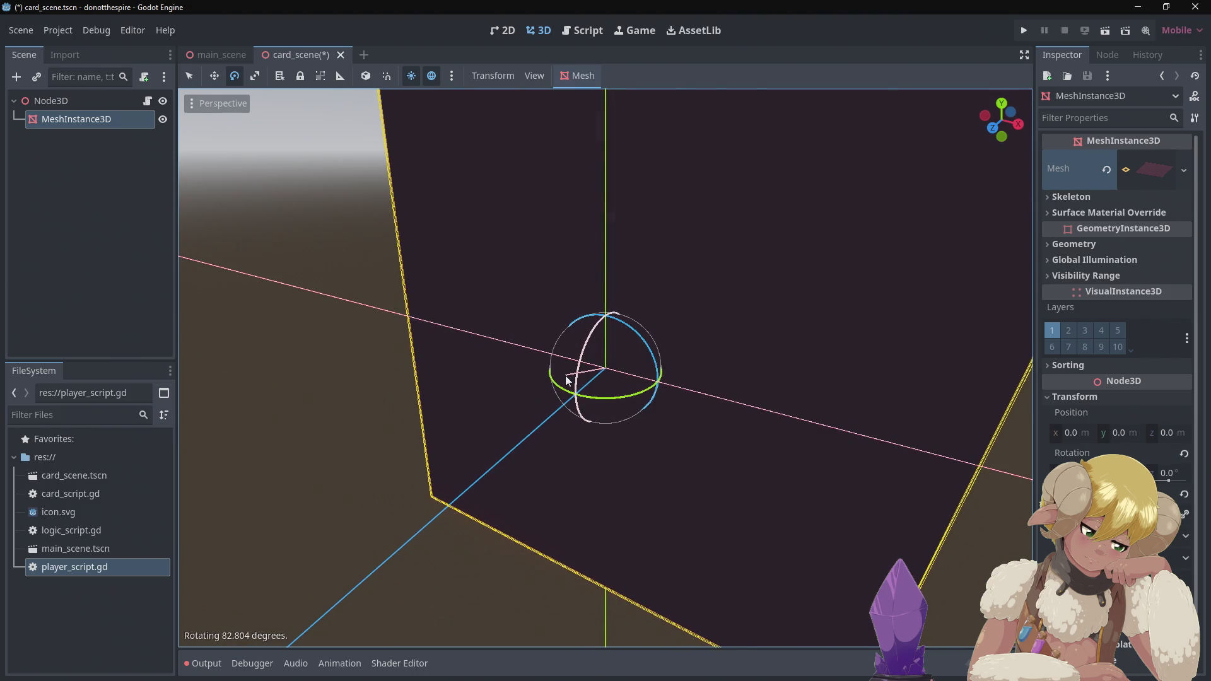
pyautogui.moveTo(567, 381); pyautogui.dragTo(564, 385)
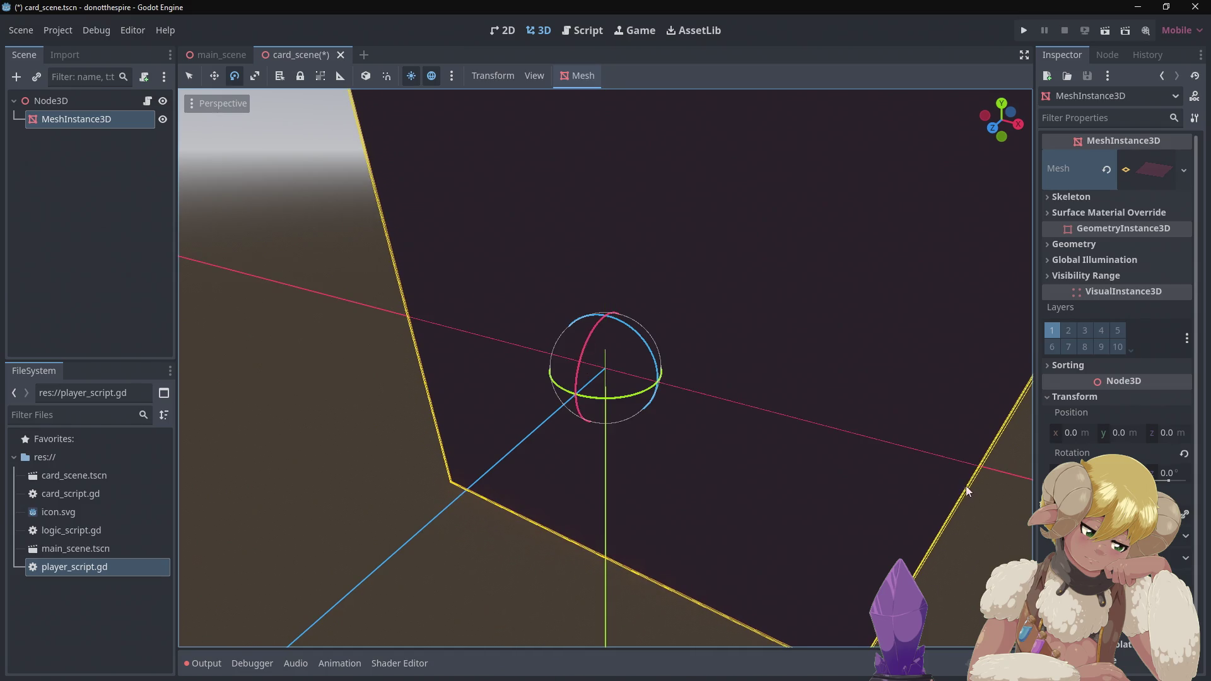
pyautogui.click(1066, 474)
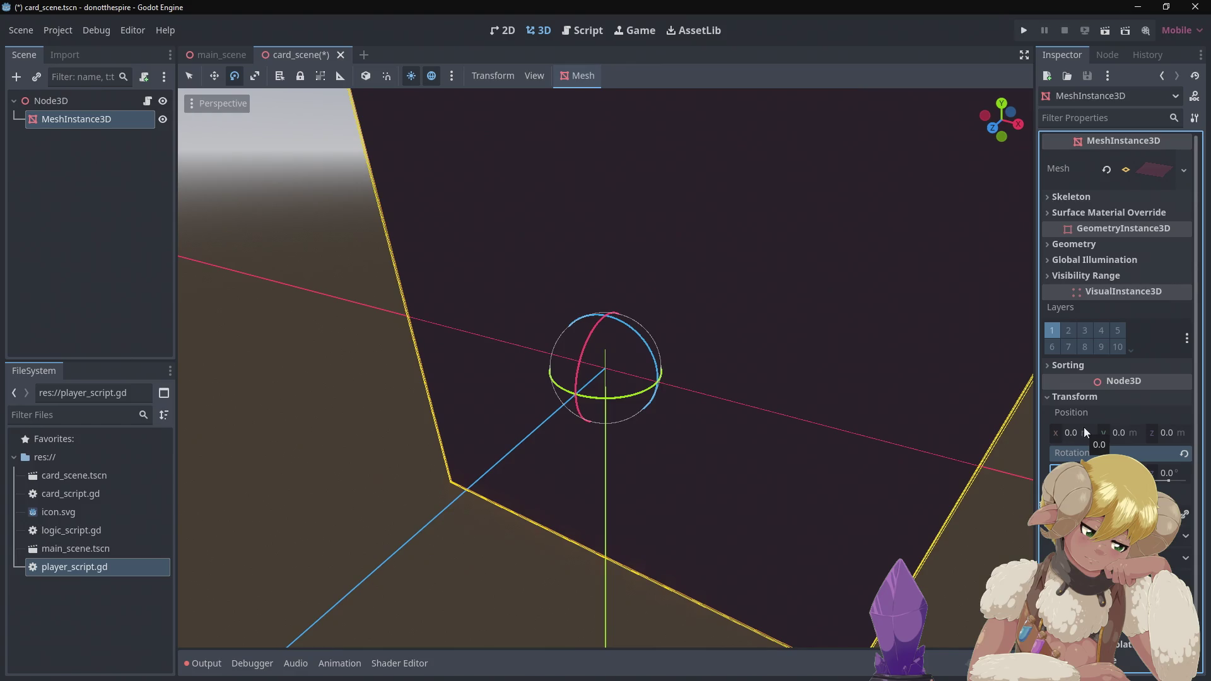
pyautogui.press('Return')
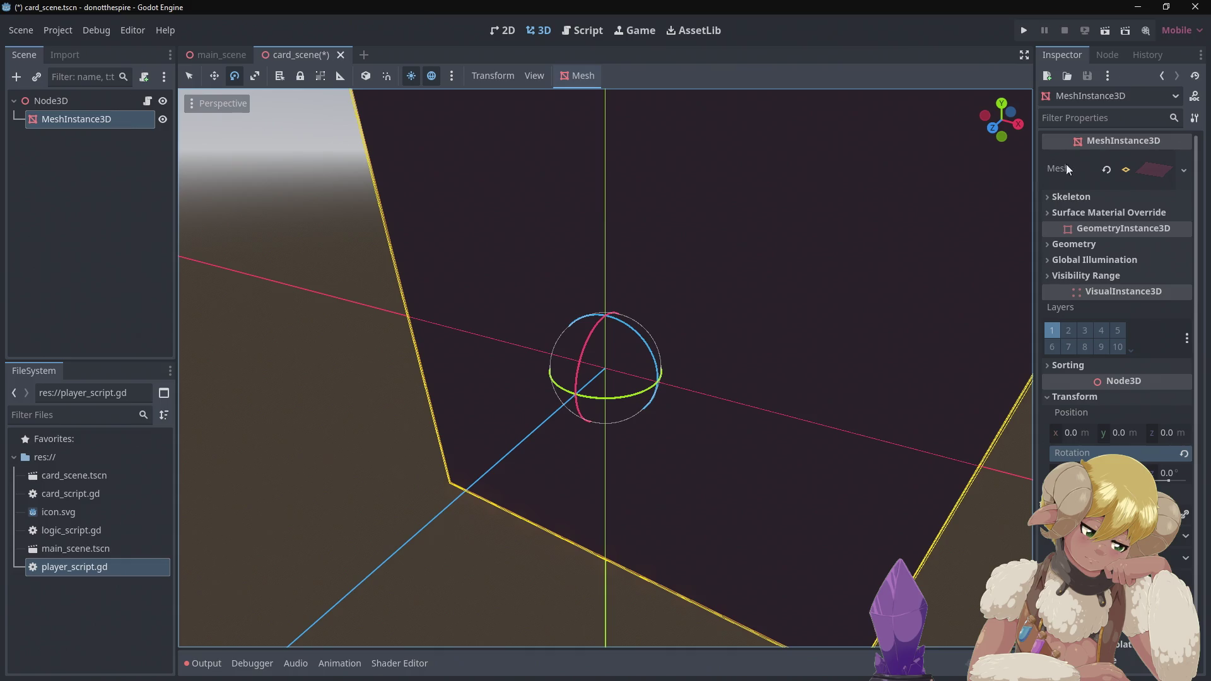
# Step: Resize the PlaneMesh to 0.1 m wide and 0.2 m tall
pyautogui.click(1151, 171)
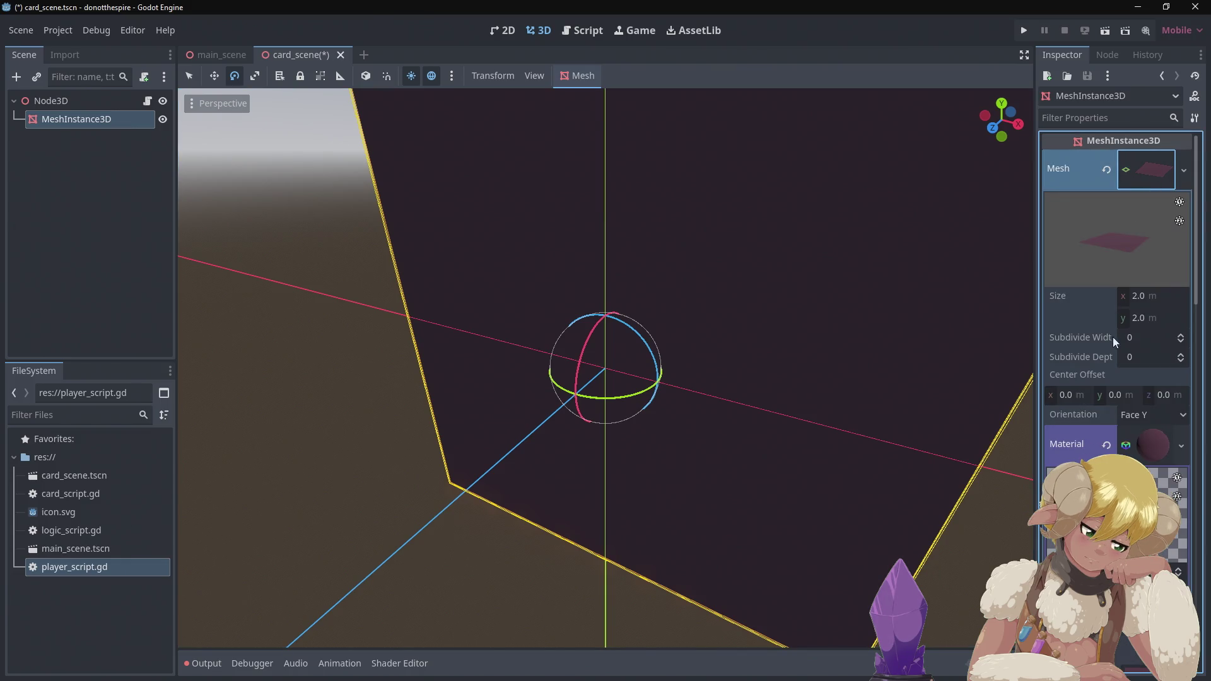
pyautogui.click(1135, 300)
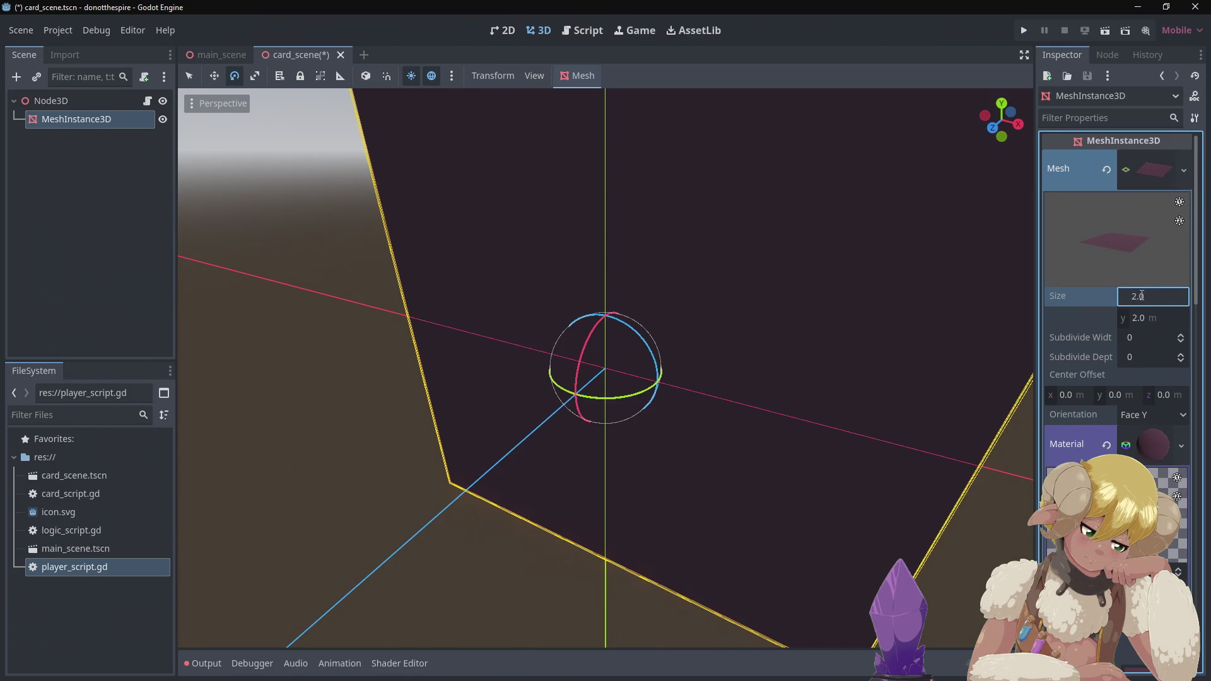
pyautogui.moveTo(1142, 297); pyautogui.dragTo(1099, 298)
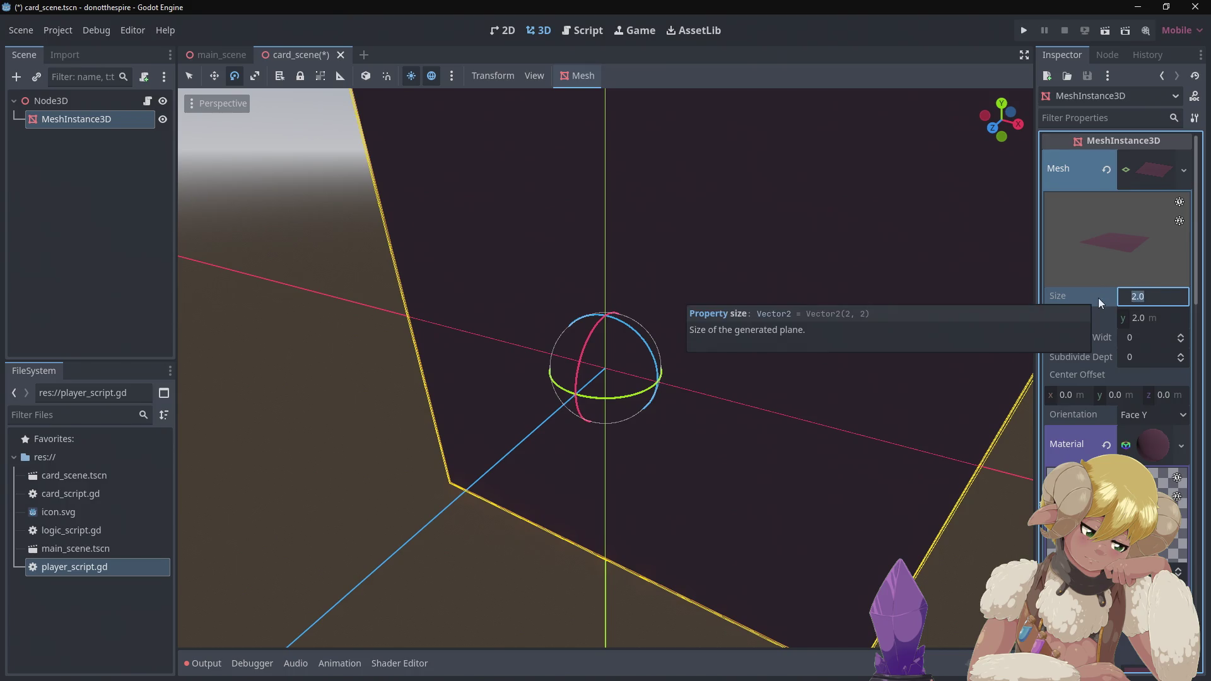
pyautogui.write('.1')
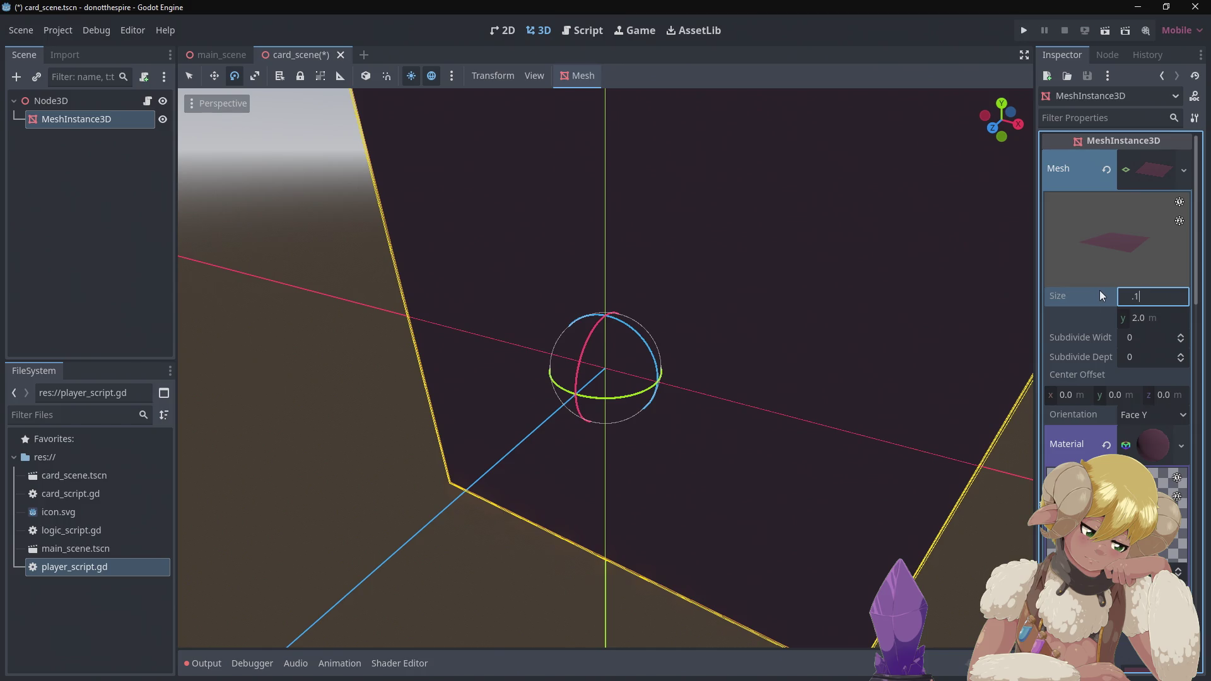
pyautogui.press('Return')
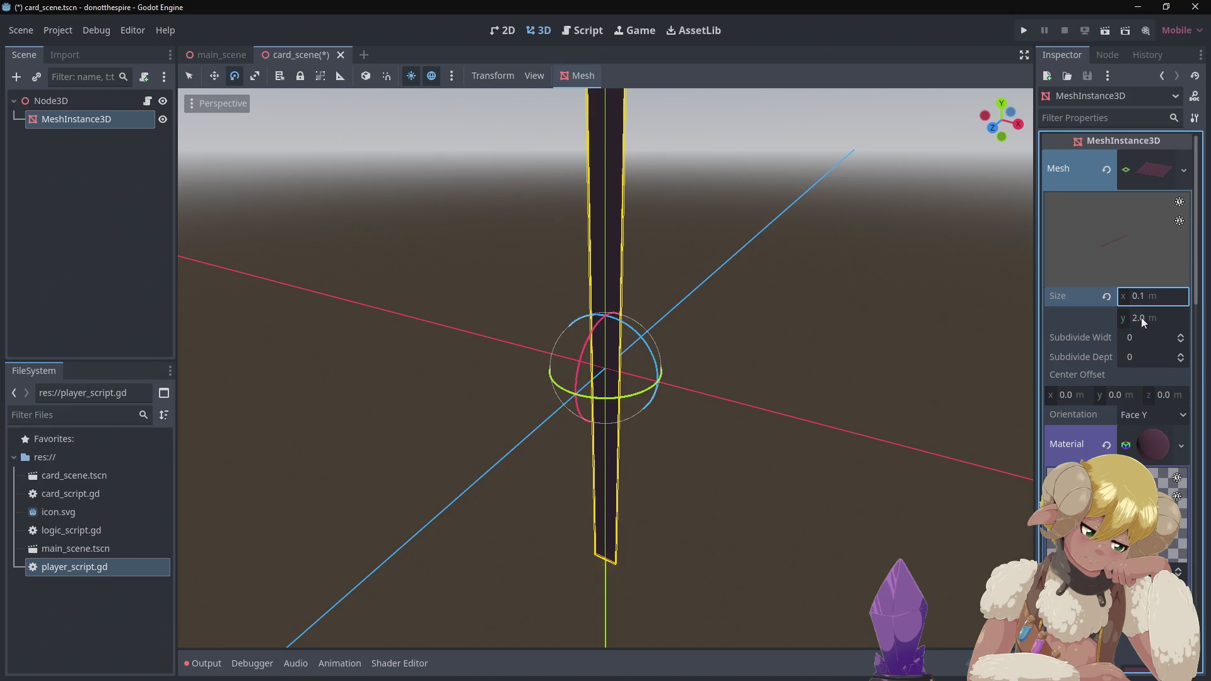
pyautogui.click(1141, 317)
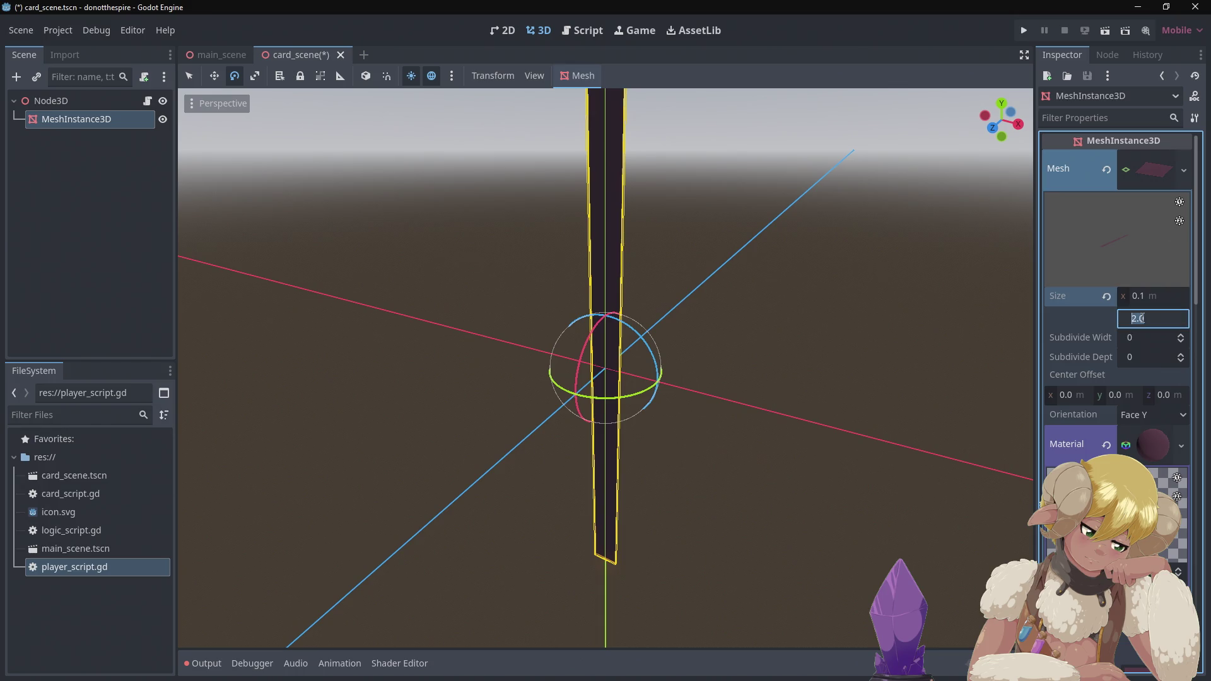
pyautogui.write('.2')
pyautogui.press('Return')
pyautogui.scroll(4, 631, 407)
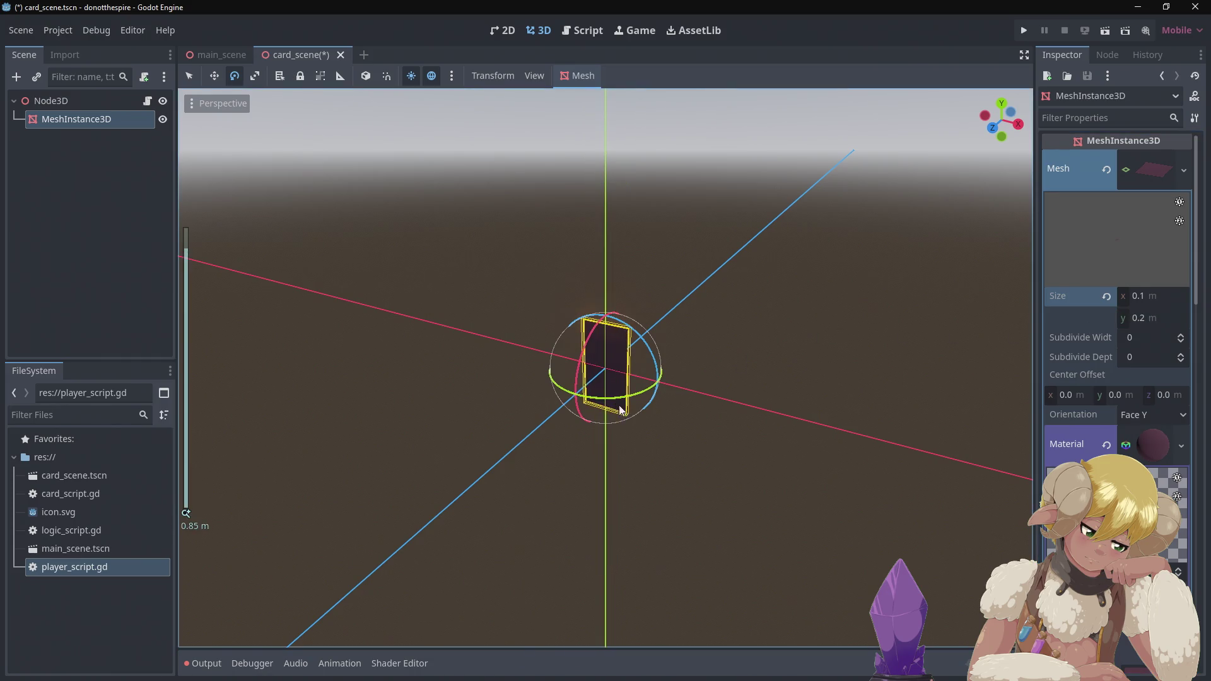
pyautogui.scroll(5, 701, 406)
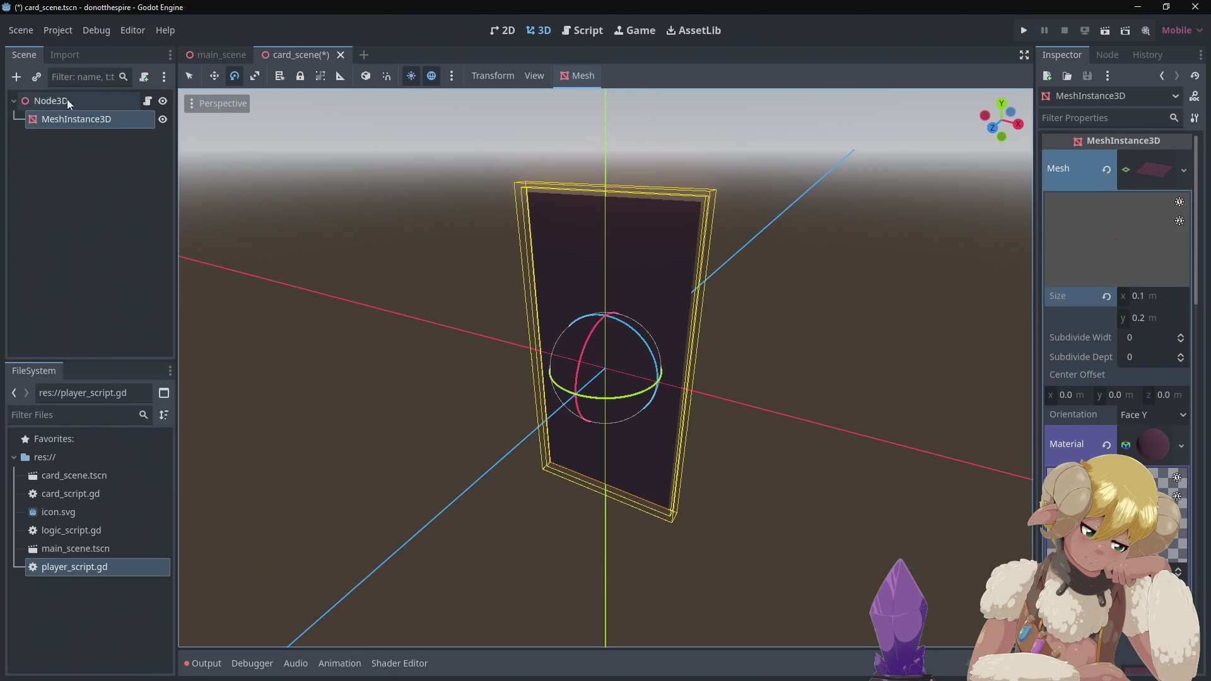
pyautogui.click(87, 101)
# Step: Add a Label3D child under the root Node3D by searching 'text' in Add Child Node
pyautogui.rightClick(86, 100)
pyautogui.moveTo(128, 116)
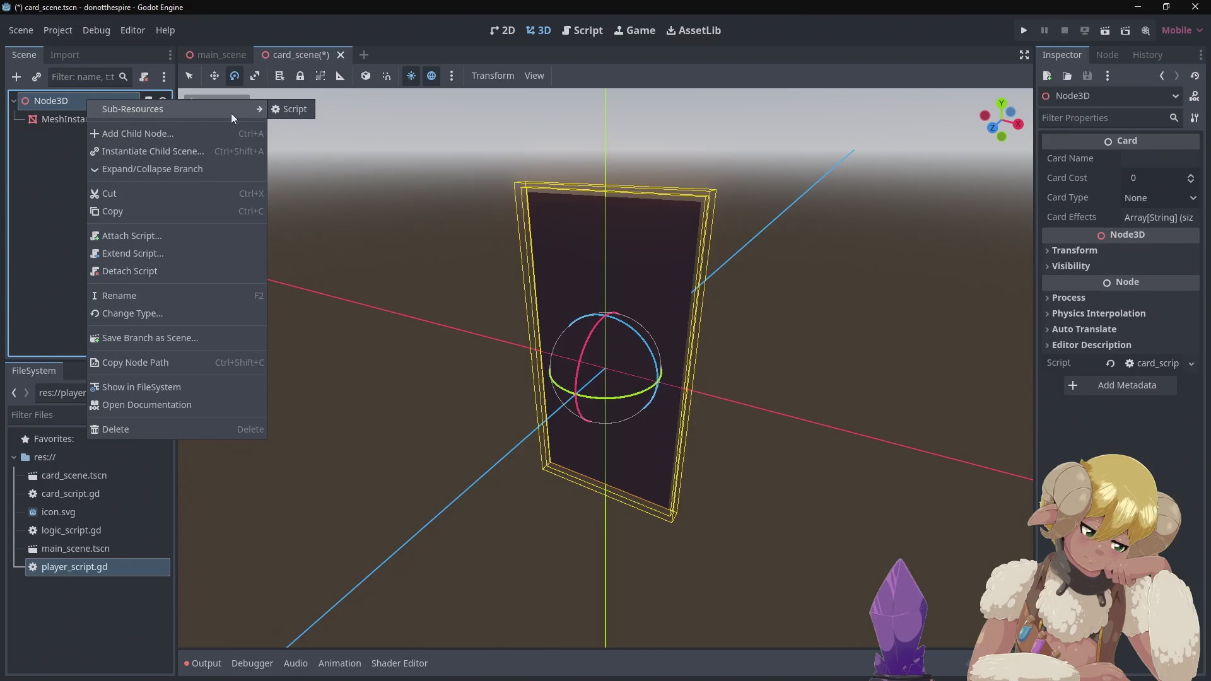
pyautogui.click(150, 138)
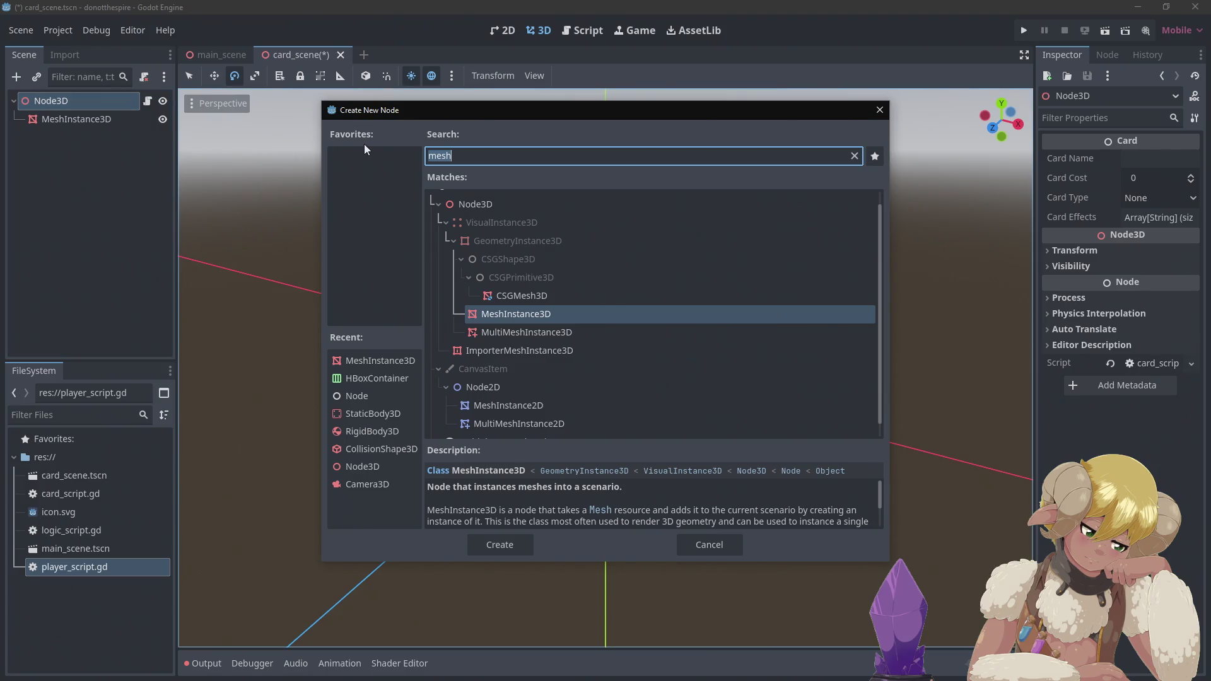
pyautogui.write('text')
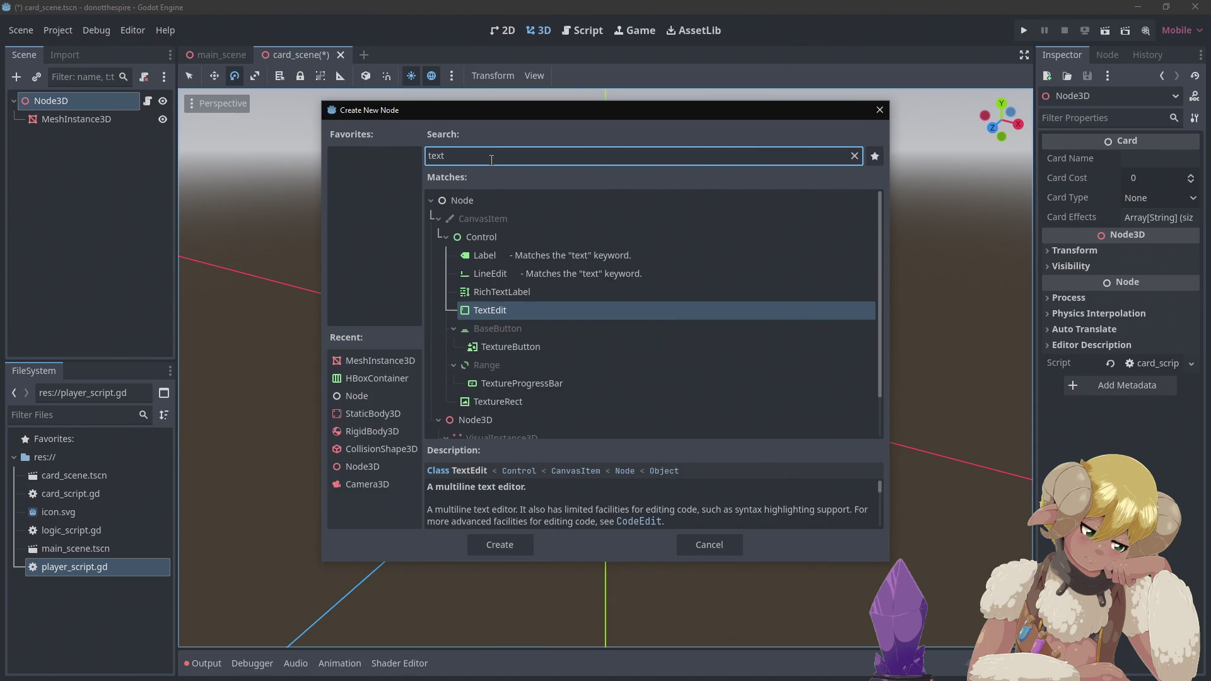
pyautogui.scroll(-2, 581, 327)
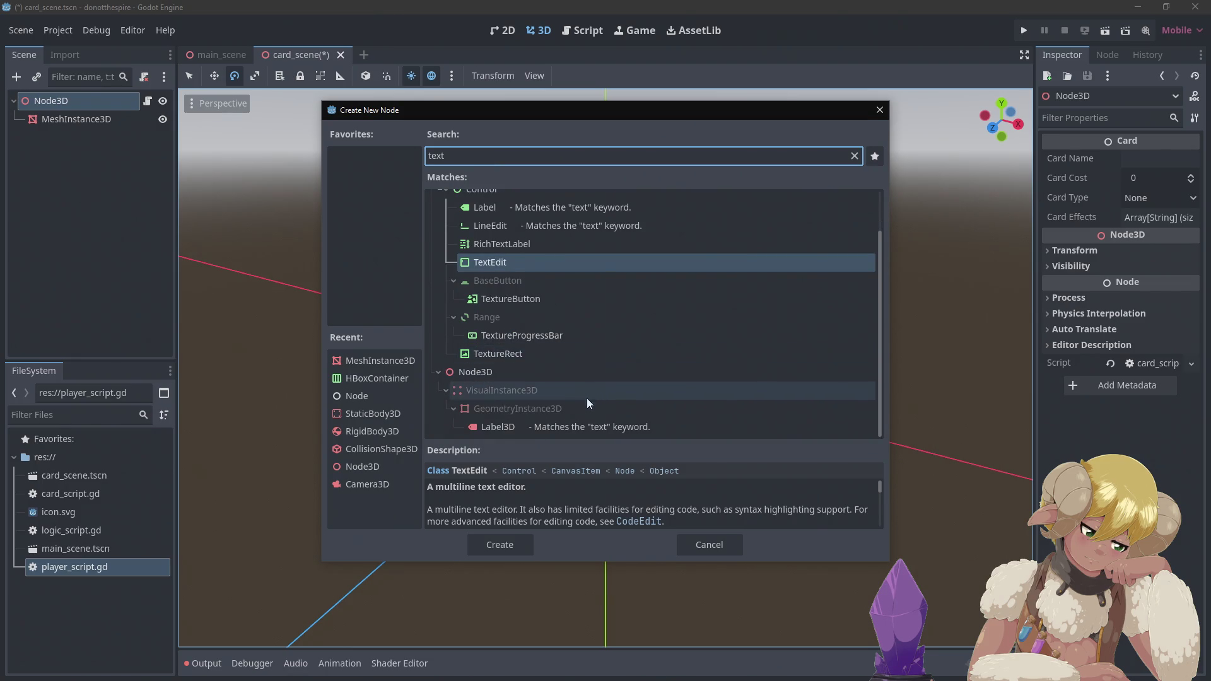
pyautogui.click(575, 427)
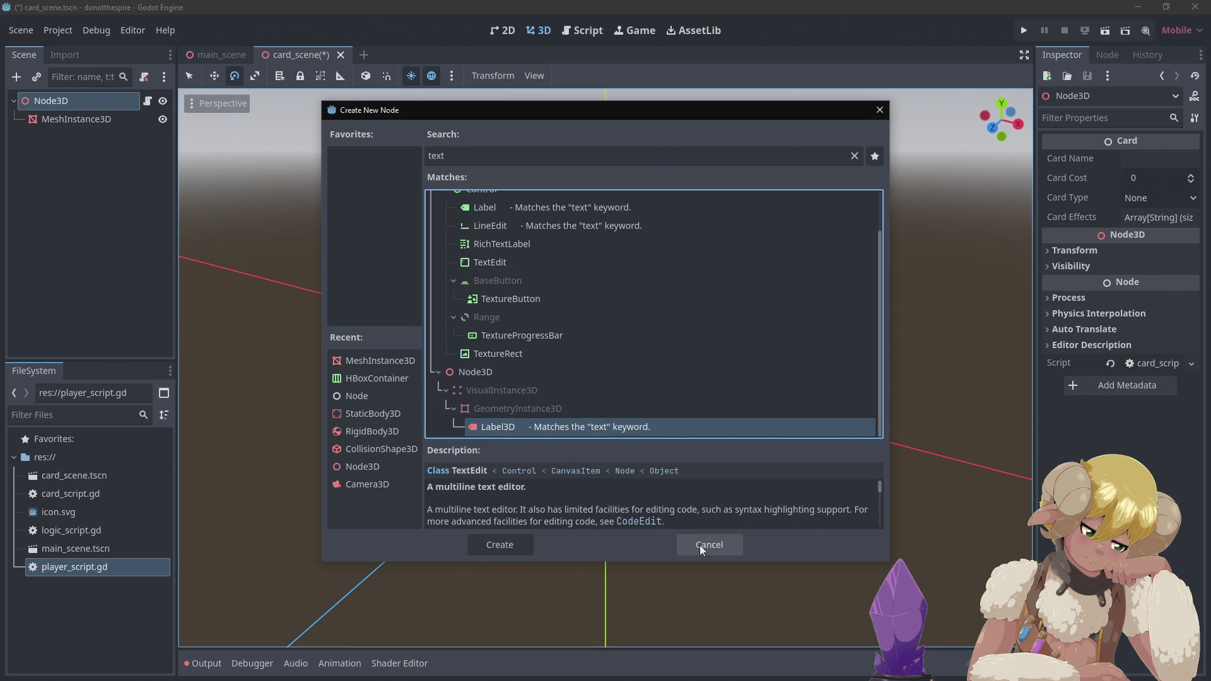
pyautogui.click(507, 544)
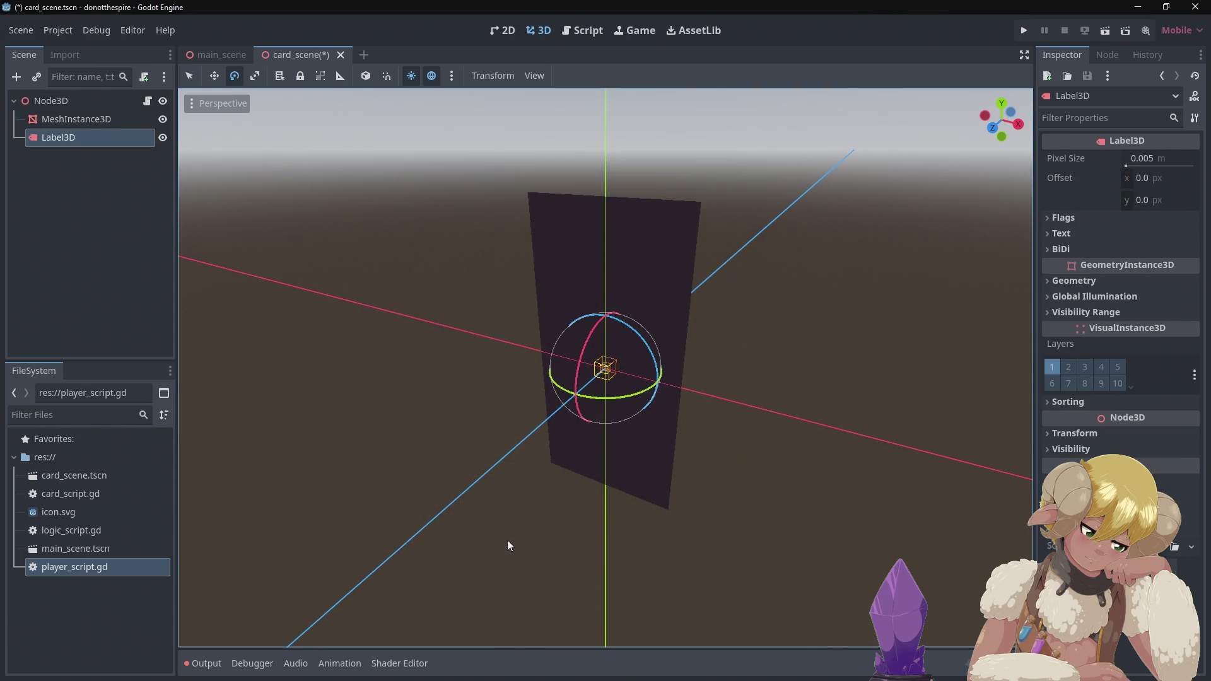
# Step: Set the Label3D's Flags > Billboard option to Enabled
pyautogui.scroll(2, 512, 521)
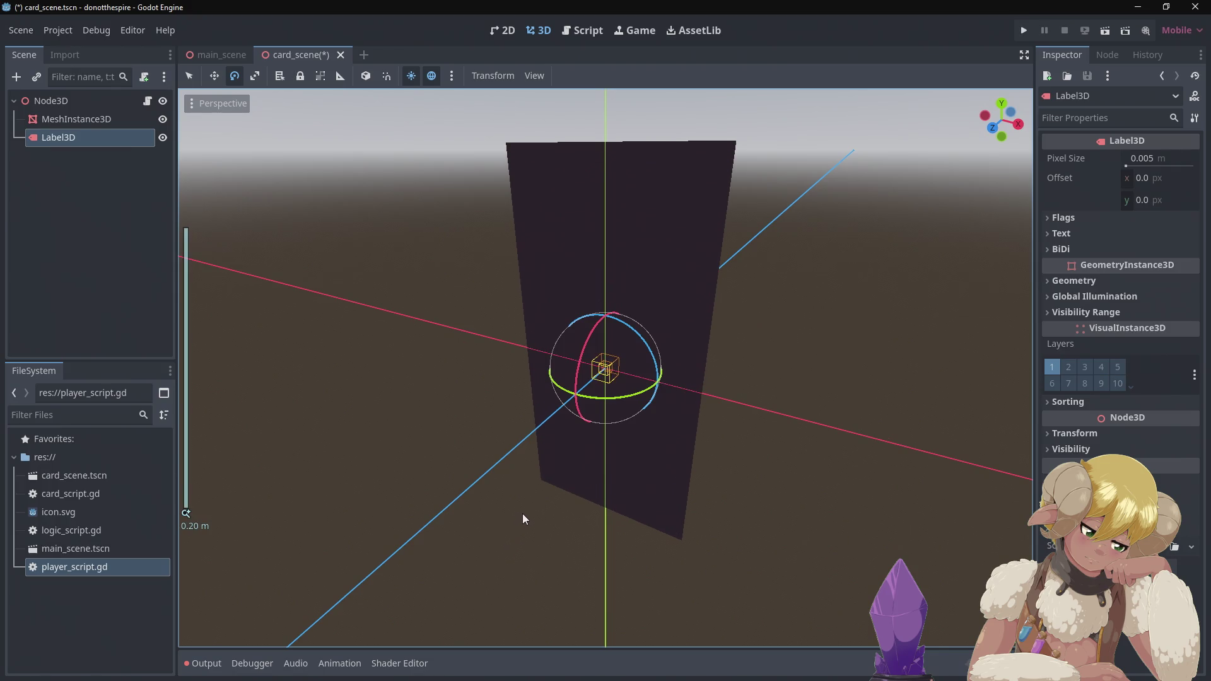
pyautogui.scroll(1, 528, 514)
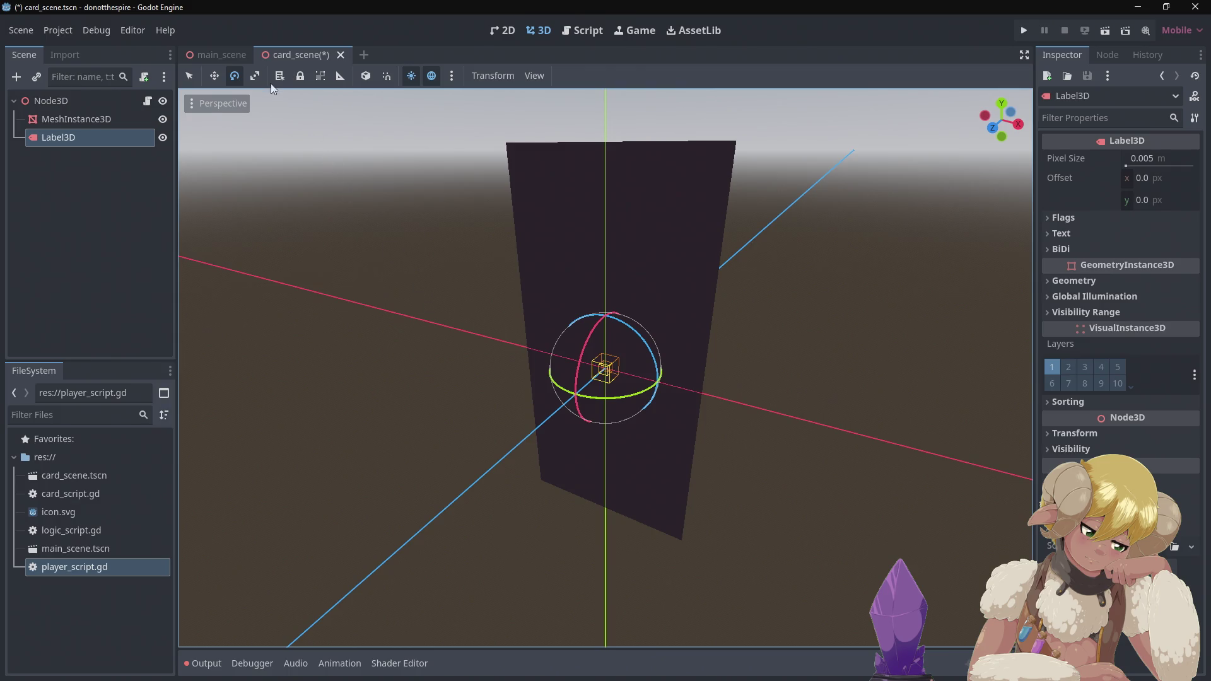
pyautogui.click(215, 75)
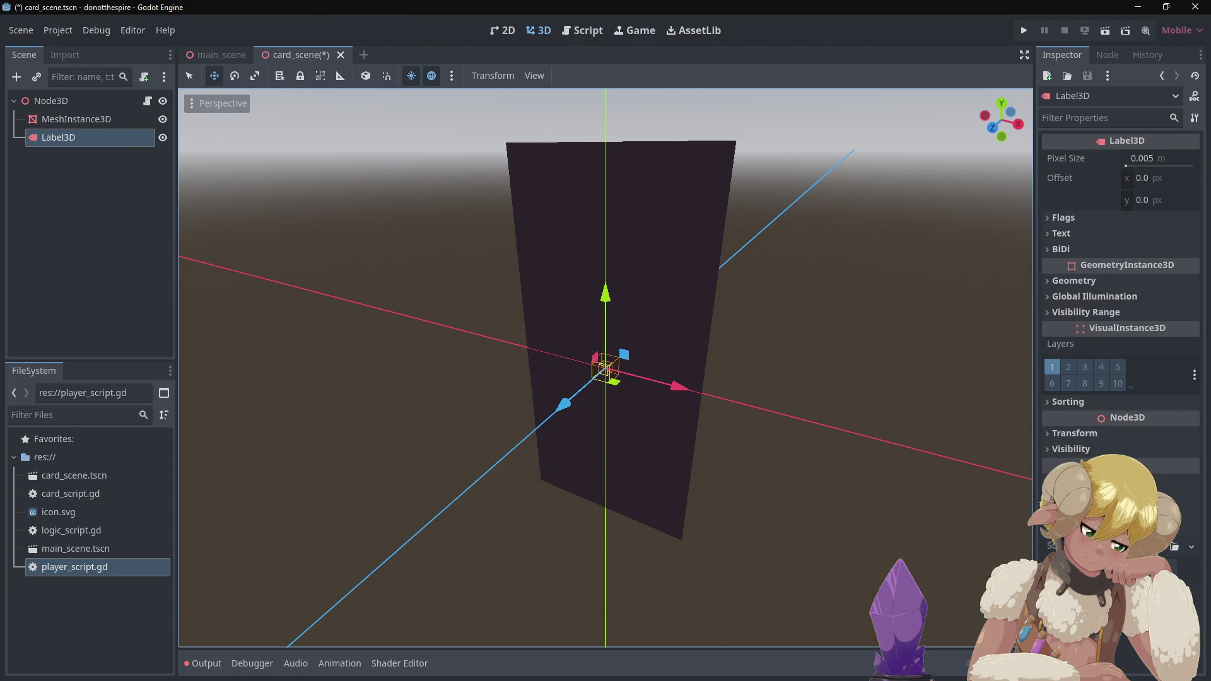
pyautogui.click(1095, 449)
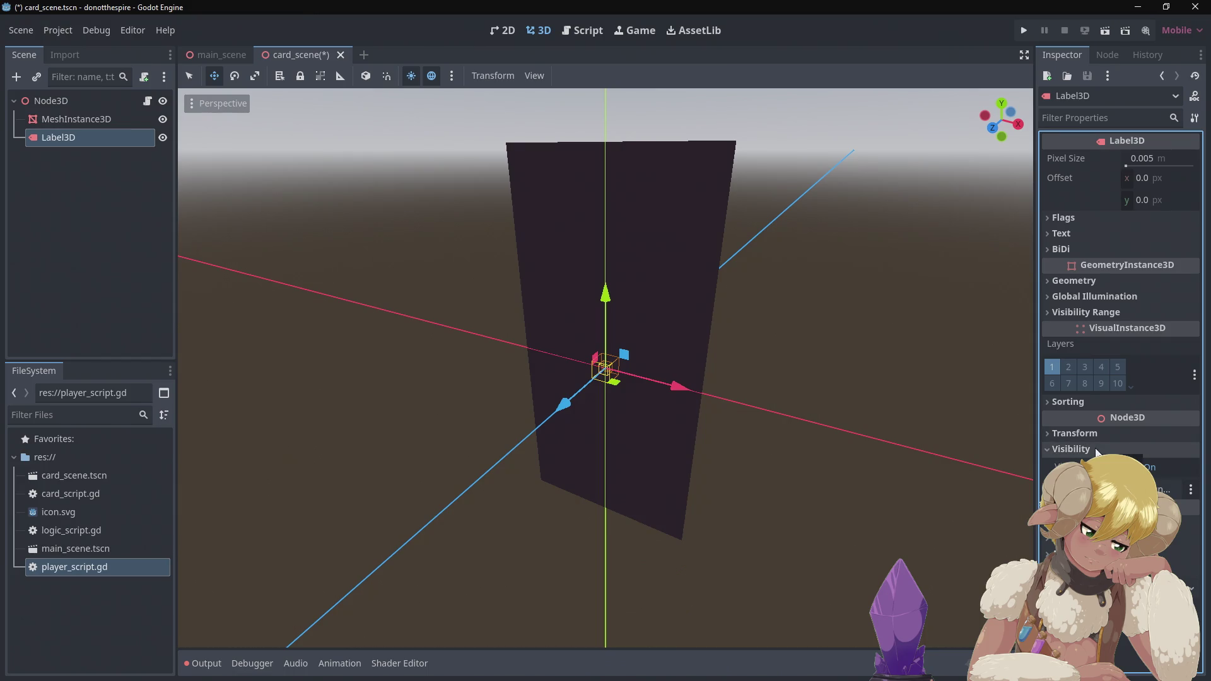
pyautogui.click(1095, 449)
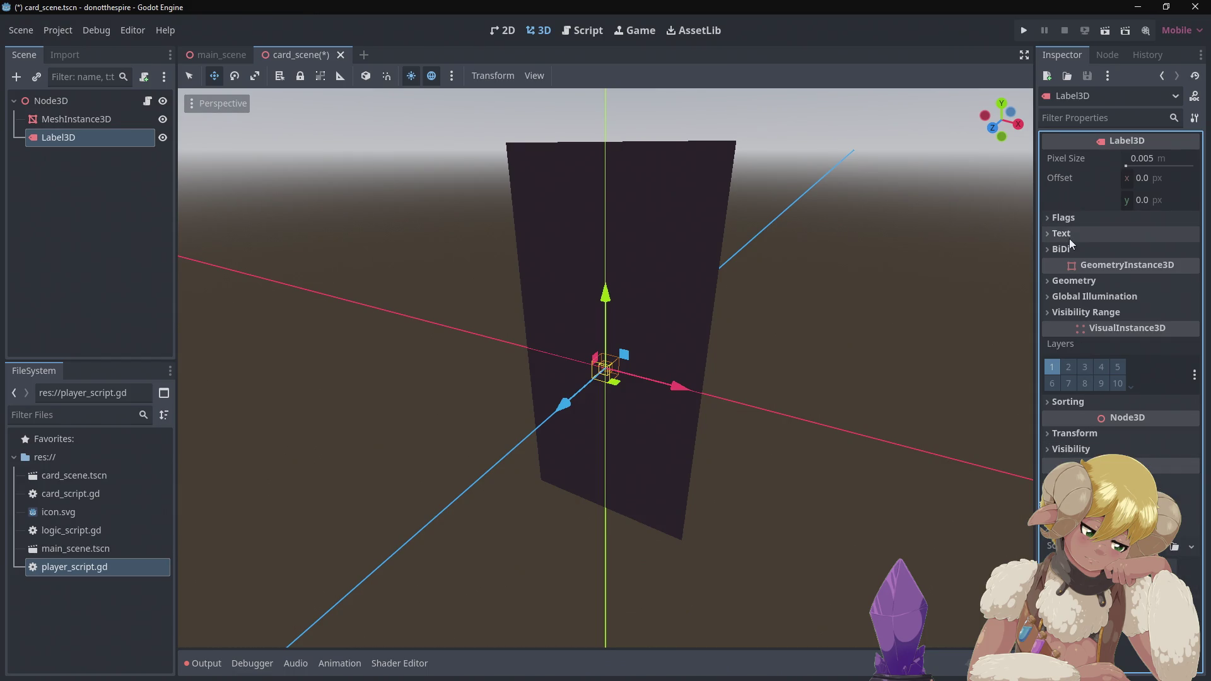
pyautogui.click(1075, 220)
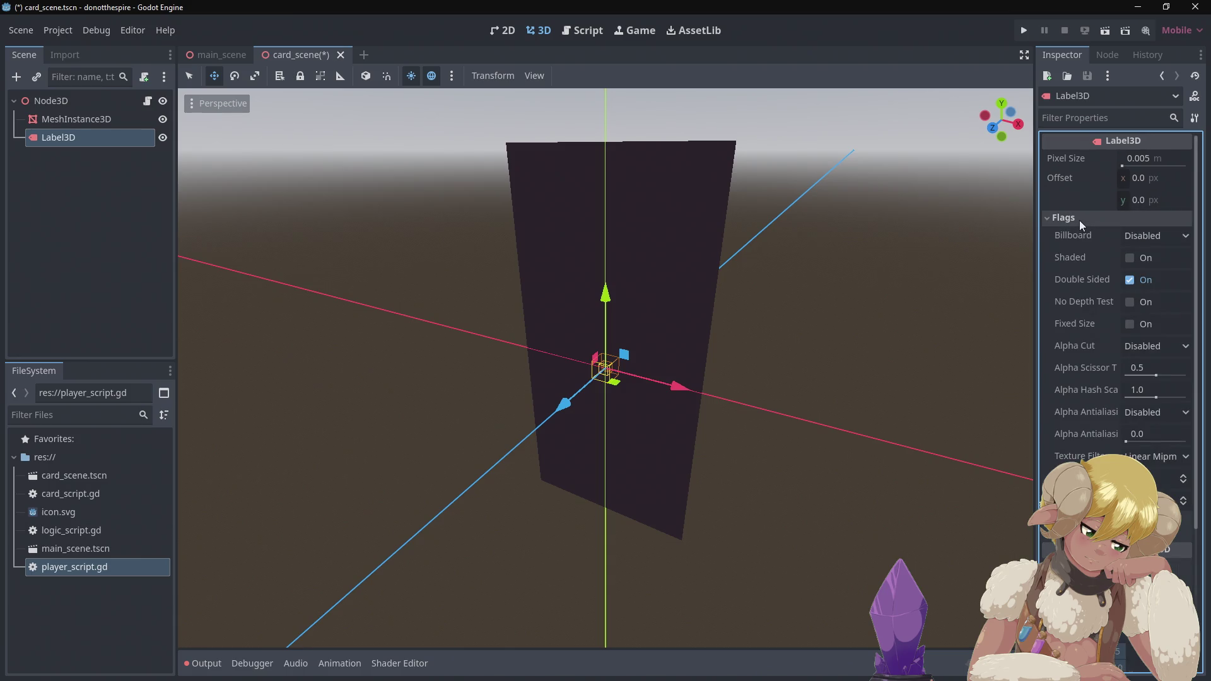
pyautogui.click(1138, 238)
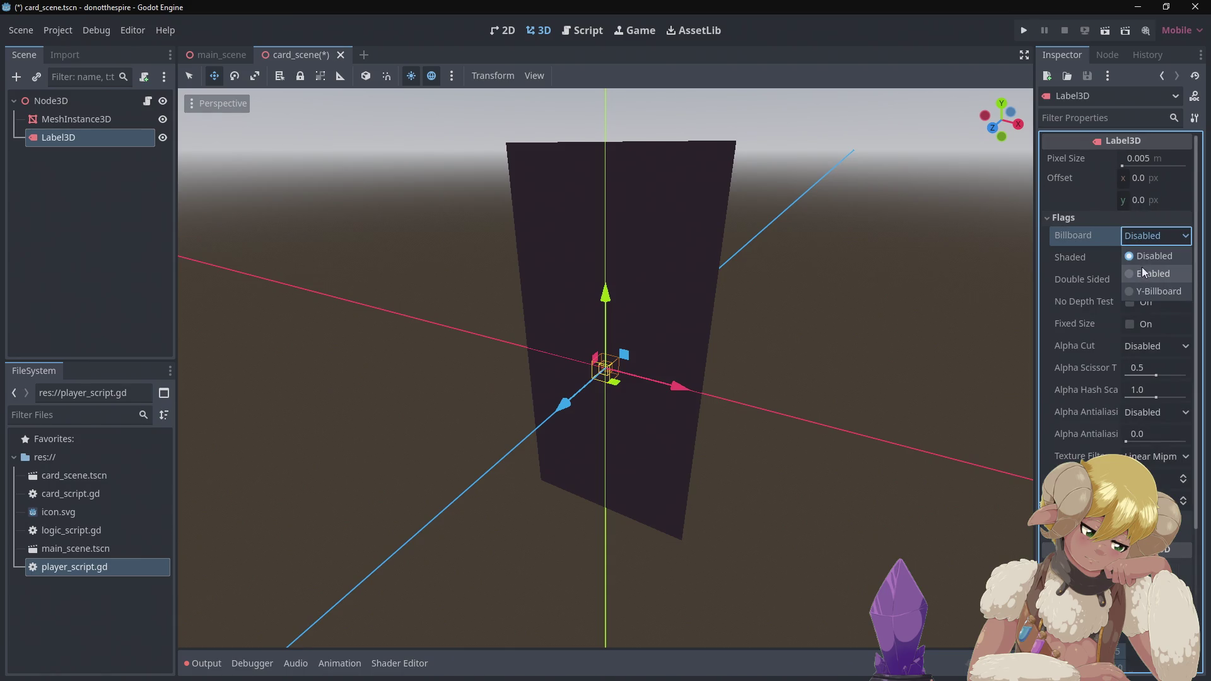
pyautogui.click(1142, 271)
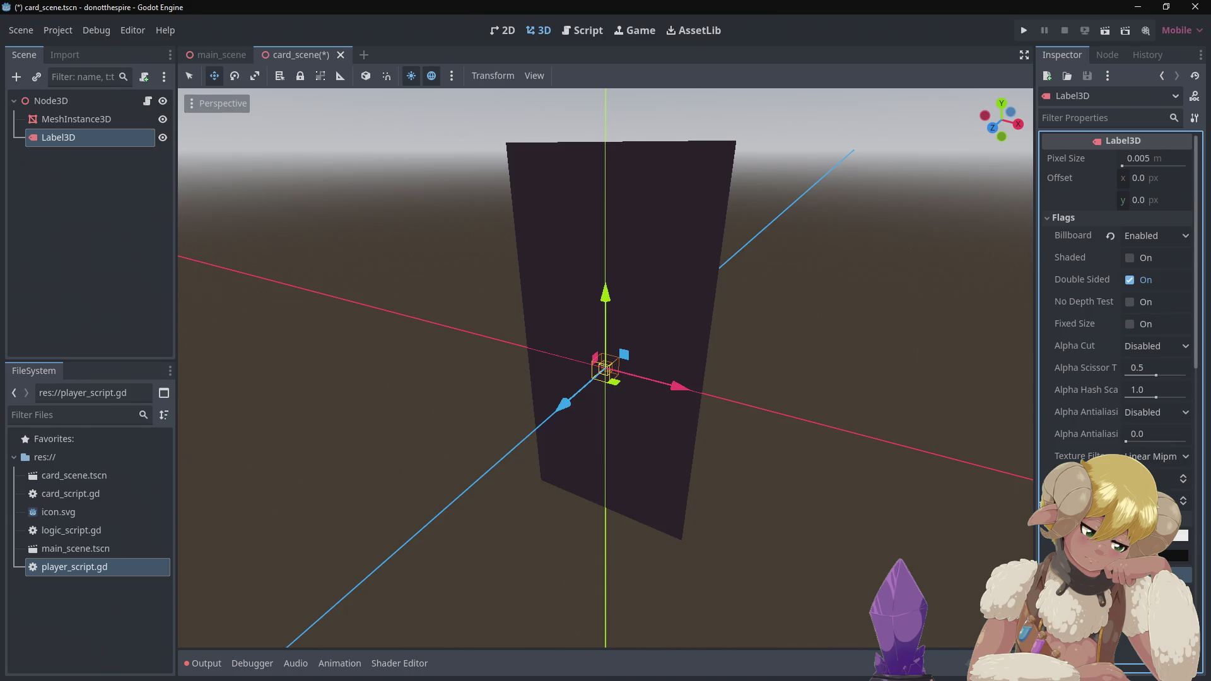
# Step: Enter 'aaaa' in the Label3D's Text field
pyautogui.write('aa')
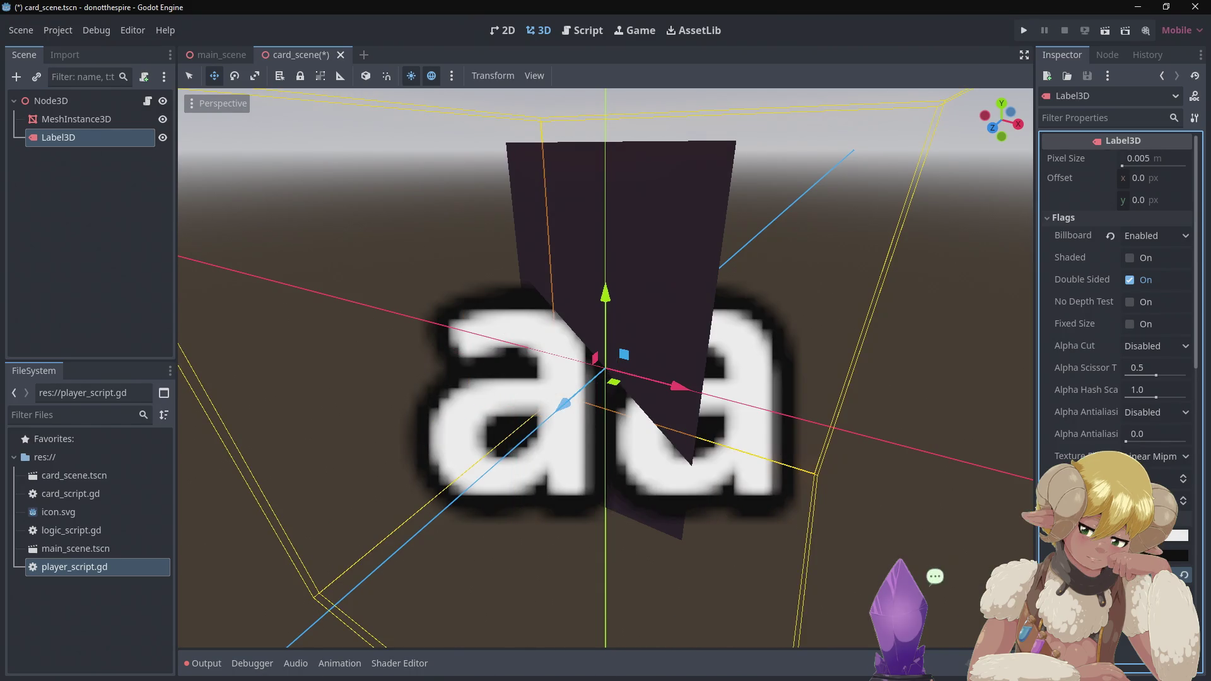
pyautogui.scroll(-4, 779, 466)
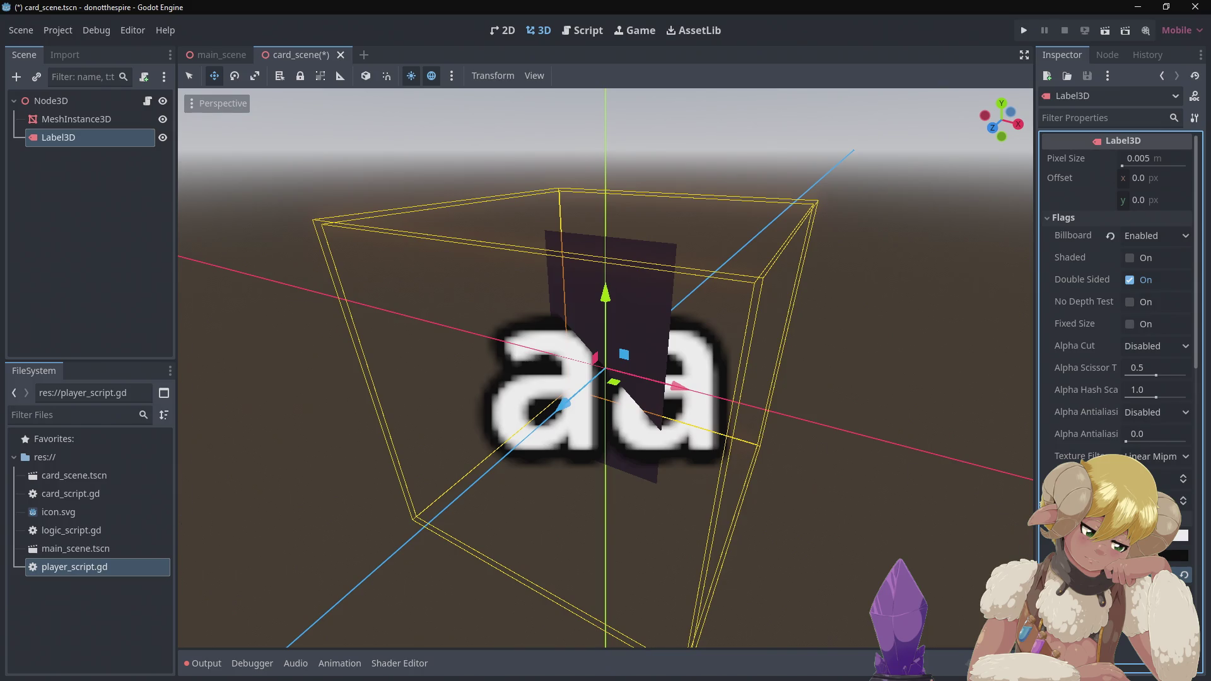
pyautogui.write('aa')
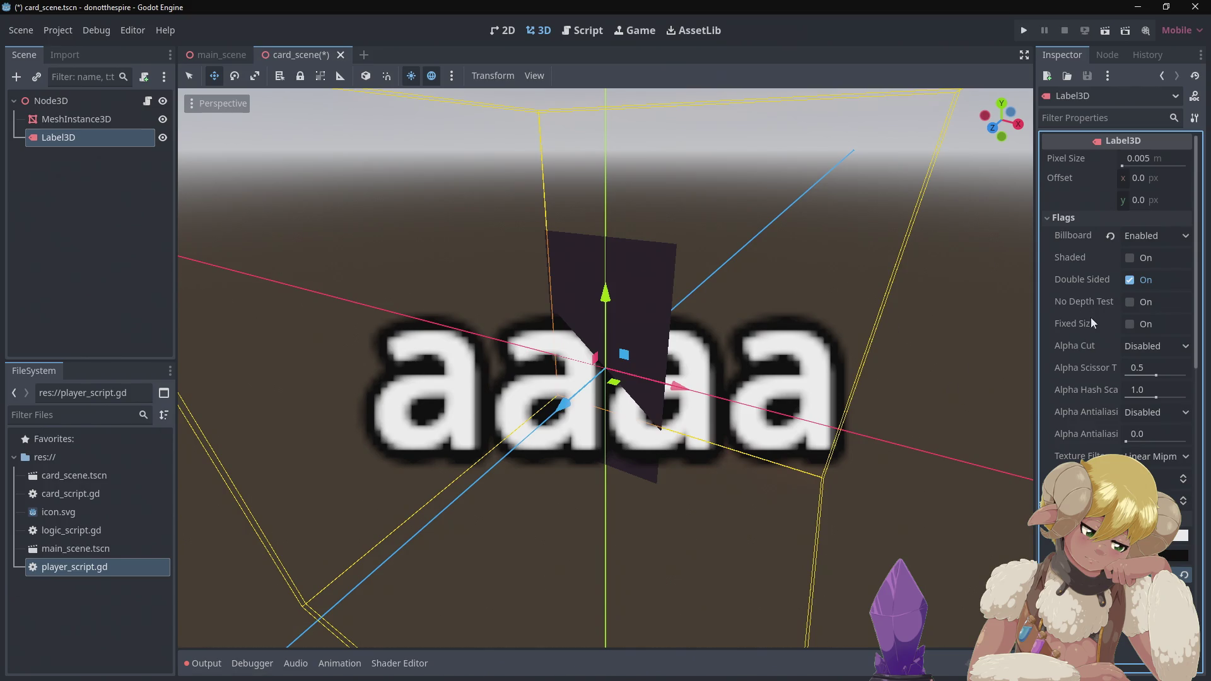
pyautogui.scroll(-3, 1080, 332)
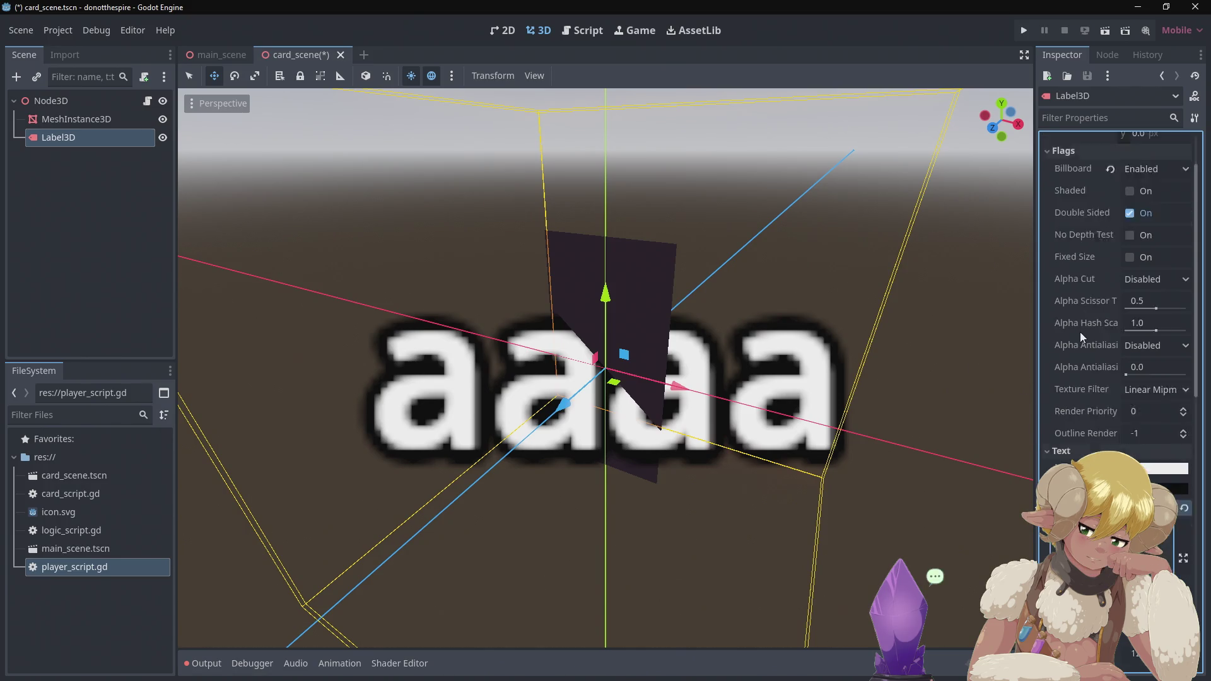
pyautogui.scroll(3, 1062, 336)
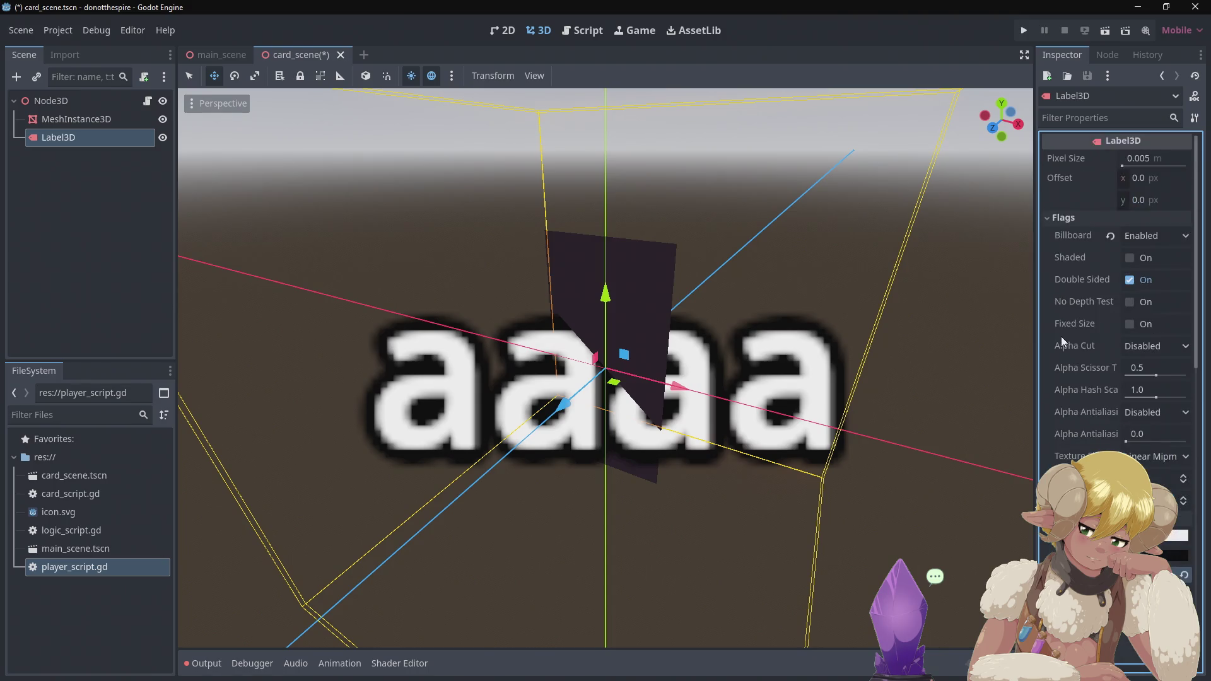
pyautogui.scroll(-4, 1060, 335)
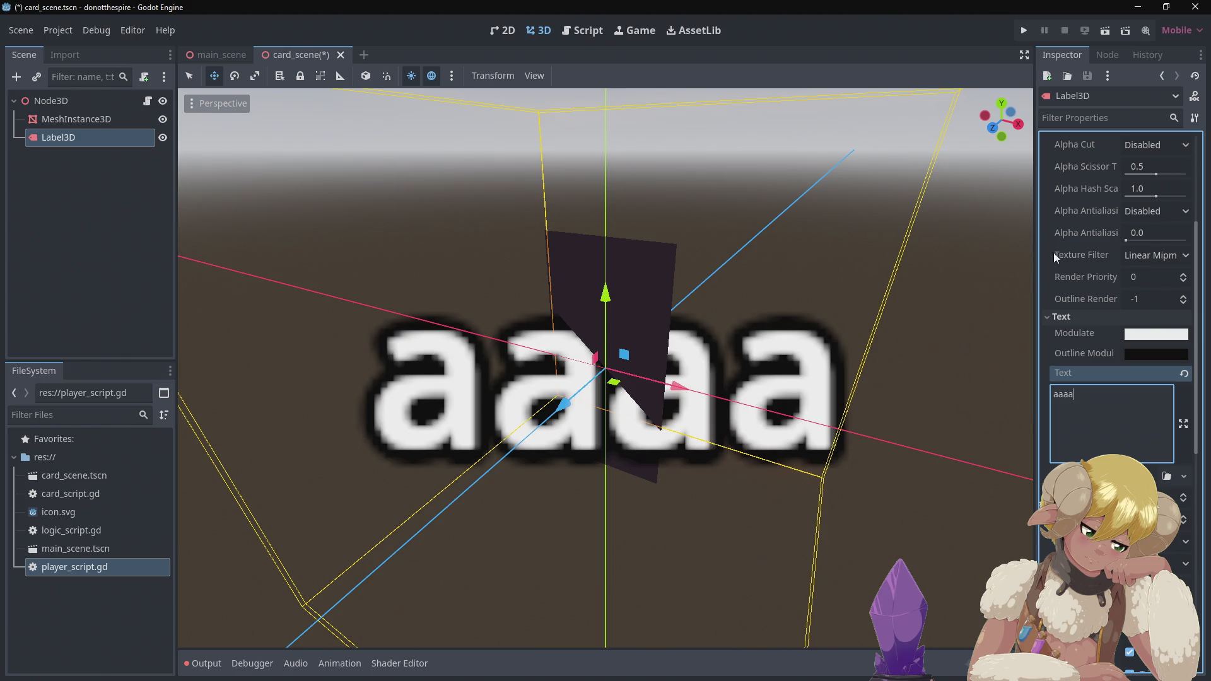
pyautogui.scroll(5, 1111, 208)
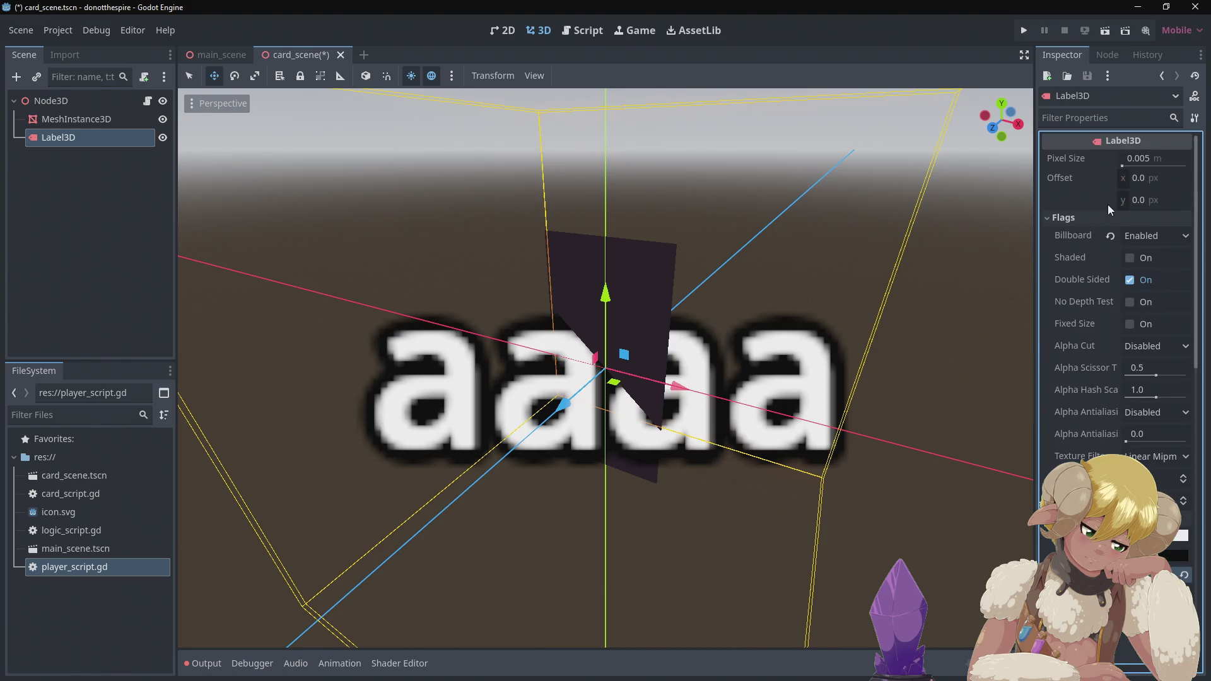
# Step: Set Billboard back to Disabled and nudge the label slightly forward along Z
pyautogui.click(1149, 240)
pyautogui.click(1151, 258)
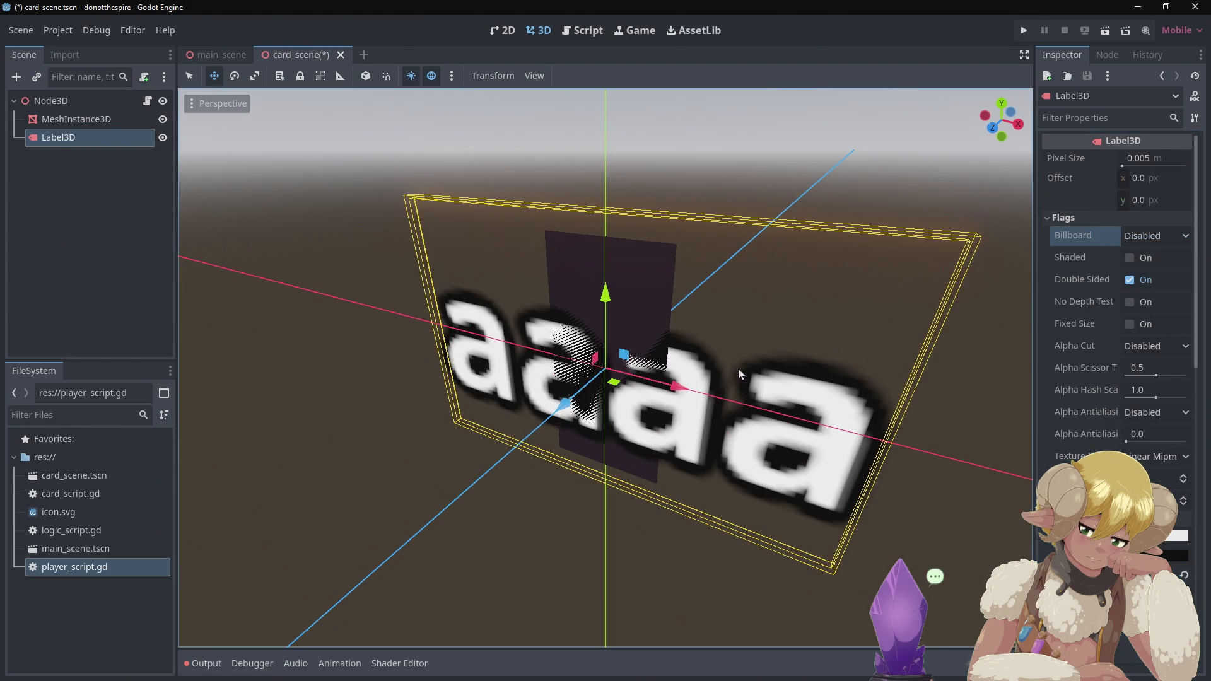
pyautogui.scroll(4, 574, 397)
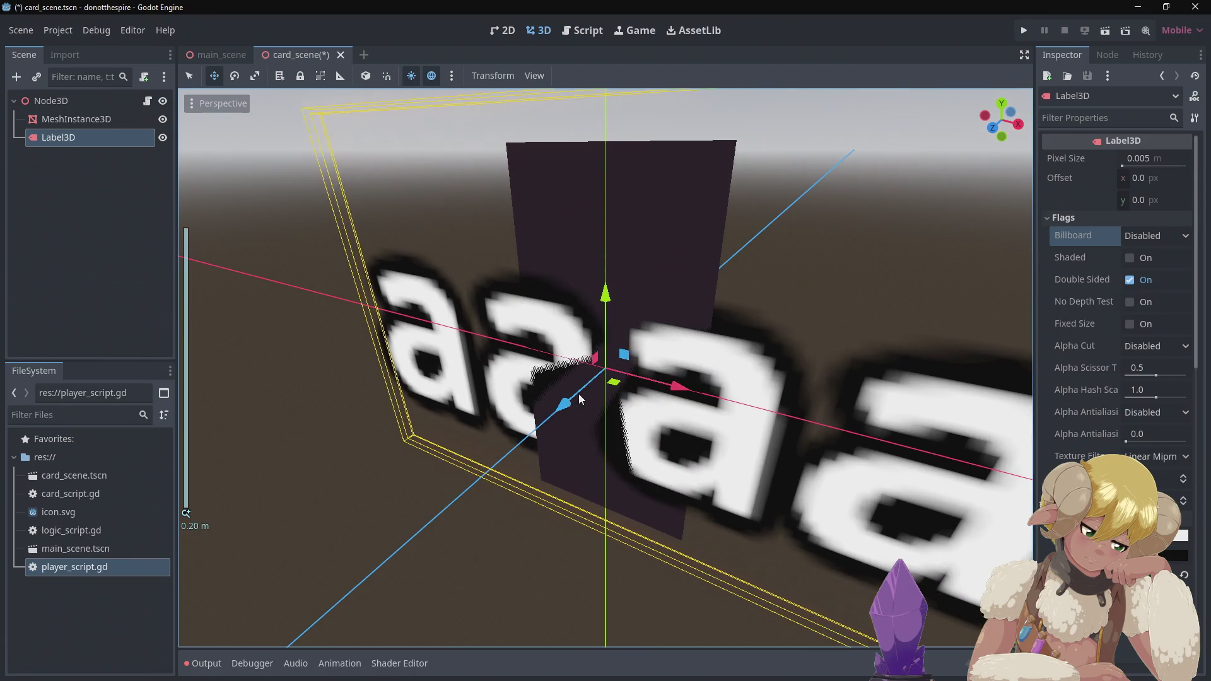
pyautogui.moveTo(565, 404); pyautogui.dragTo(569, 413)
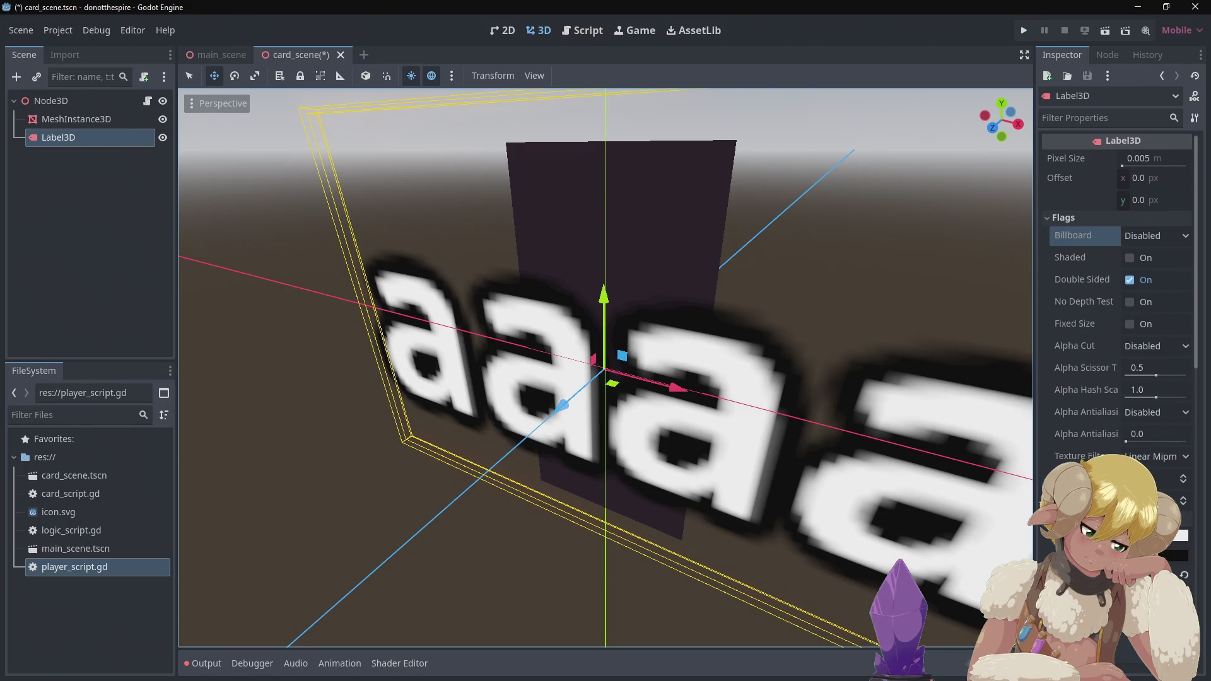
pyautogui.scroll(-5, 1116, 315)
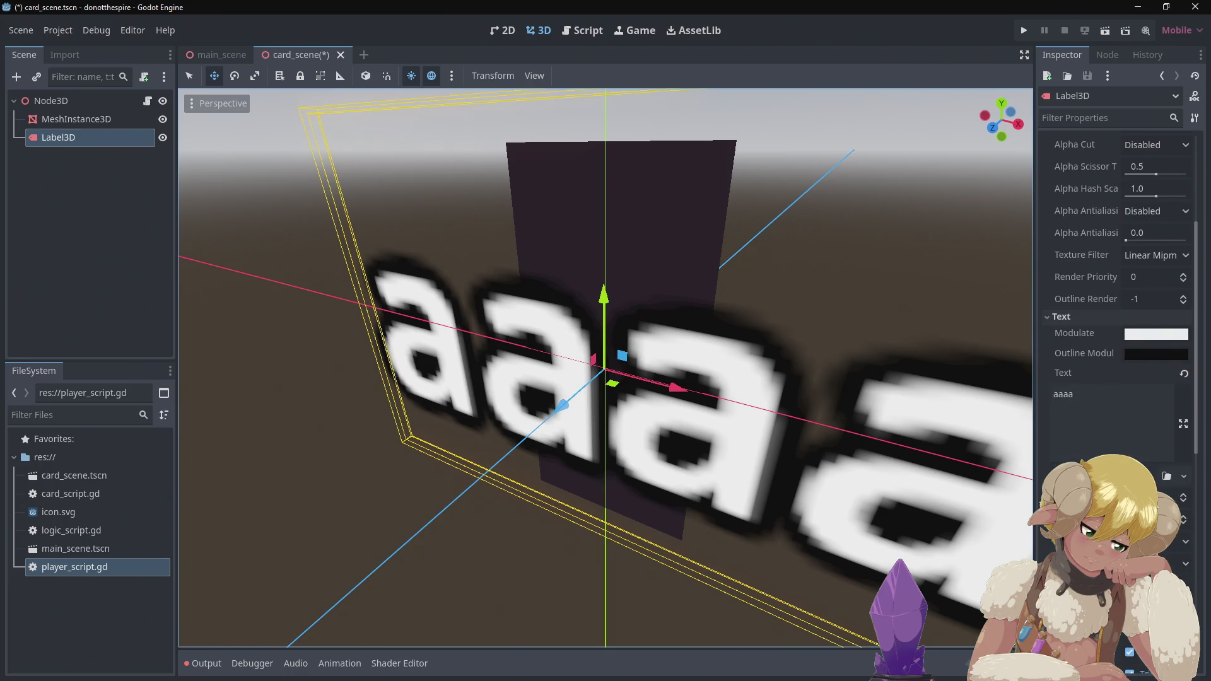
pyautogui.click(1174, 498)
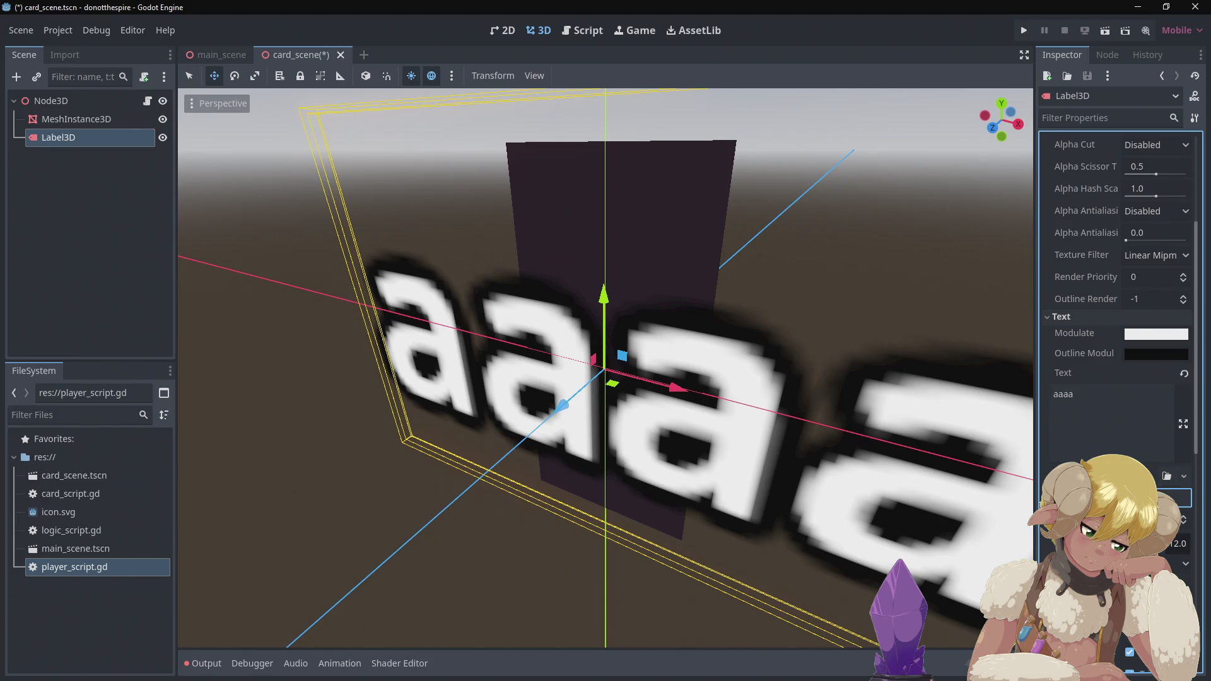
# Step: Commit an 8 px label font size and raise the label higher on the card
pyautogui.press('Return')
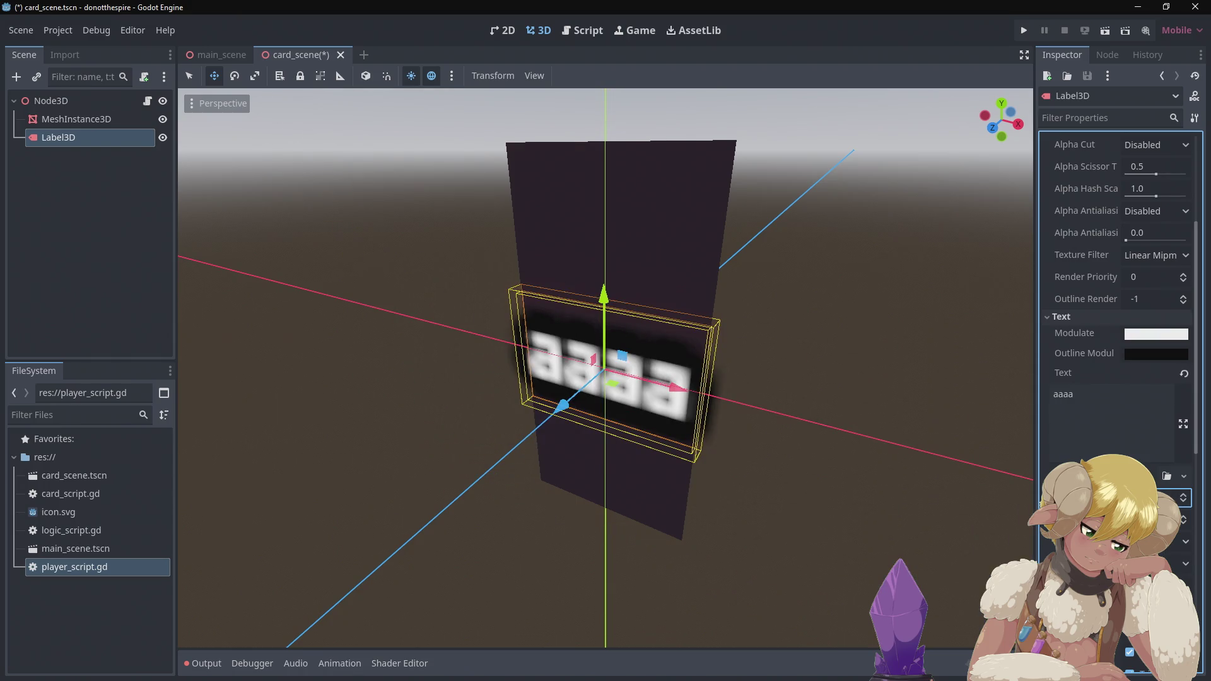
pyautogui.click(1174, 519)
pyautogui.press('Return')
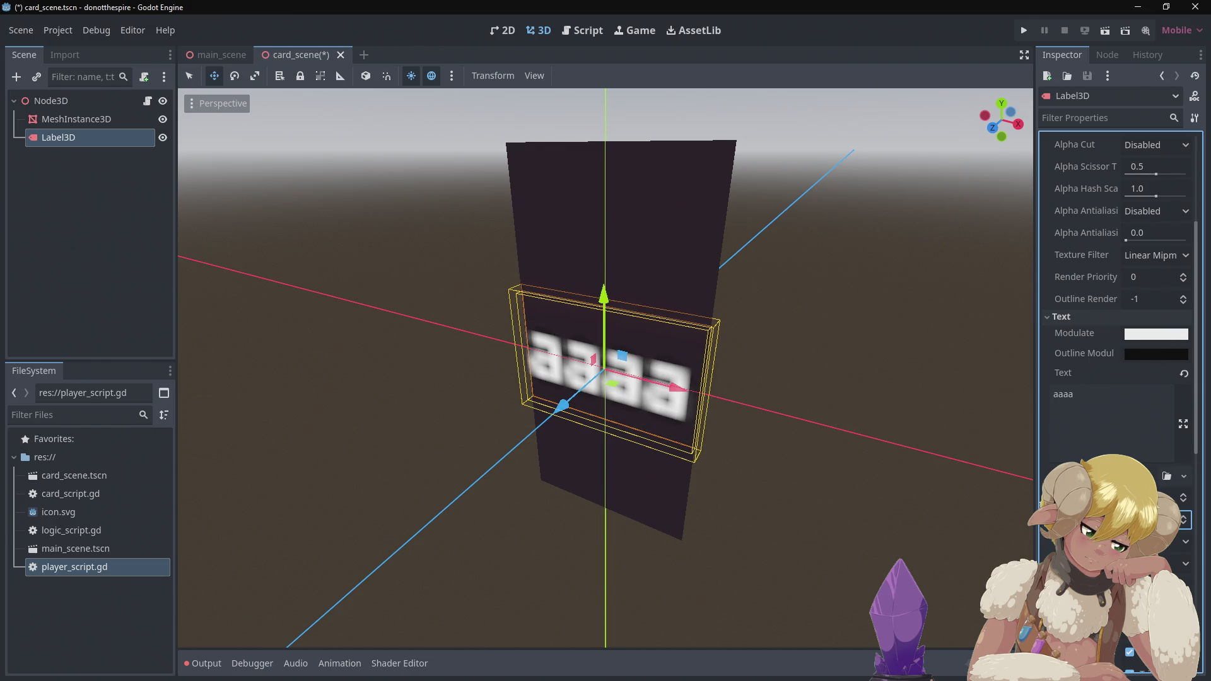
pyautogui.scroll(2, 704, 529)
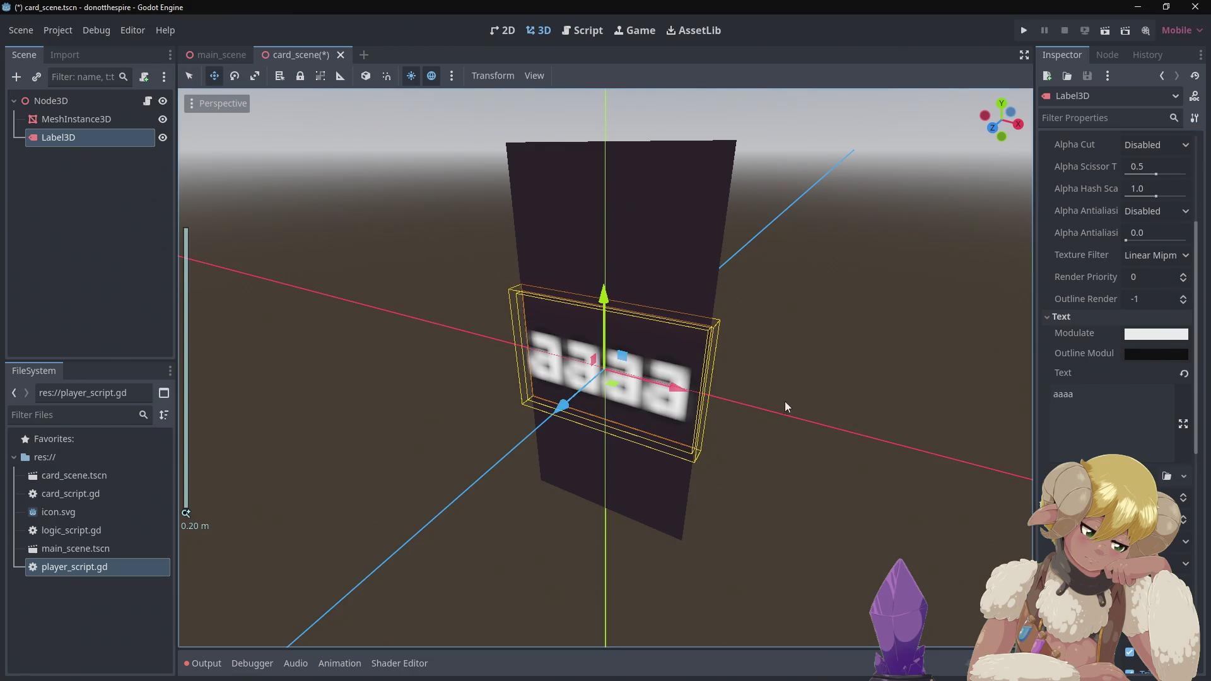
pyautogui.moveTo(794, 373)
pyautogui.mouseDown()
pyautogui.moveTo(787, 357)
pyautogui.moveTo(921, 343)
pyautogui.moveTo(829, 338)
pyautogui.mouseUp()
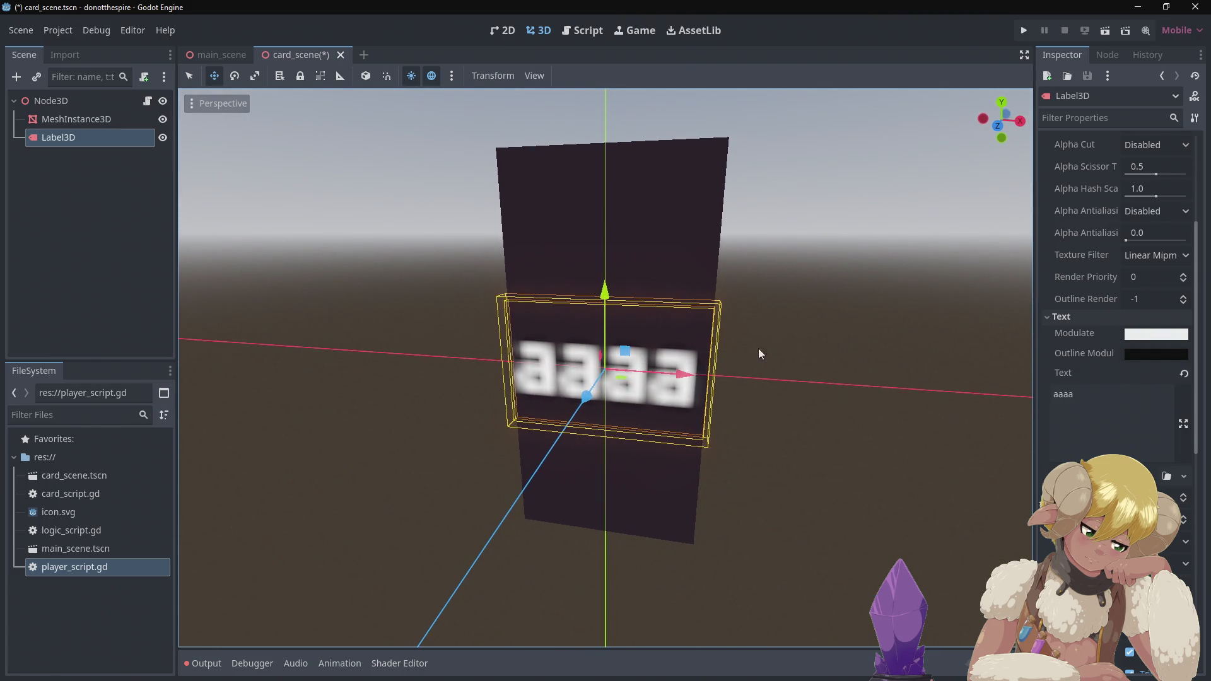
pyautogui.moveTo(605, 287)
pyautogui.mouseDown()
pyautogui.moveTo(597, 81)
pyautogui.moveTo(595, 123)
pyautogui.mouseUp()
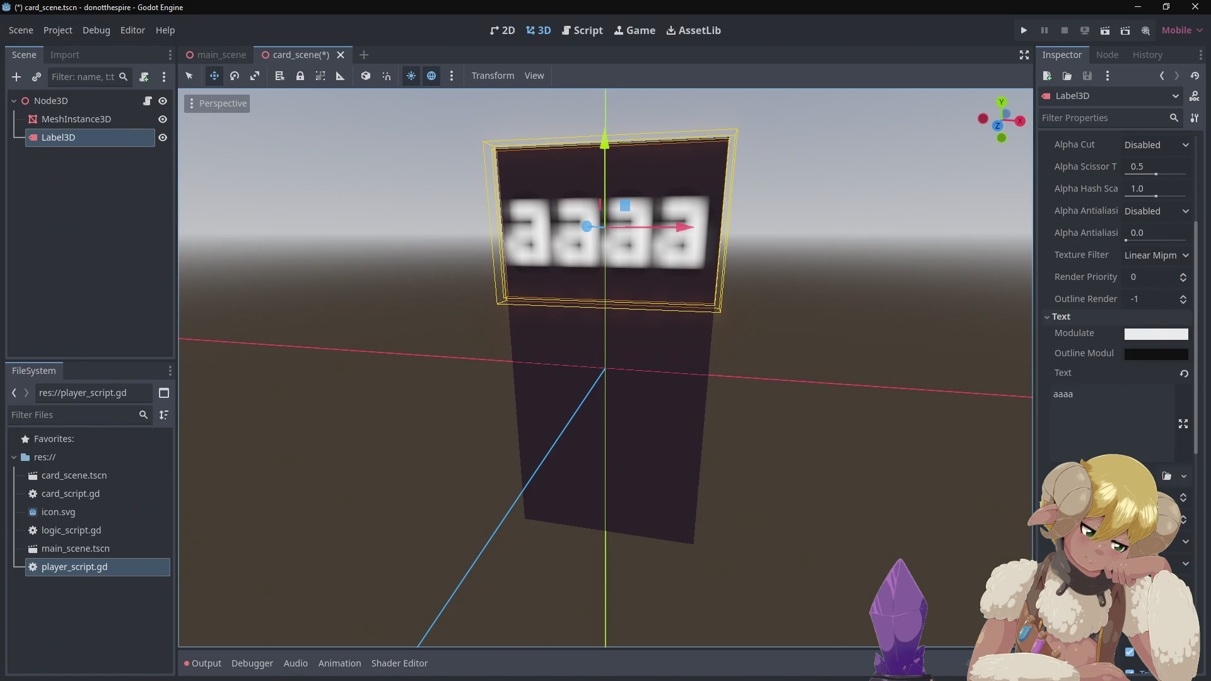
# Step: Set the label to Left and Top alignment and drag it to the card's top edge
pyautogui.click(1166, 562)
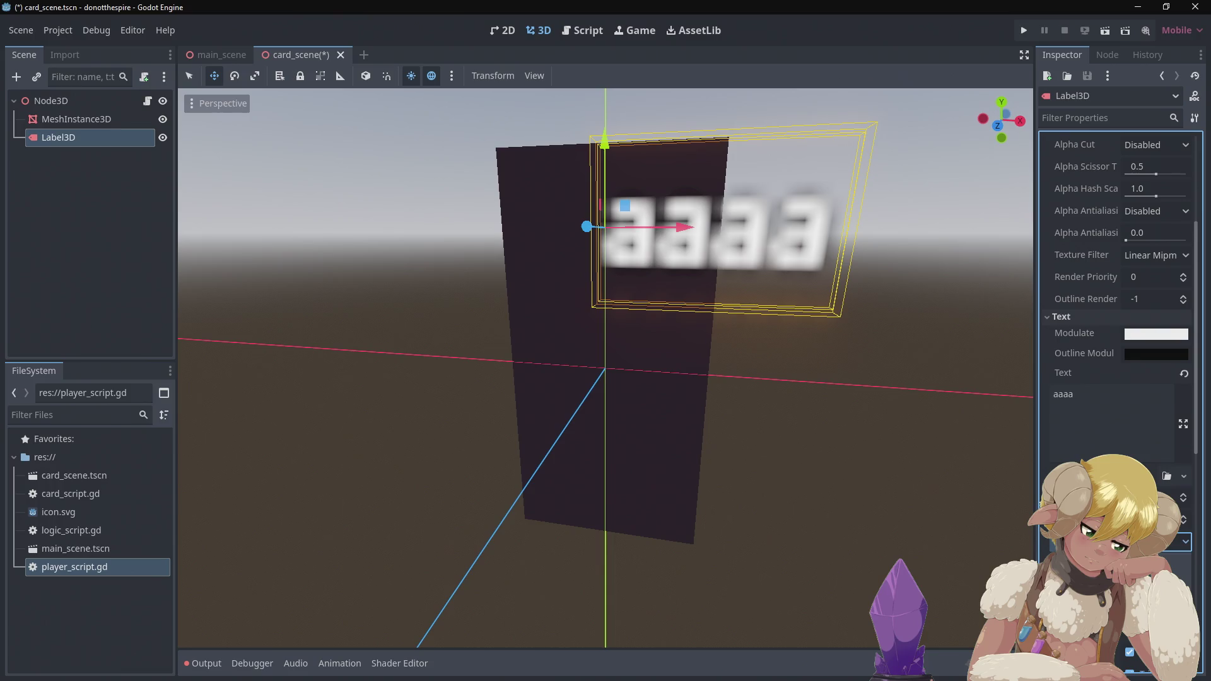
pyautogui.click(1175, 580)
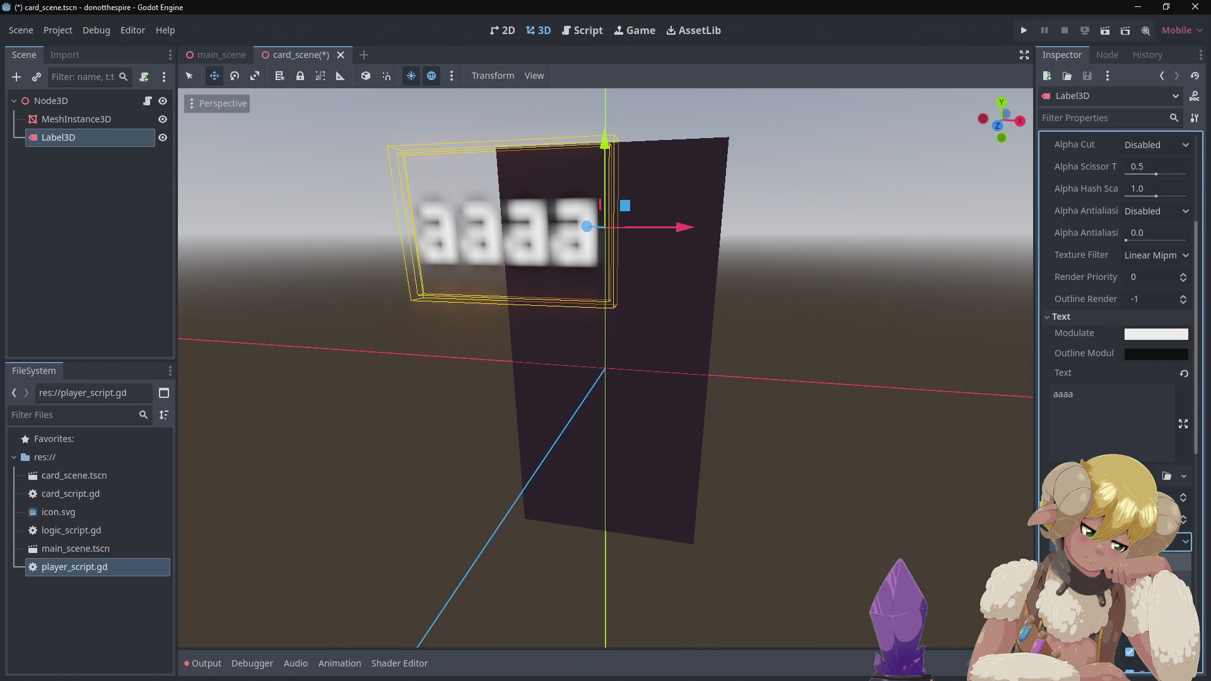
pyautogui.click(1173, 570)
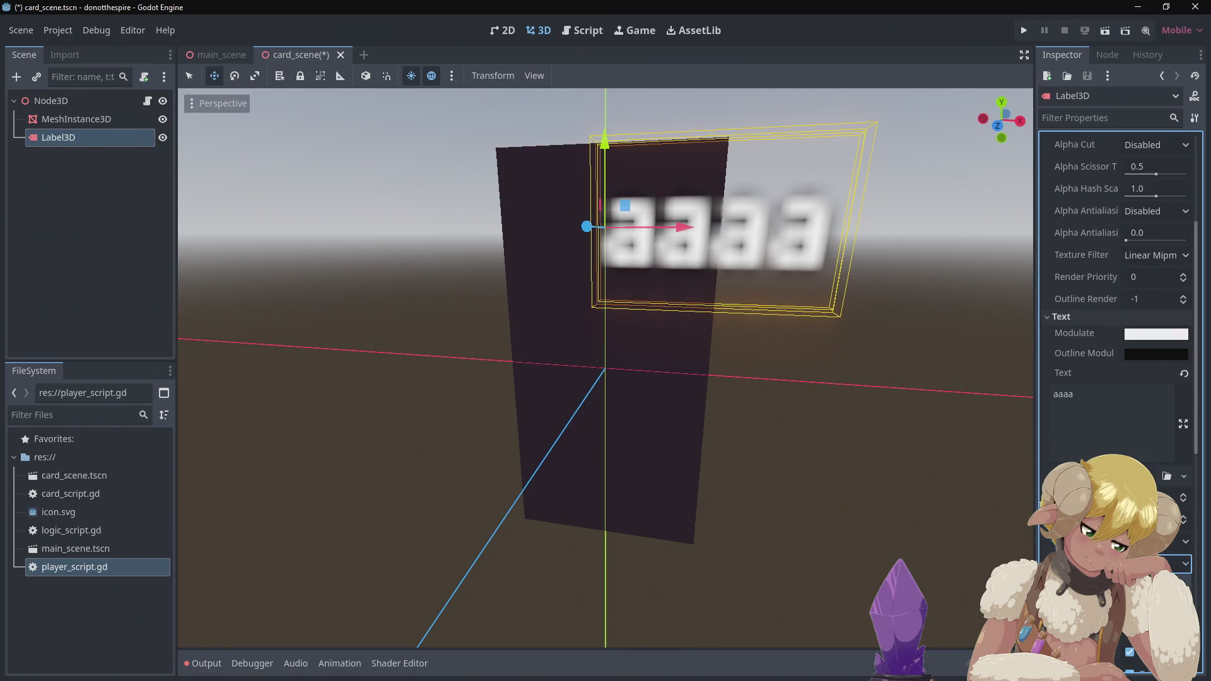
pyautogui.click(1174, 563)
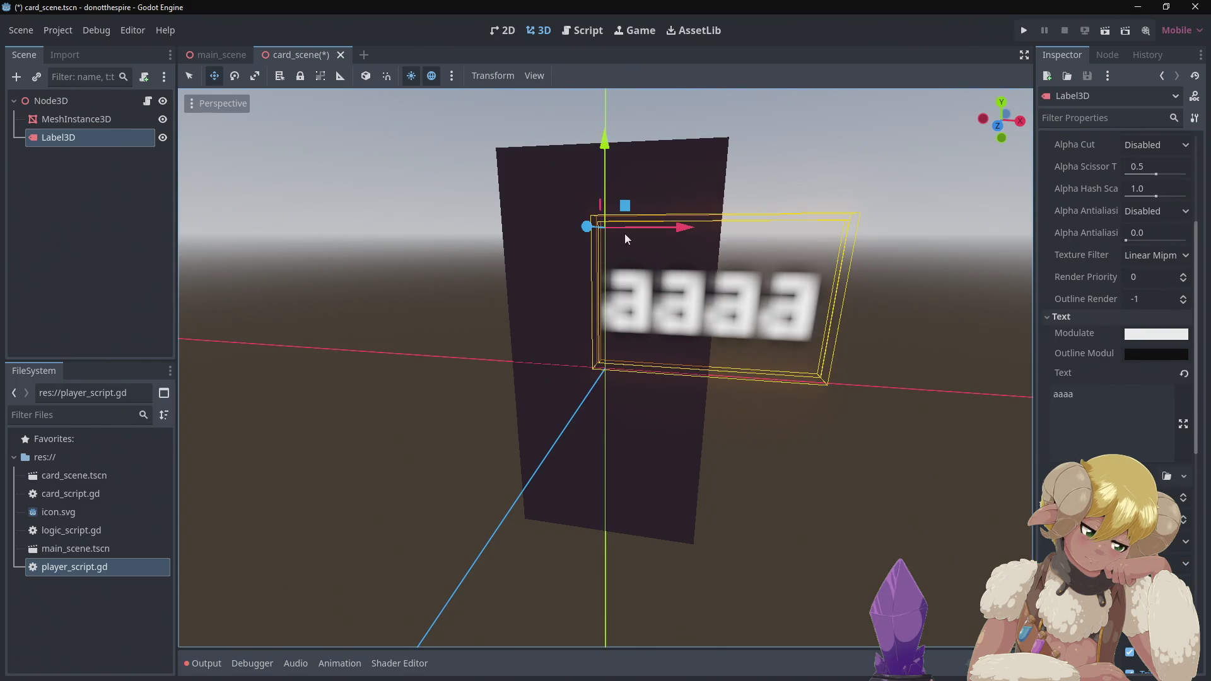
pyautogui.moveTo(679, 227); pyautogui.dragTo(575, 232)
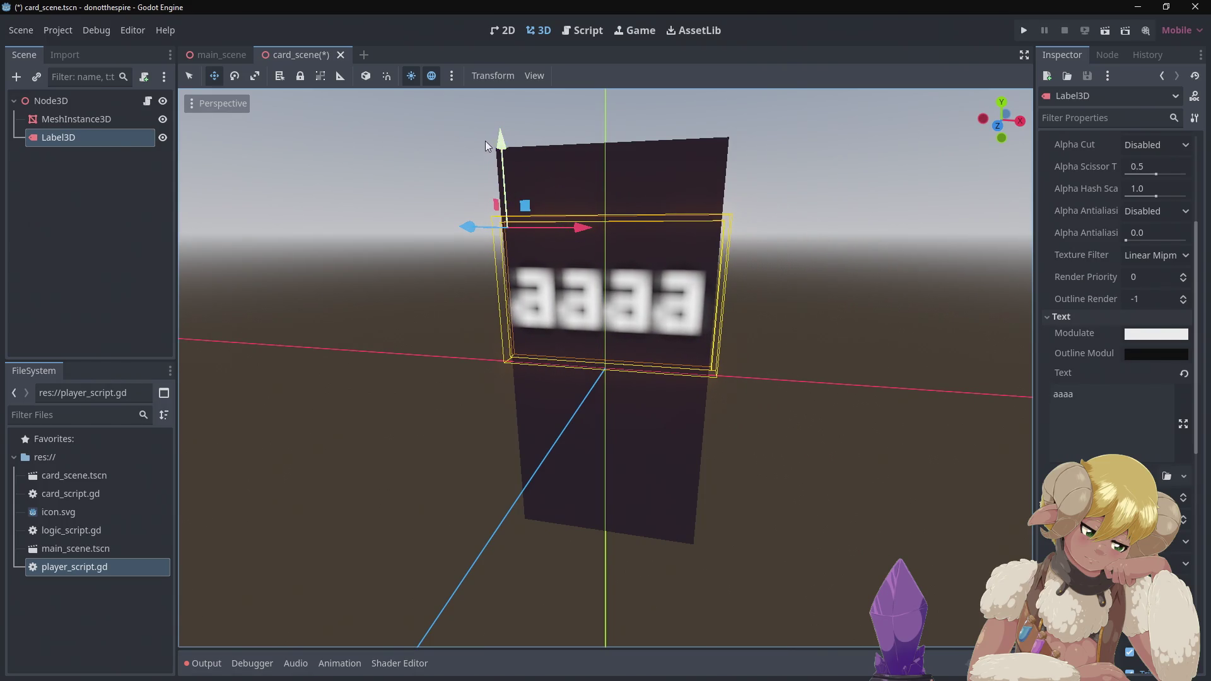
pyautogui.moveTo(511, 153); pyautogui.dragTo(505, 134)
pyautogui.moveTo(490, 51); pyautogui.dragTo(508, 19)
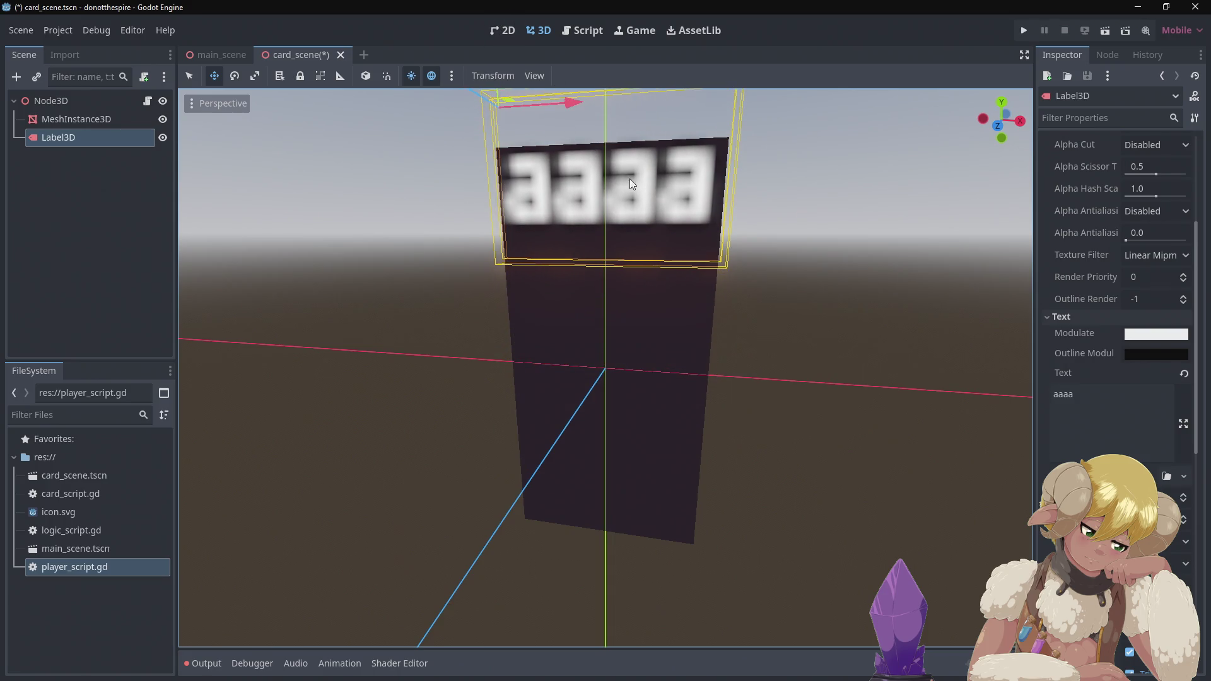
pyautogui.scroll(-5, 648, 190)
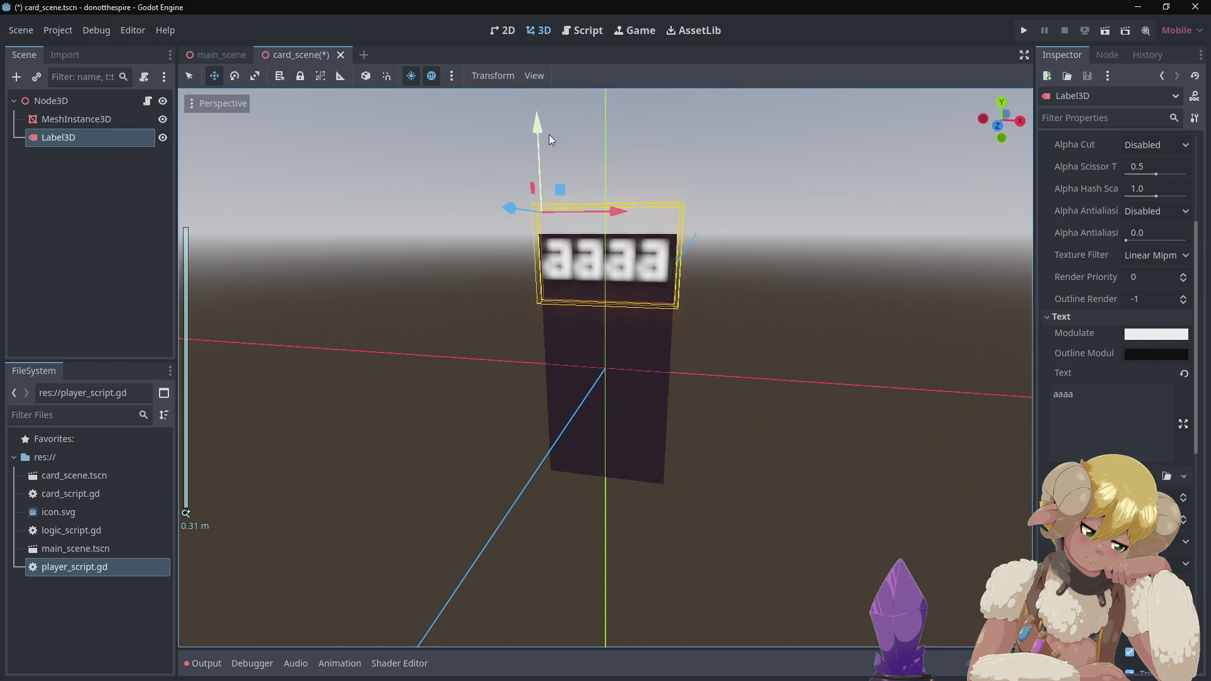
pyautogui.moveTo(544, 136); pyautogui.dragTo(536, 166)
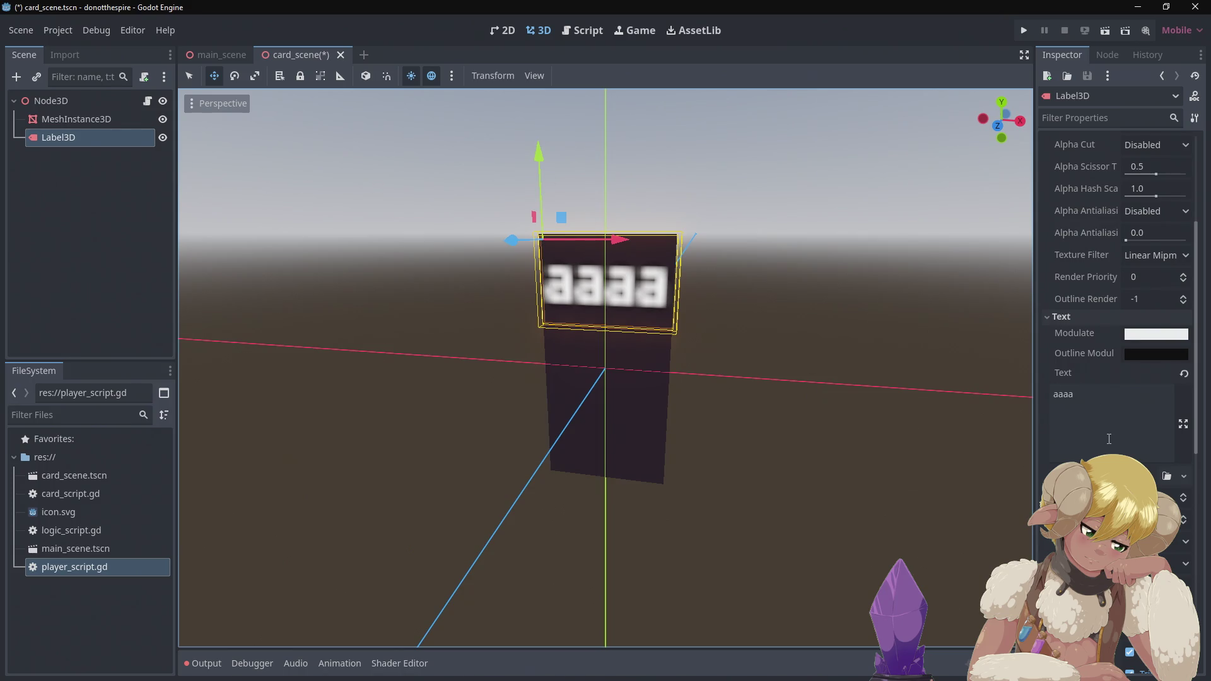
pyautogui.scroll(-3, 1085, 430)
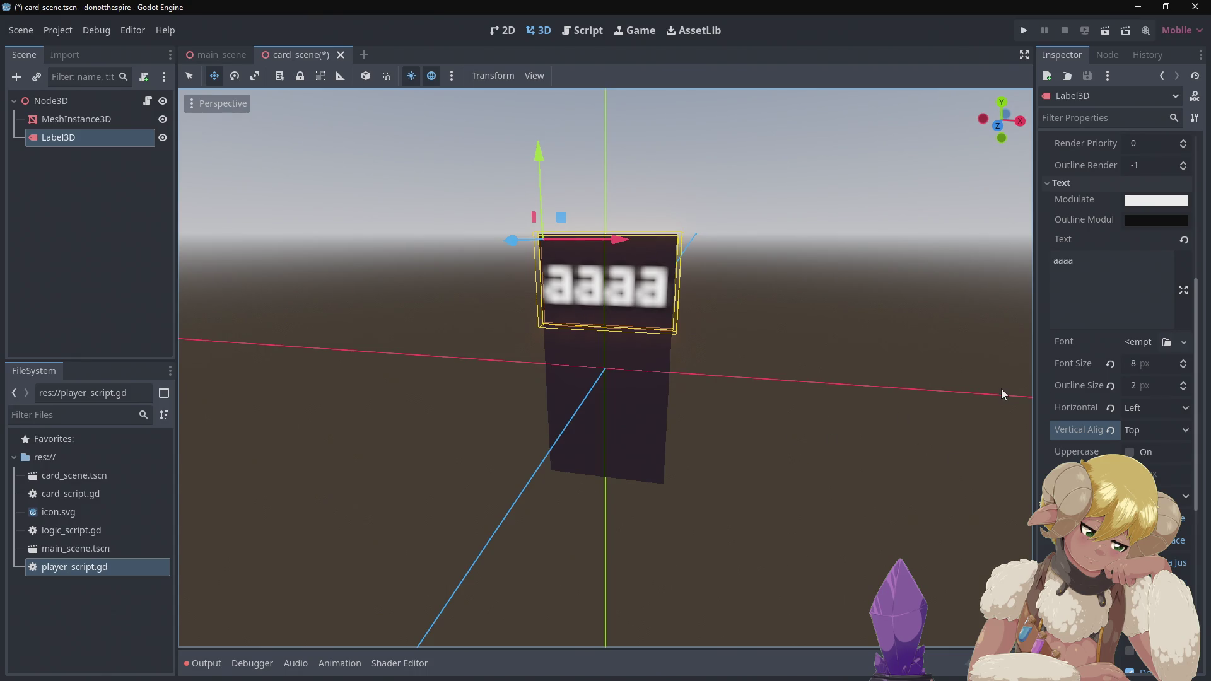
# Step: Set the Label3D's font size to 32 px
pyautogui.click(1132, 368)
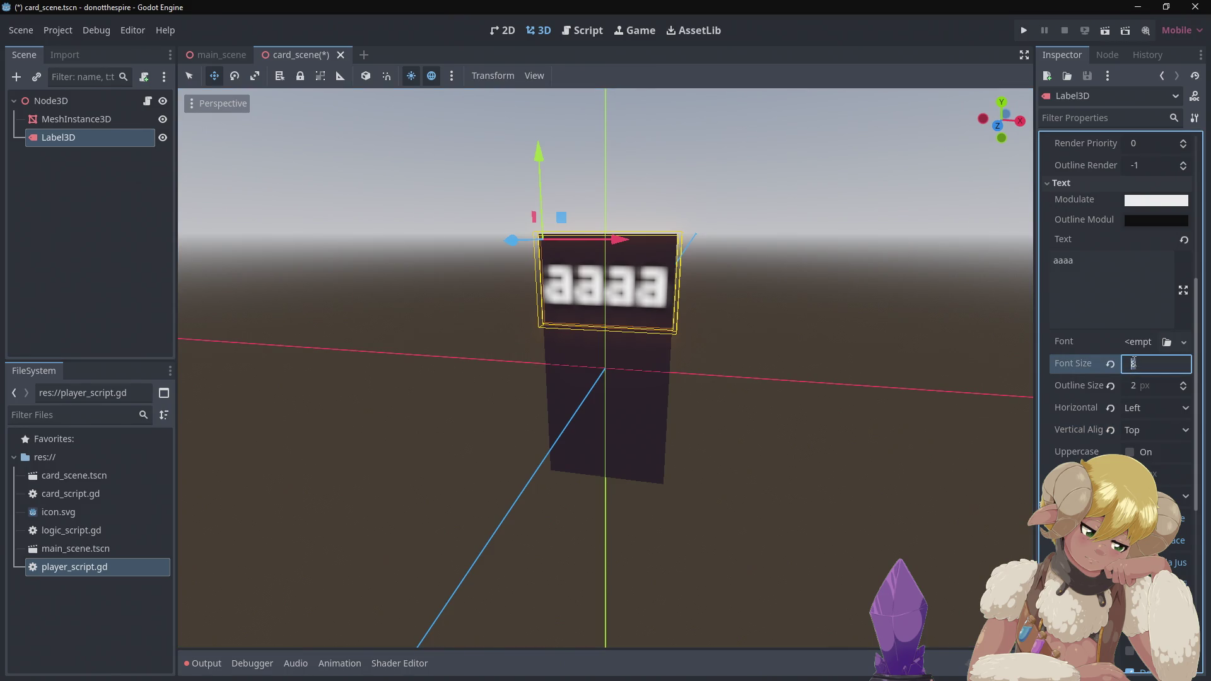
pyautogui.click(1129, 356)
pyautogui.write('3')
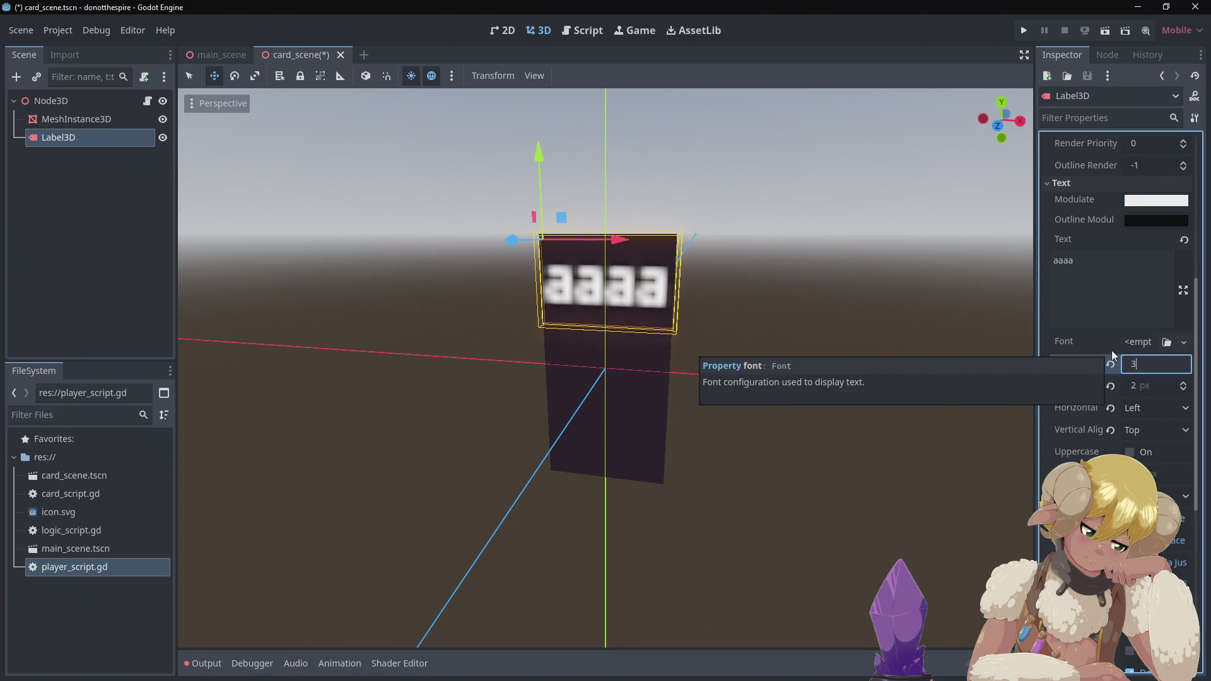
pyautogui.press('BackSpace')
pyautogui.write('4')
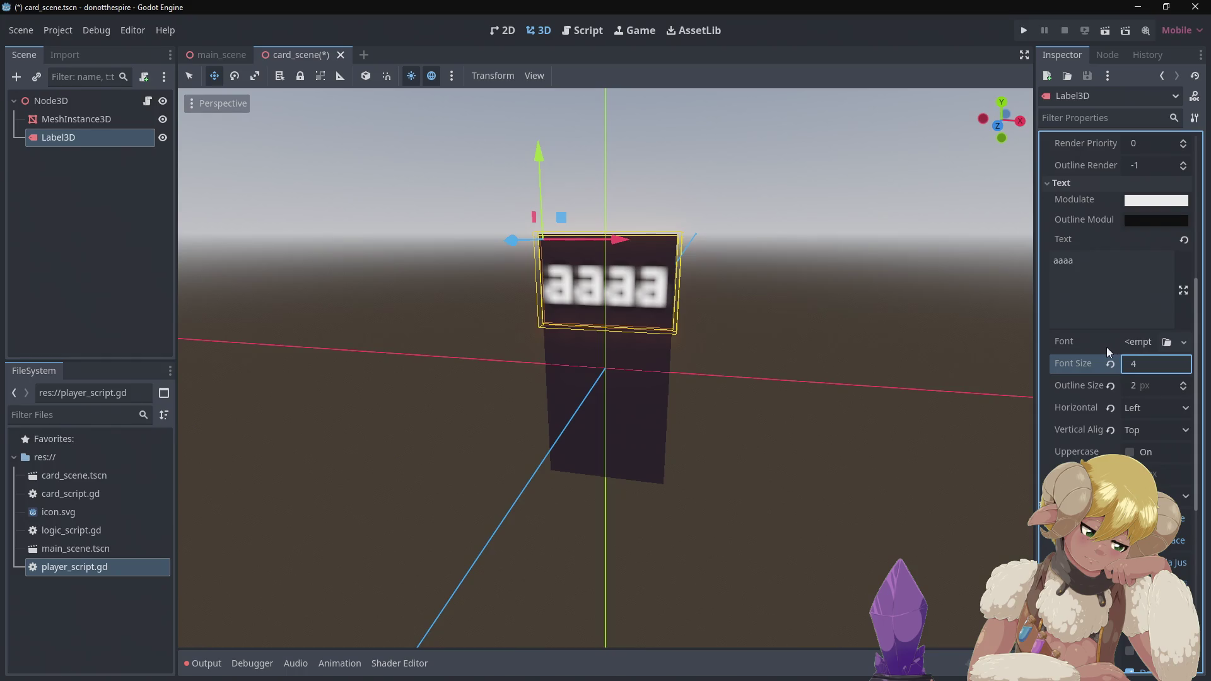
pyautogui.press('Return')
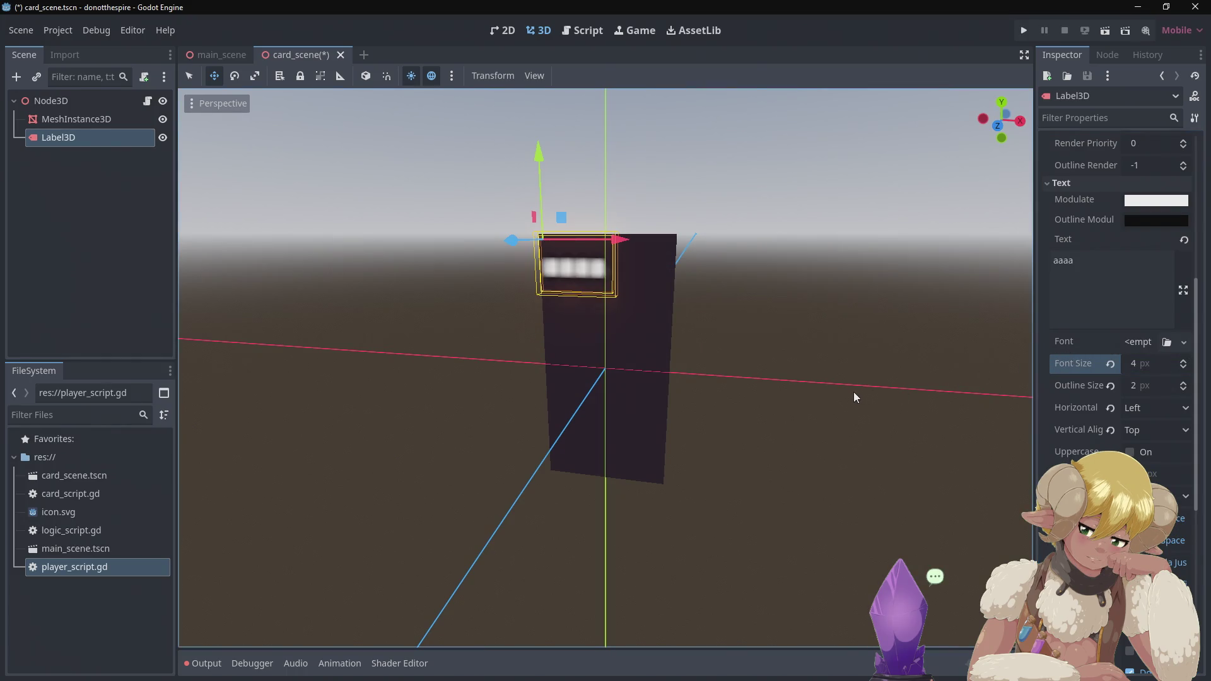
pyautogui.click(1138, 364)
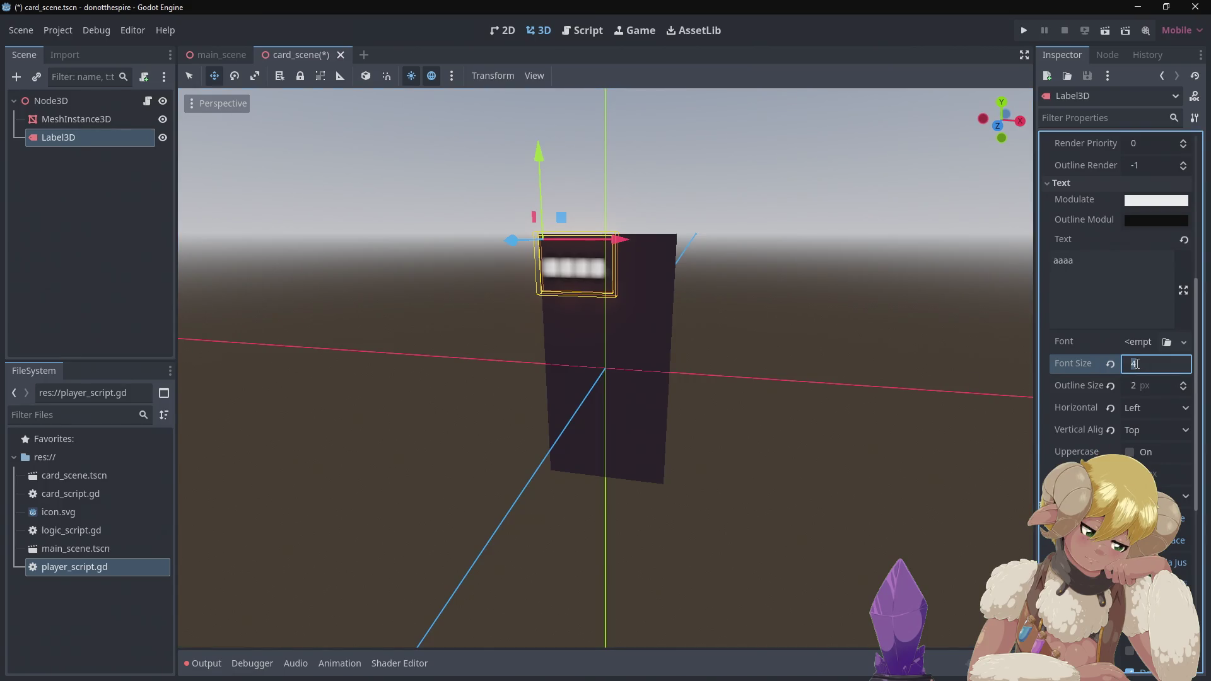
pyautogui.write('32')
pyautogui.press('Return')
# Step: Give the label text an 8 px outline
pyautogui.scroll(-2, 757, 371)
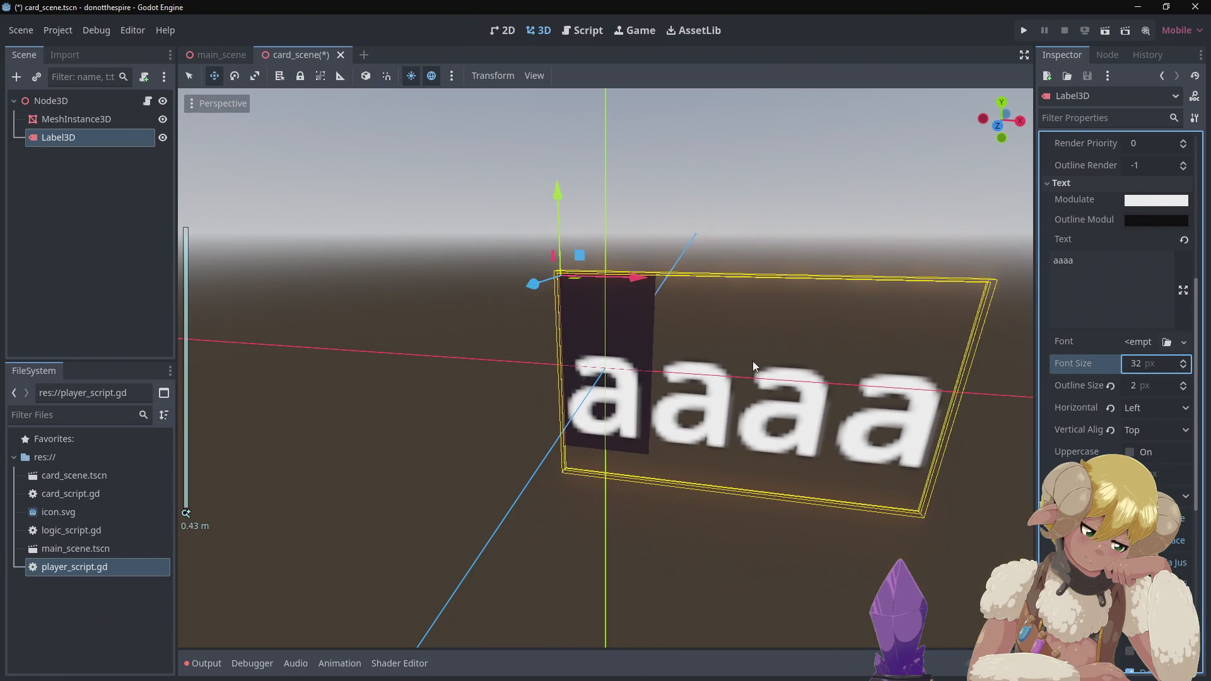
pyautogui.click(1125, 386)
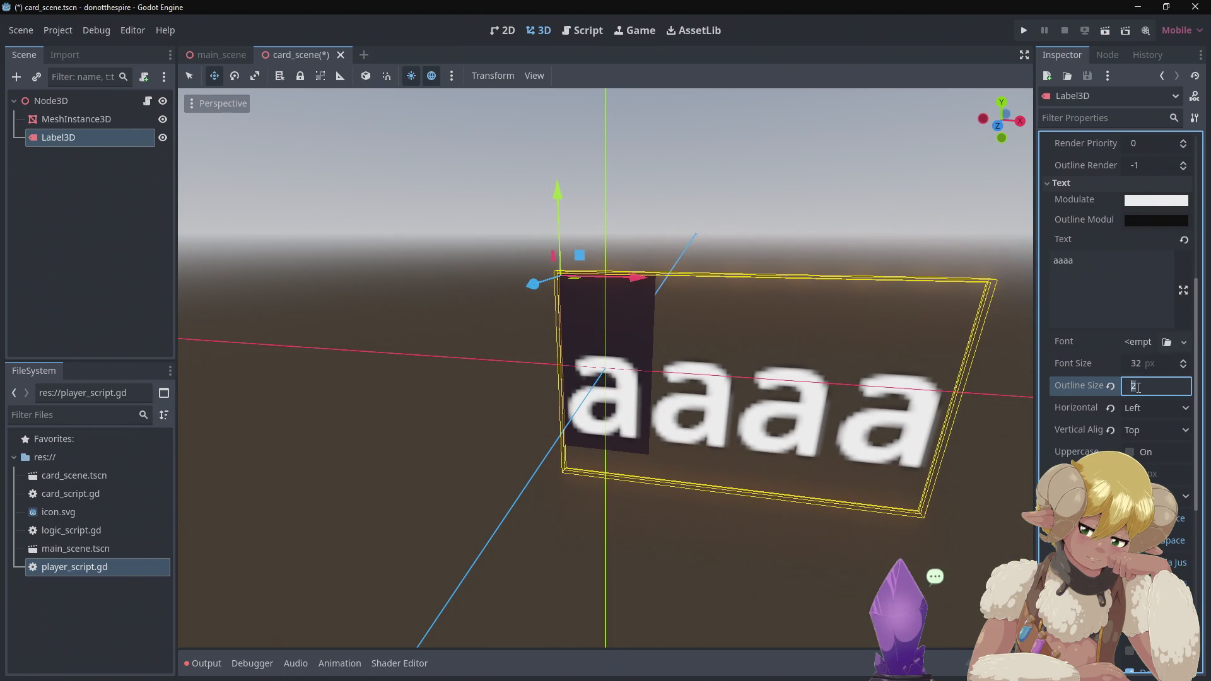
pyautogui.write('8')
pyautogui.press('Return')
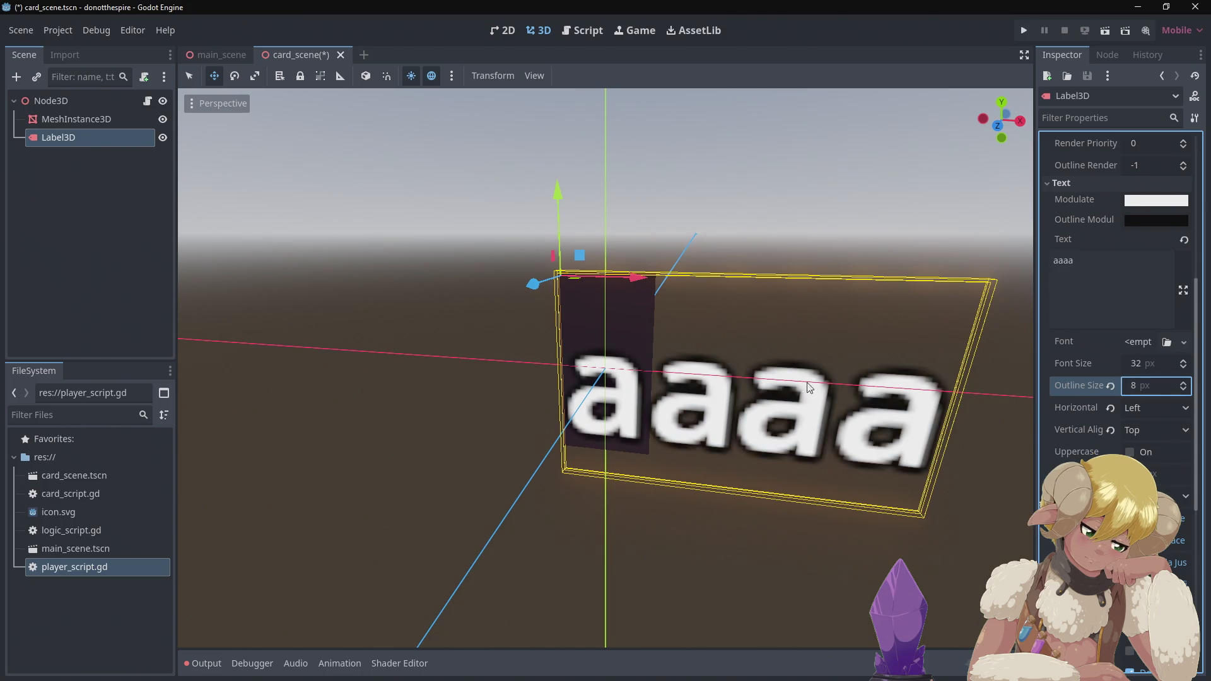
pyautogui.scroll(-2, 764, 340)
pyautogui.scroll(-3, 681, 235)
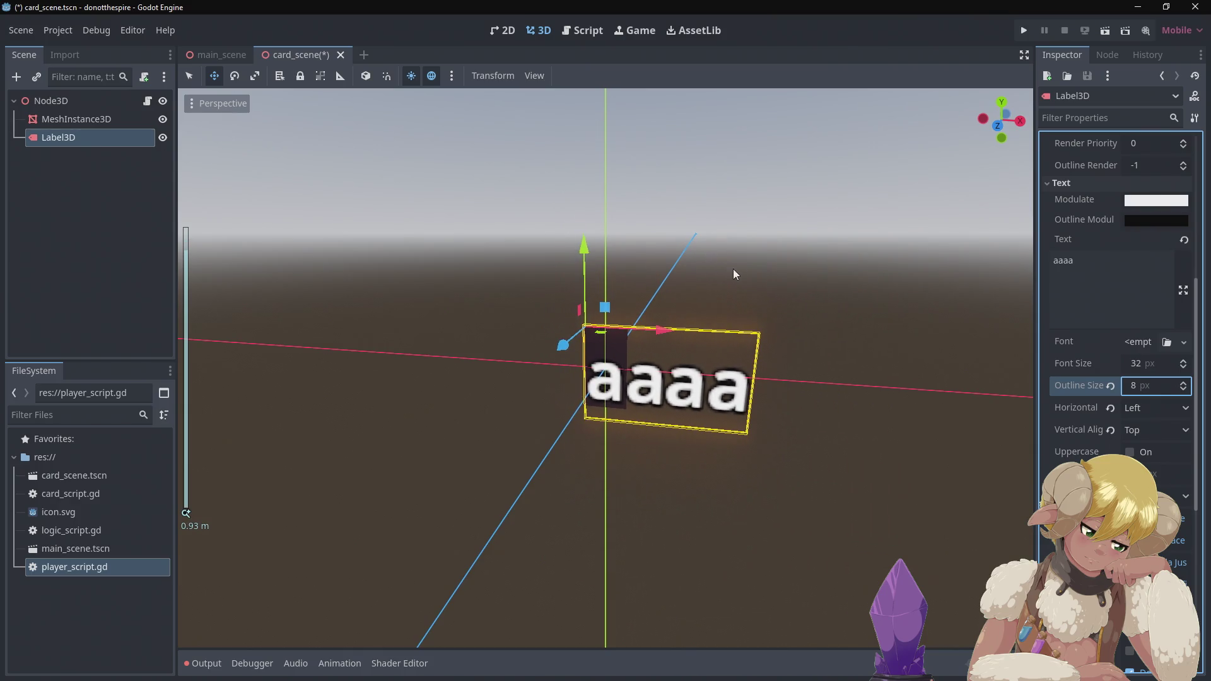
pyautogui.scroll(4, 719, 264)
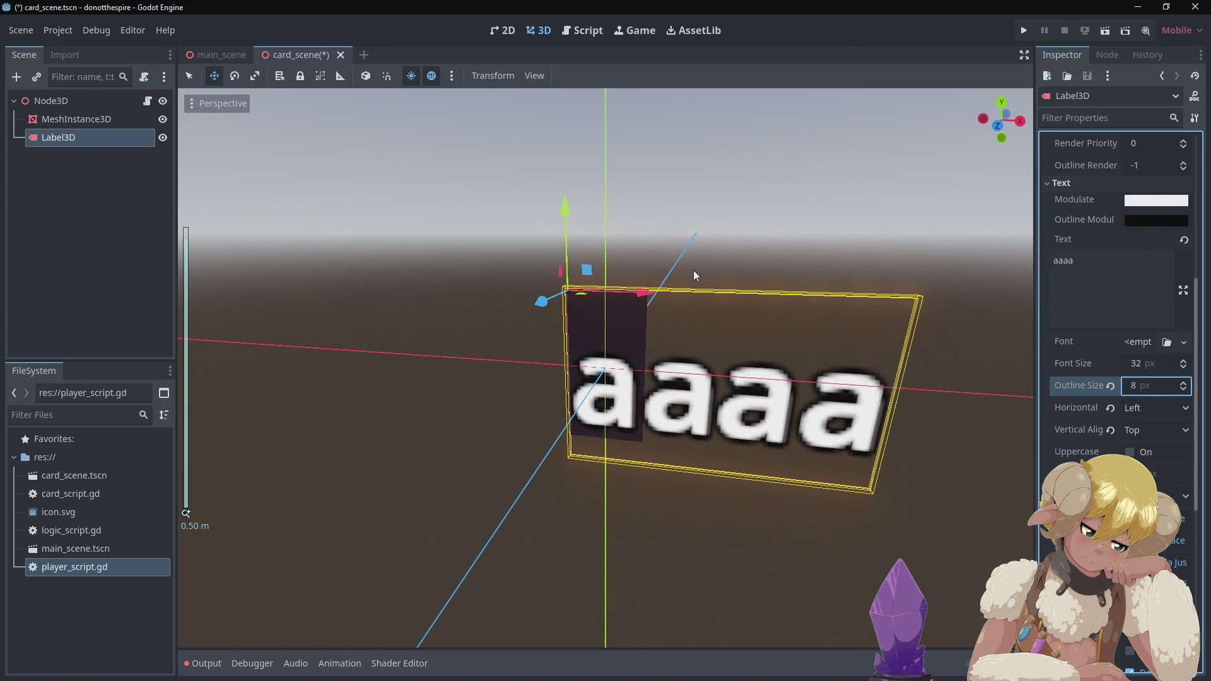
pyautogui.scroll(-3, 762, 262)
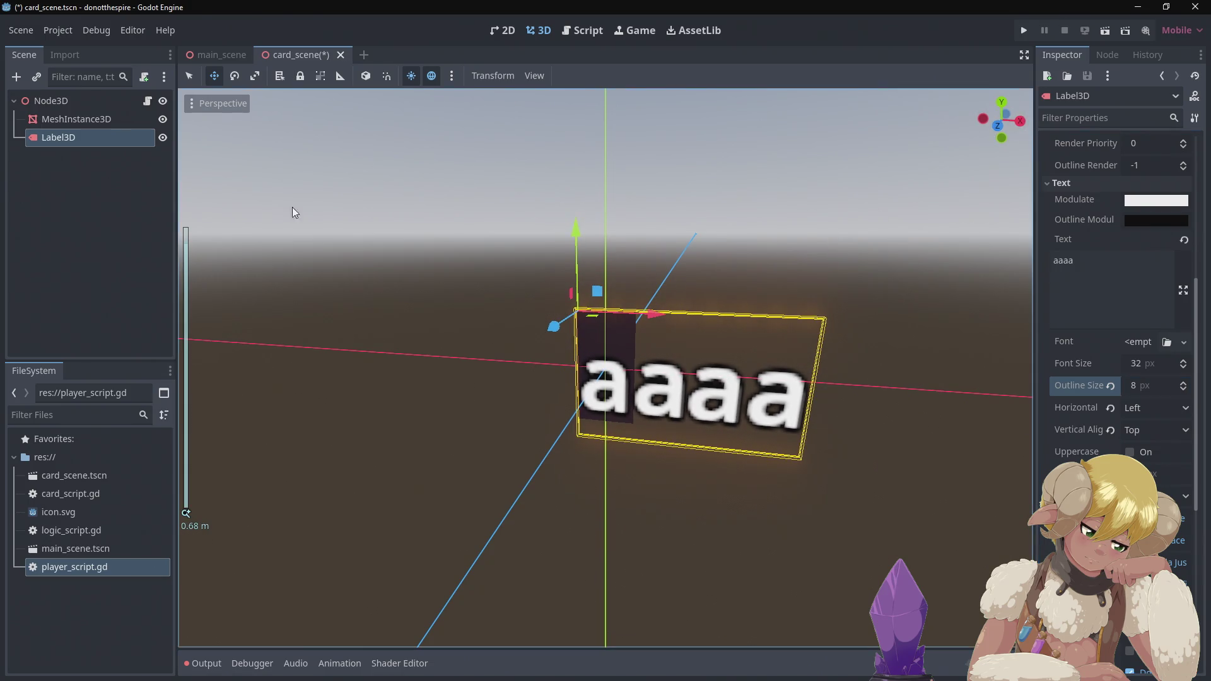
pyautogui.click(86, 119)
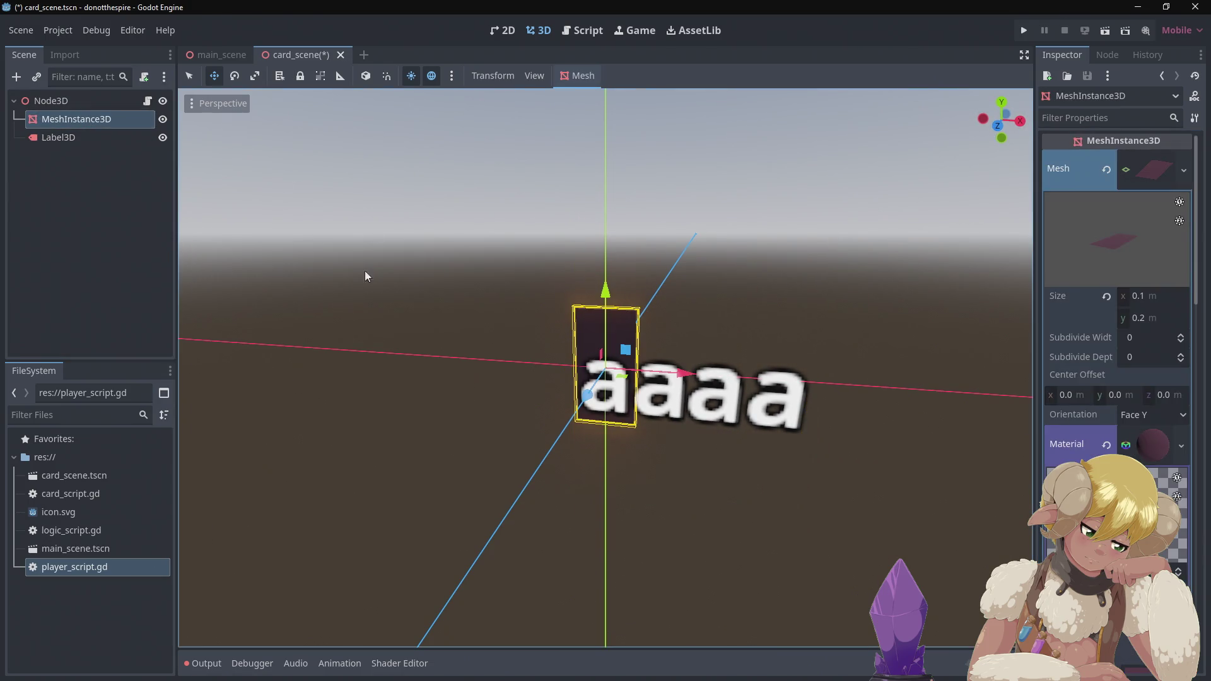
# Step: Resize the card mesh to width 1 and height 2 m
pyautogui.click(1140, 296)
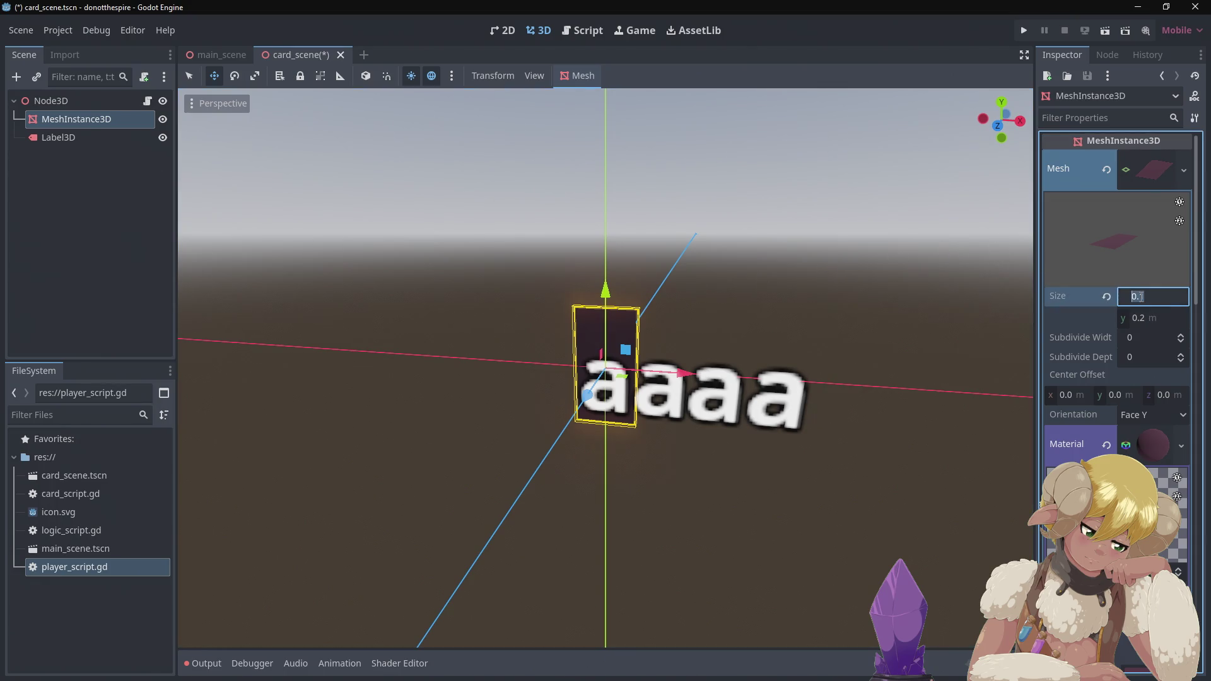
pyautogui.write('1')
pyautogui.click(1141, 316)
pyautogui.write('2')
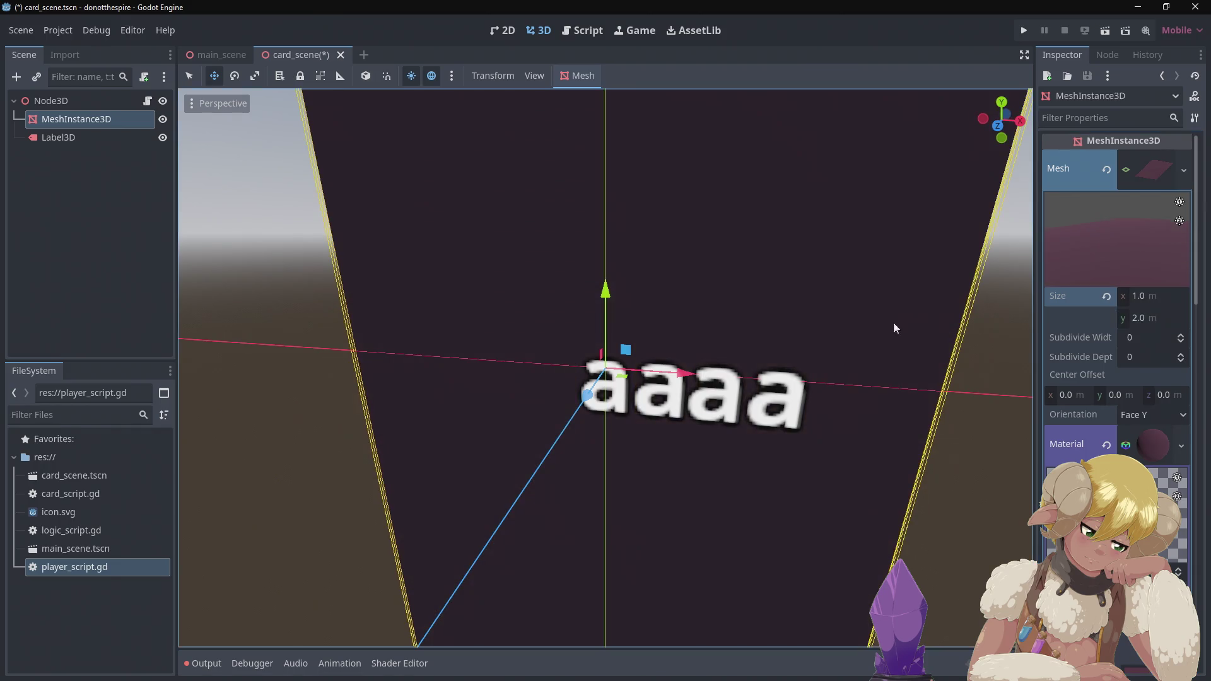
pyautogui.press('Return')
pyautogui.scroll(-3, 797, 328)
pyautogui.scroll(-3, 795, 334)
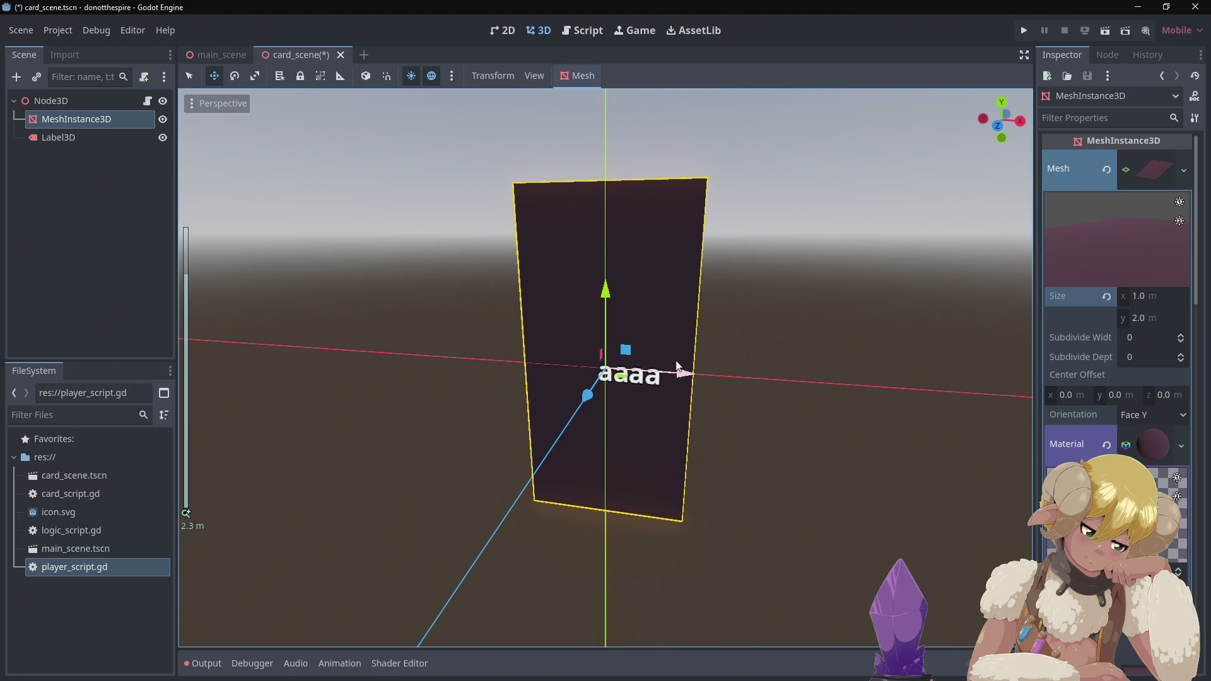
pyautogui.scroll(1, 809, 252)
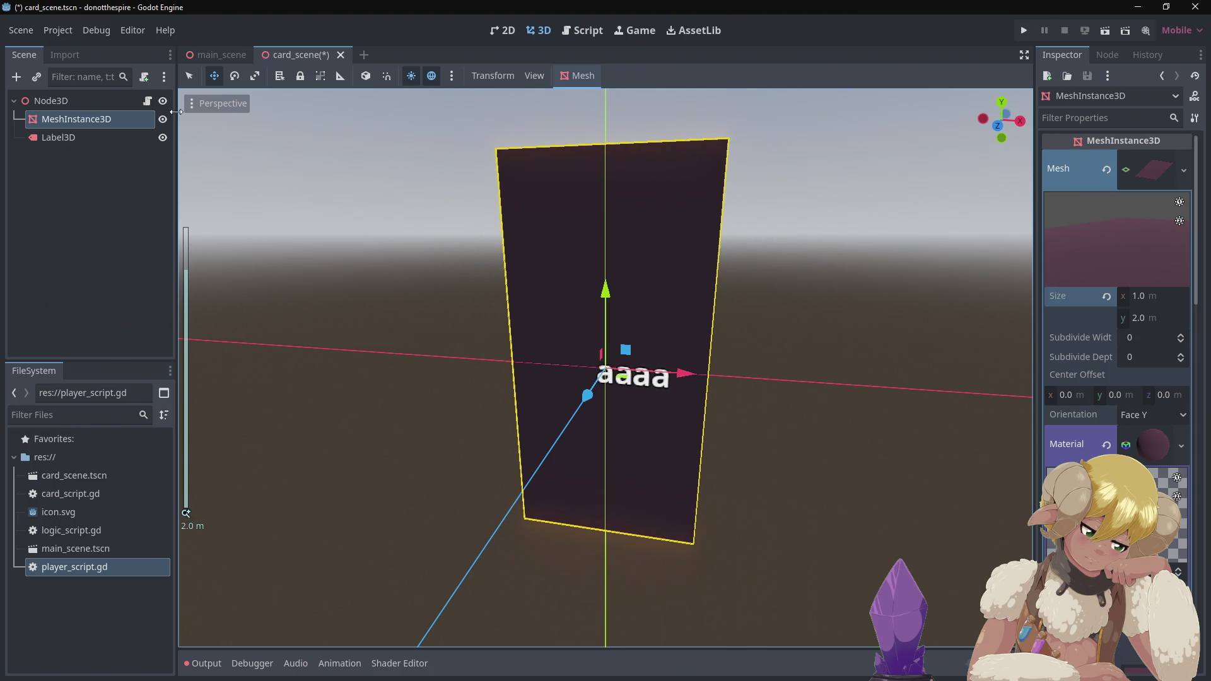
# Step: Move the label to the card's top-left and save card_scene.tscn
pyautogui.click(89, 138)
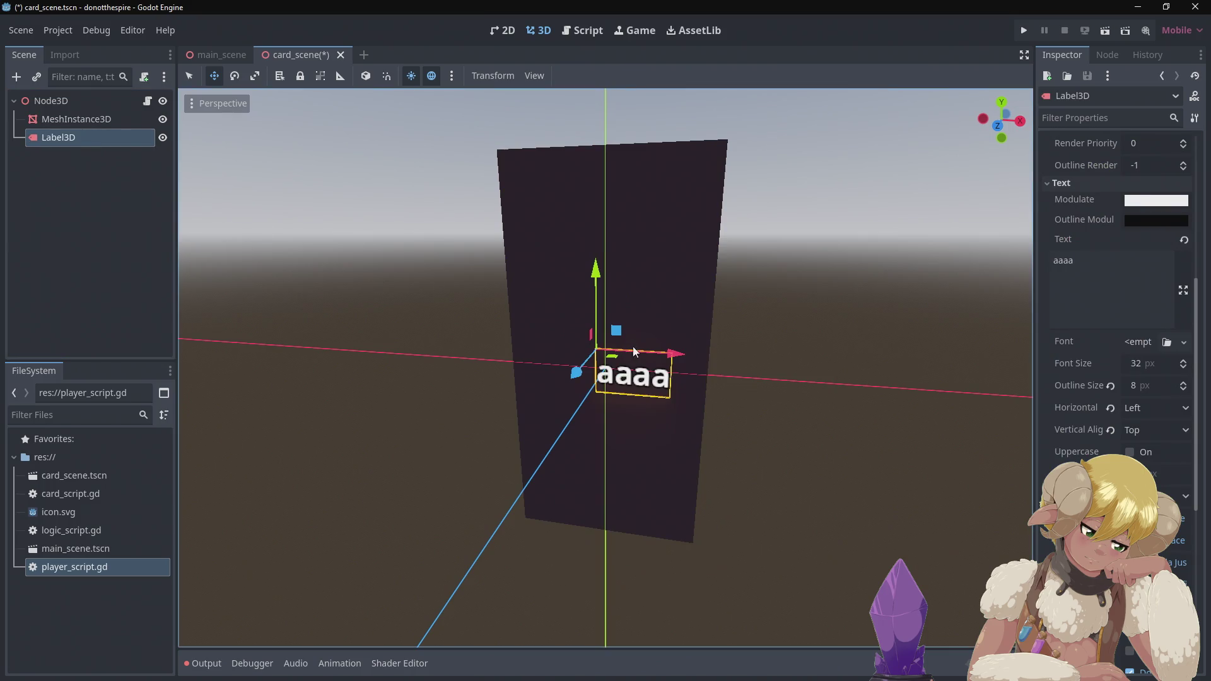
pyautogui.moveTo(674, 355); pyautogui.dragTo(582, 364)
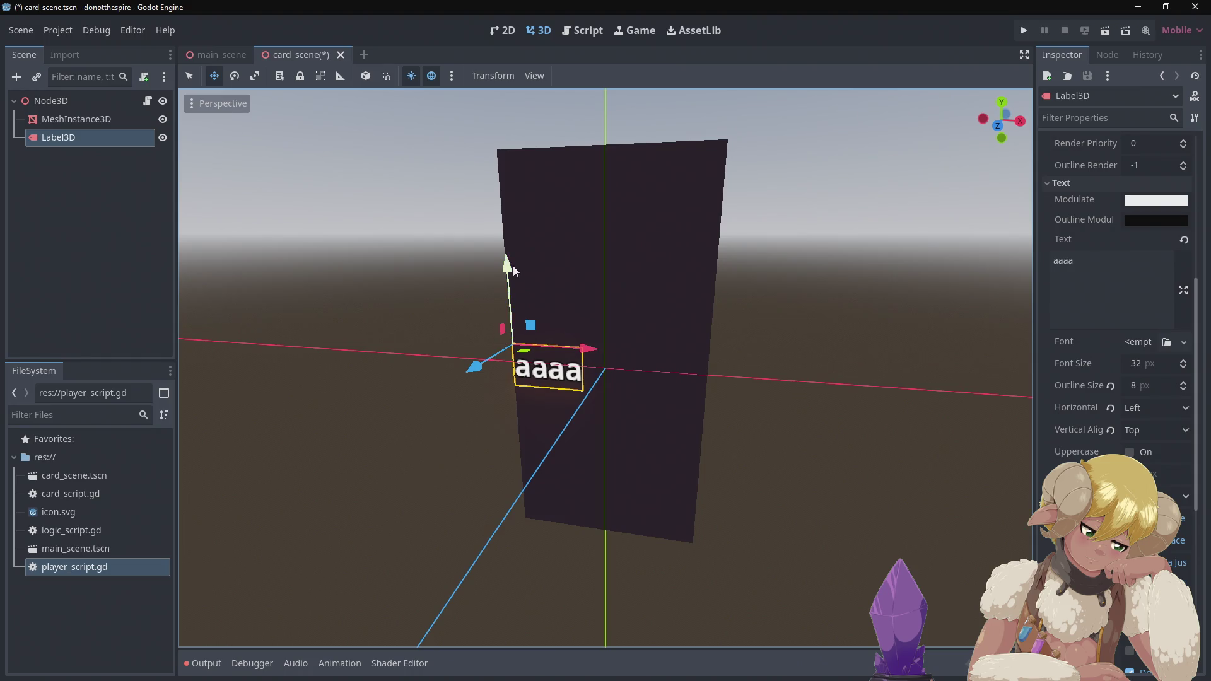
pyautogui.moveTo(503, 263)
pyautogui.mouseDown()
pyautogui.moveTo(459, 29)
pyautogui.moveTo(466, 53)
pyautogui.mouseUp()
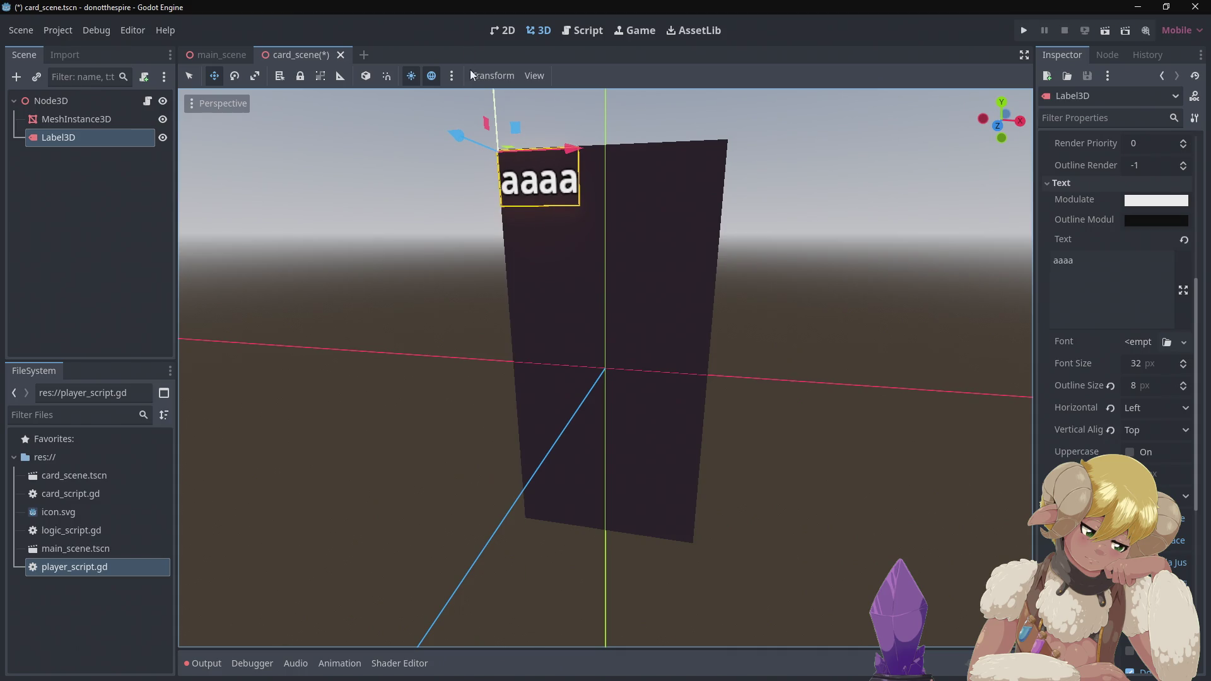
pyautogui.moveTo(364, 216)
pyautogui.mouseDown()
pyautogui.moveTo(440, 256)
pyautogui.moveTo(374, 272)
pyautogui.mouseUp()
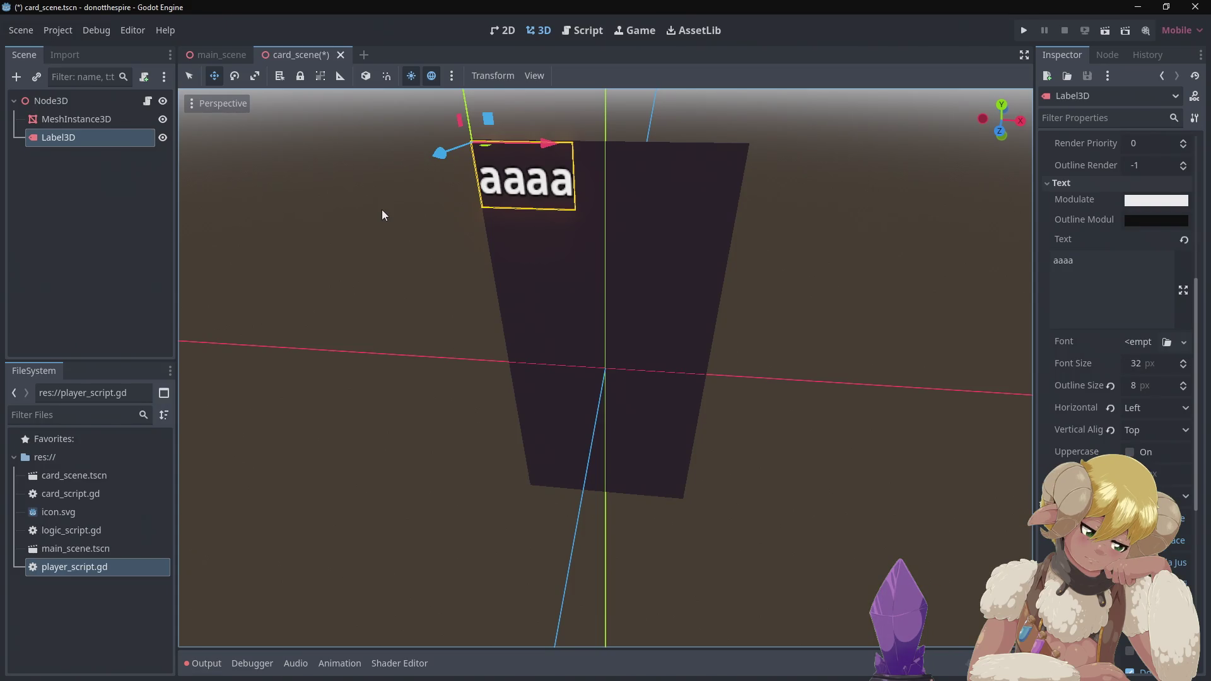
pyautogui.hotkey('ctrl', 's')
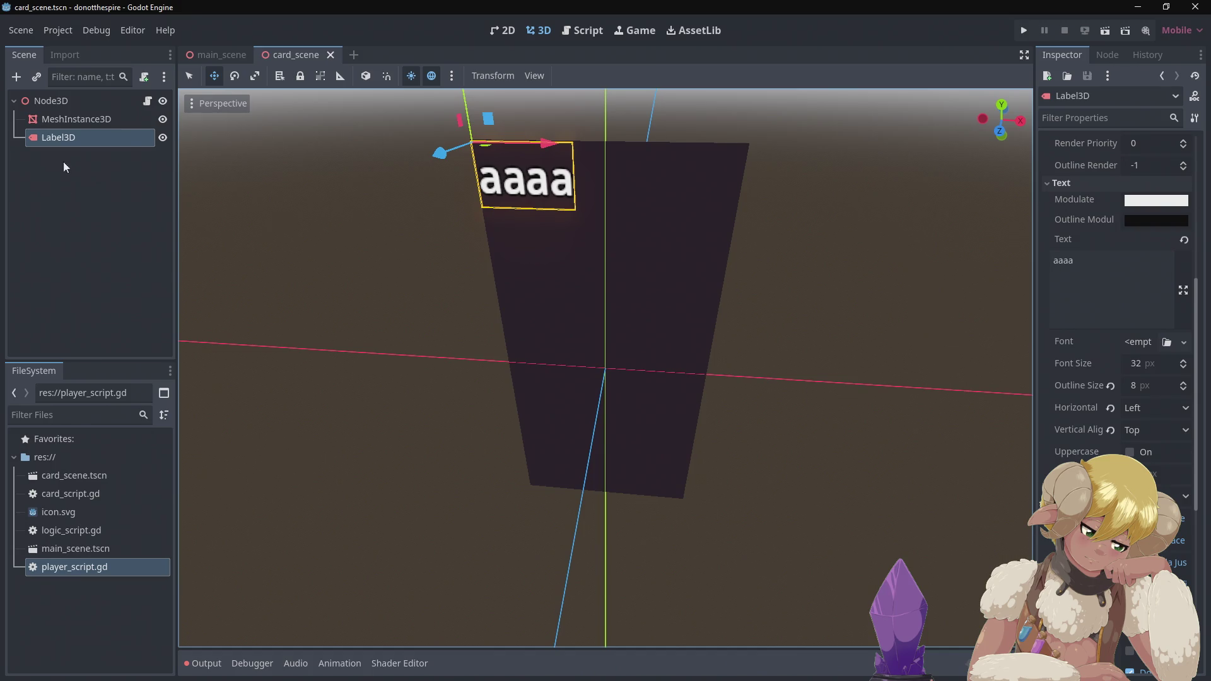
# Step: Rename the card scene's root node to 'Card', fixing the capitalization typo
pyautogui.click(69, 99)
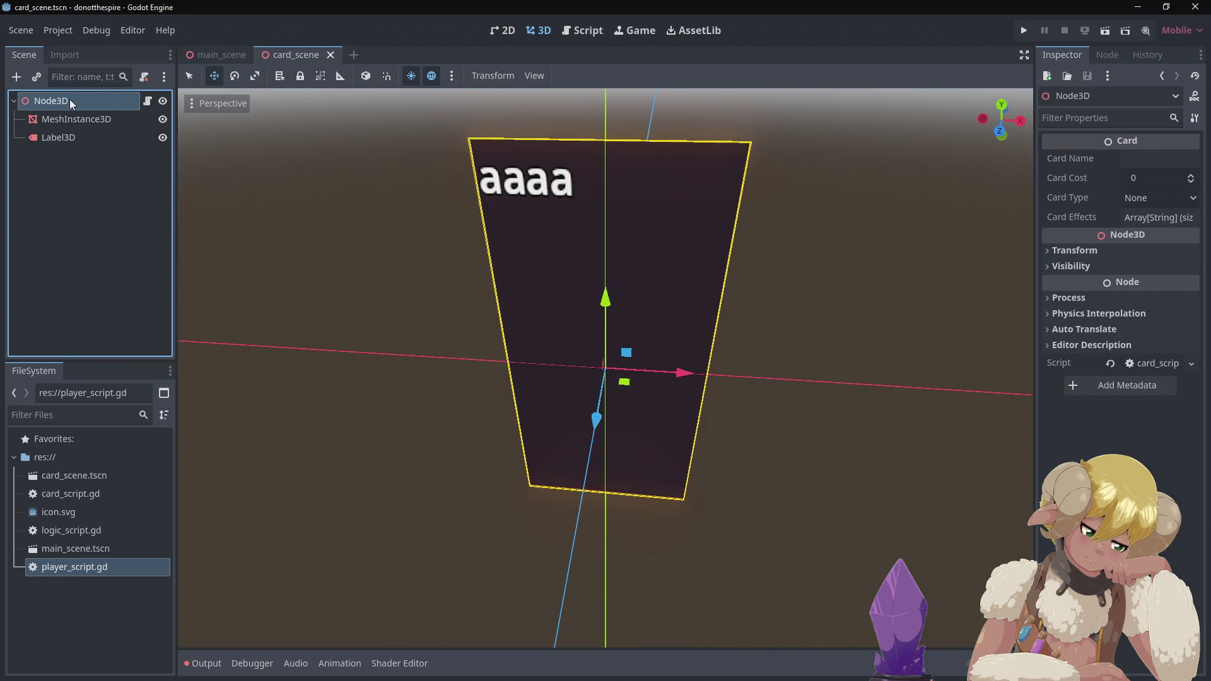
pyautogui.click(69, 99)
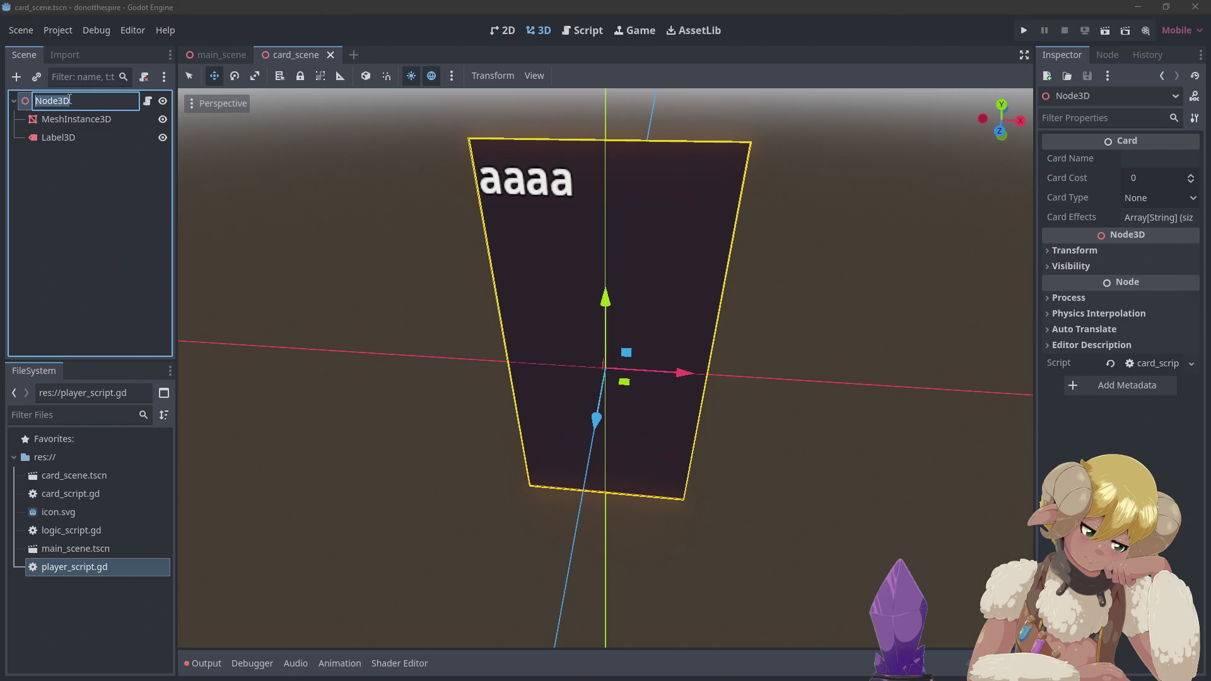
pyautogui.write('CArd')
pyautogui.press('Return')
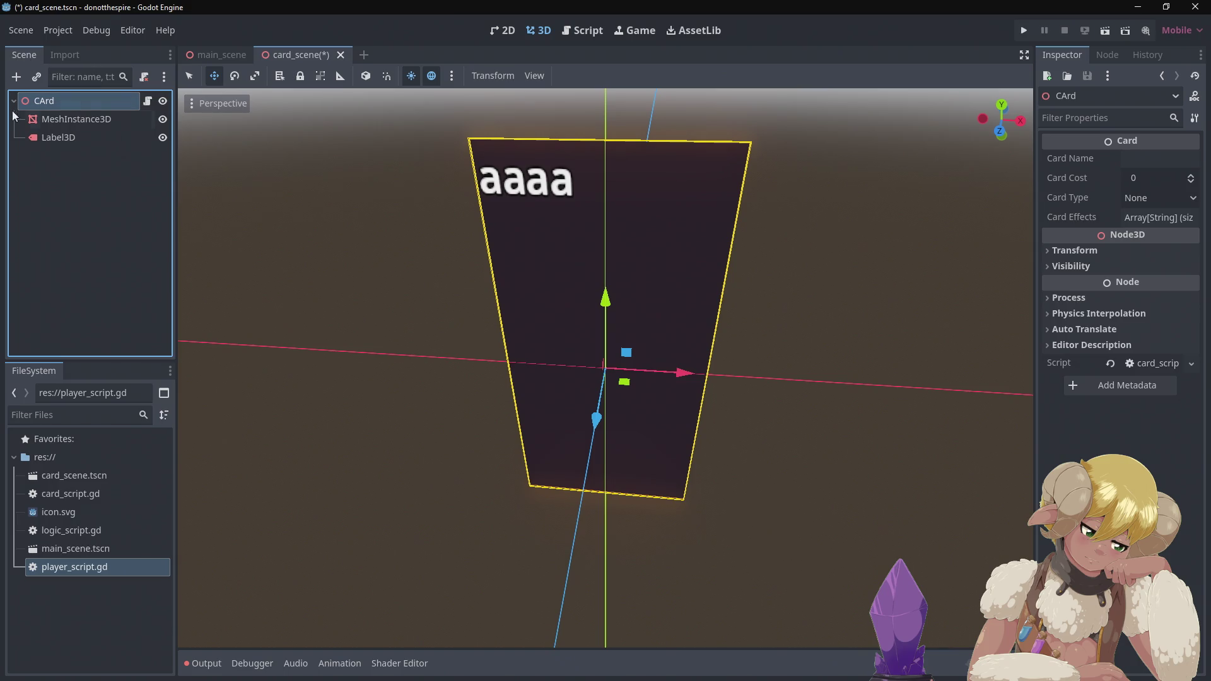
pyautogui.click(39, 102)
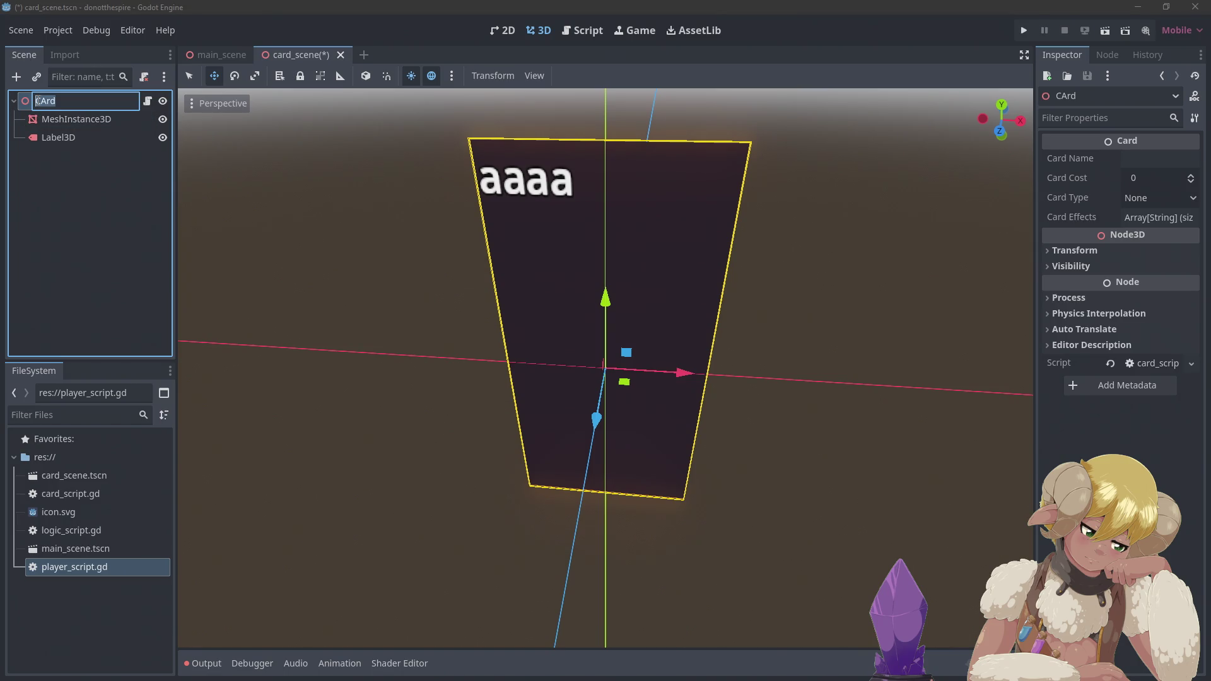
pyautogui.click(44, 102)
pyautogui.press('BackSpace')
pyautogui.write('a')
pyautogui.press('Return')
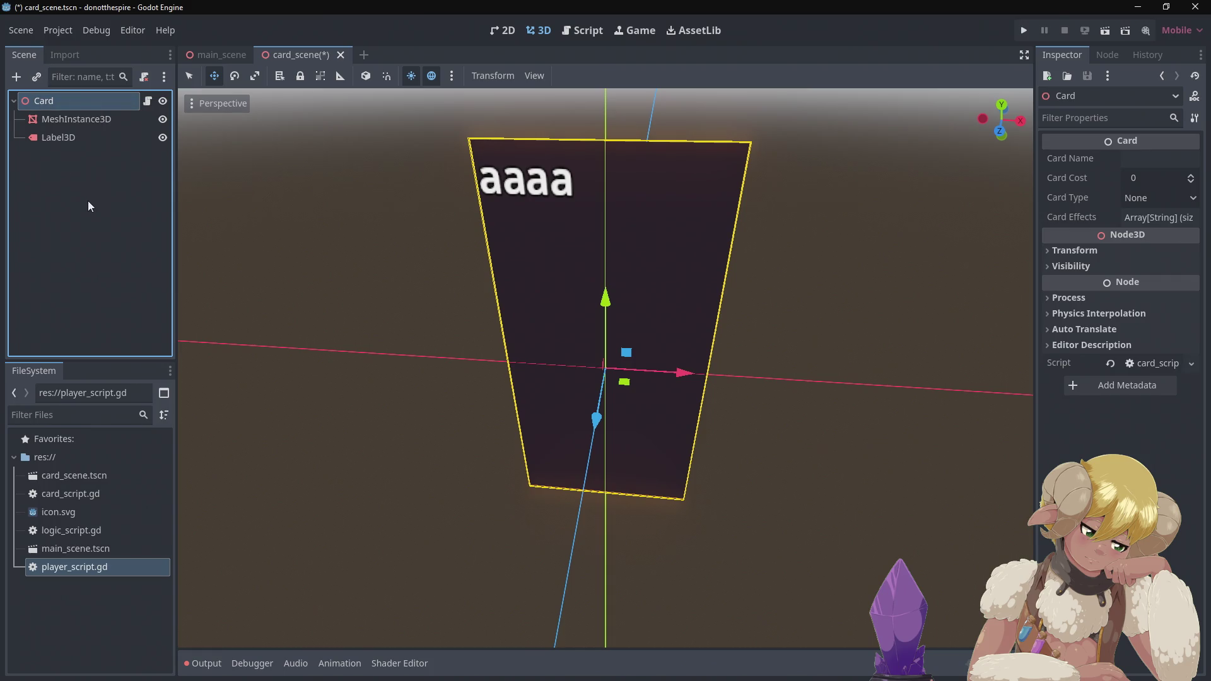
# Step: Rename Label3D to 'Text' and MeshInstance3D to 'Back', save the scene, and open the Script workspace
pyautogui.click(82, 142)
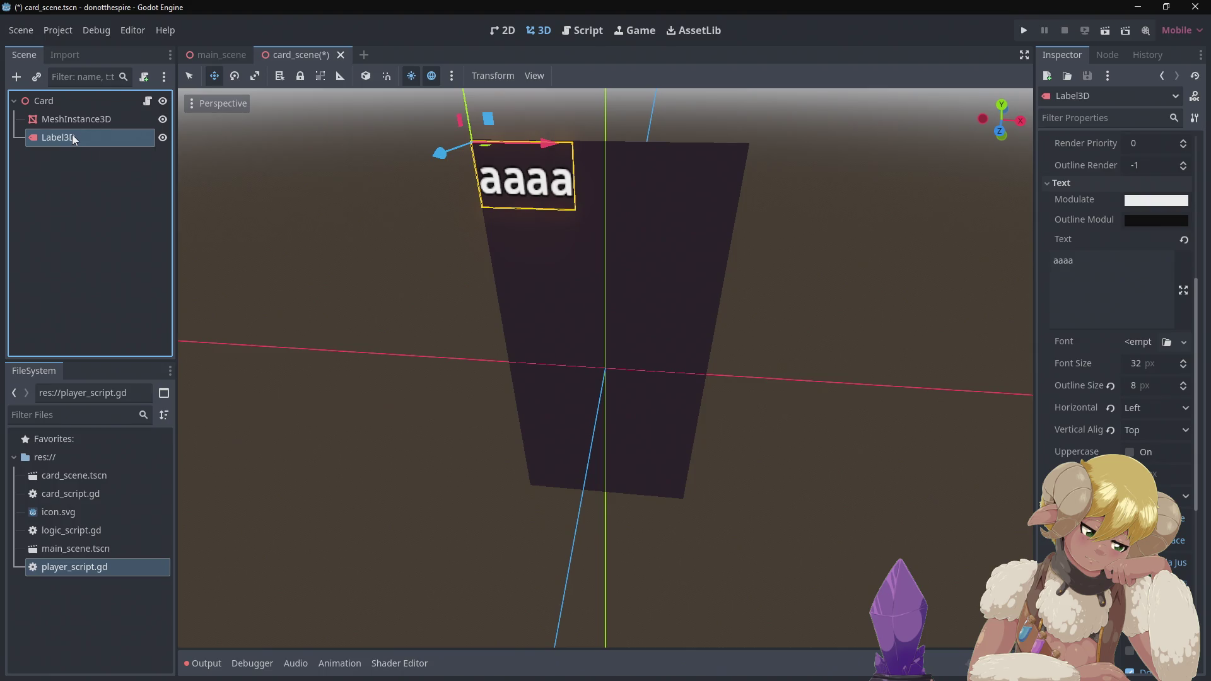
pyautogui.click(72, 134)
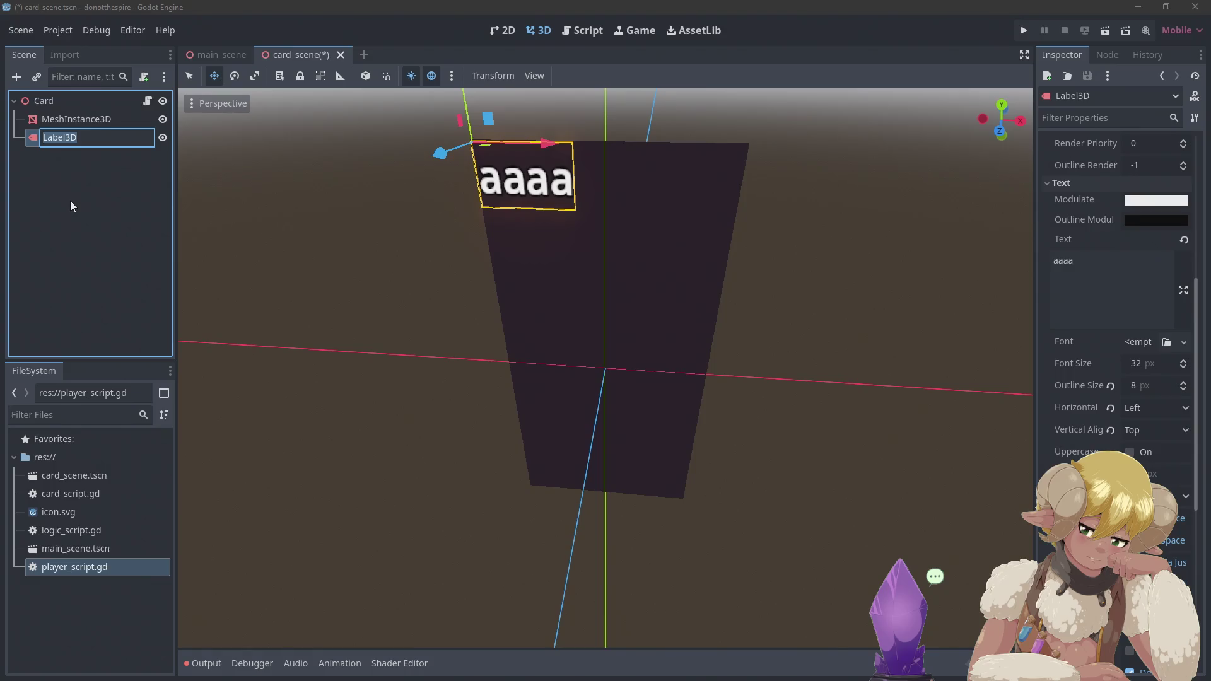
pyautogui.write('Text')
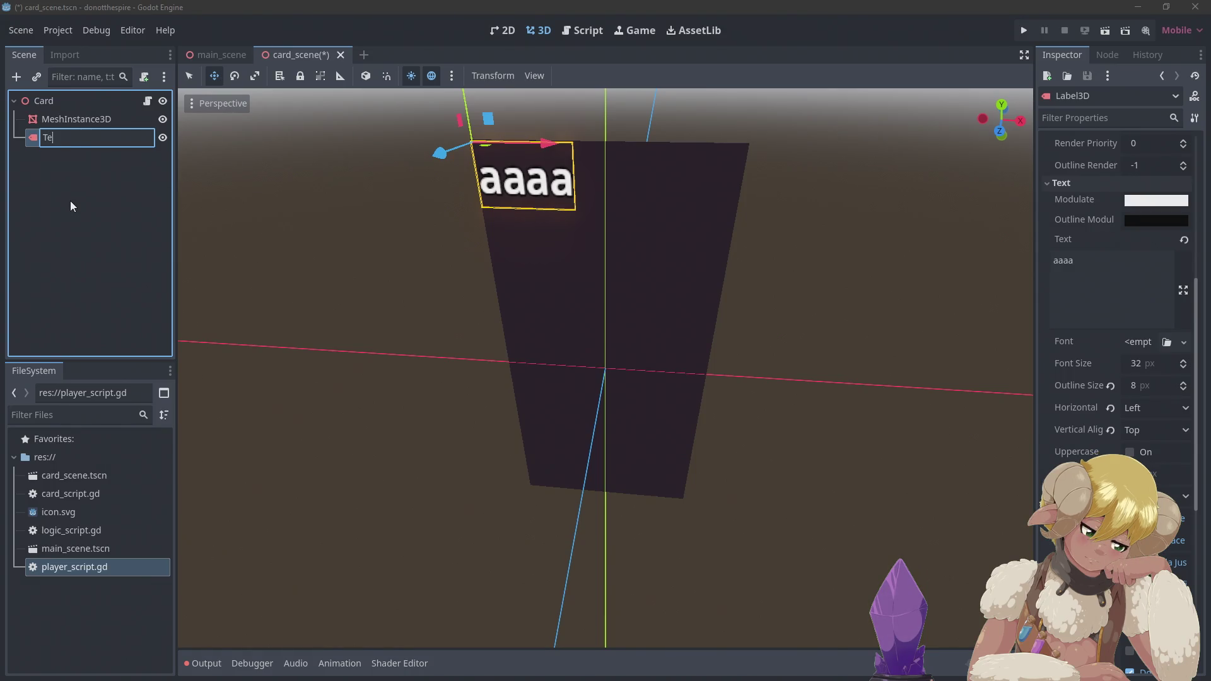
pyautogui.press('Return')
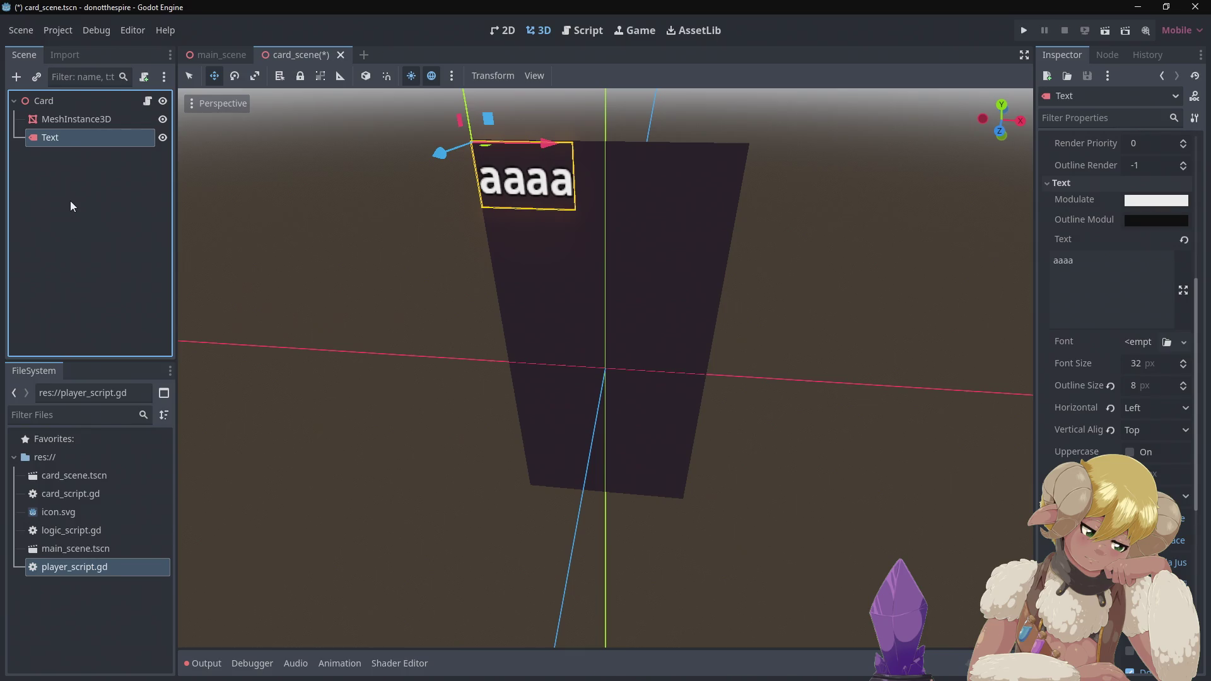
pyautogui.click(62, 117)
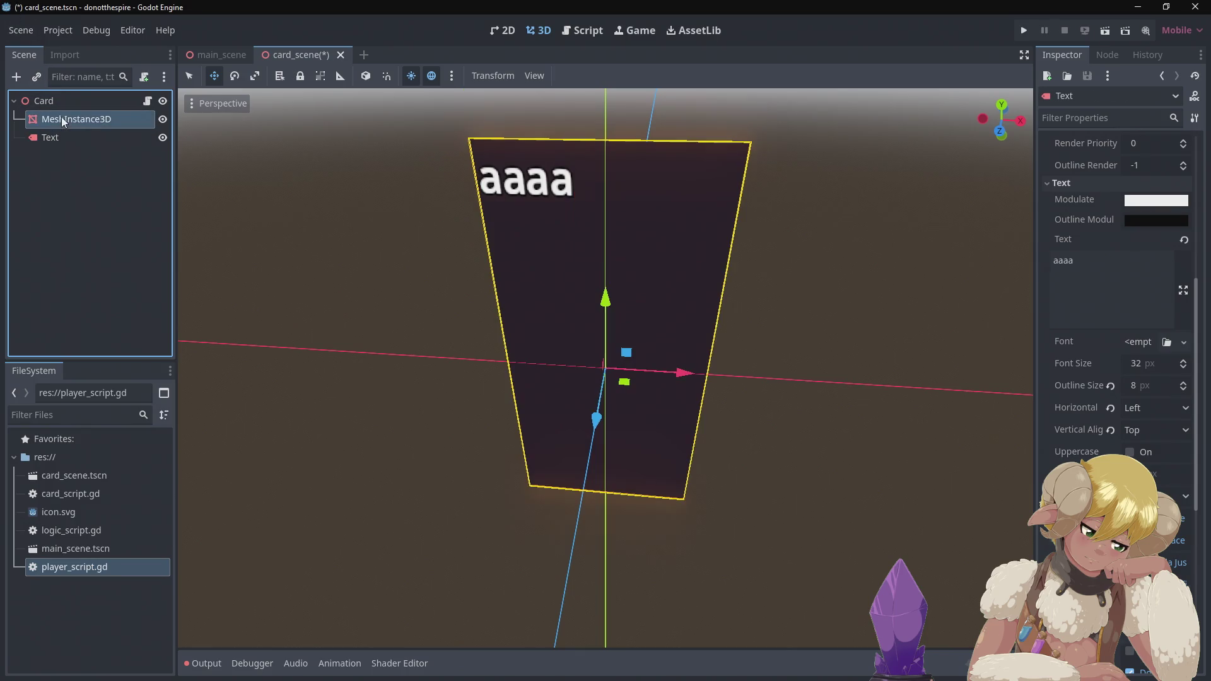
pyautogui.click(65, 117)
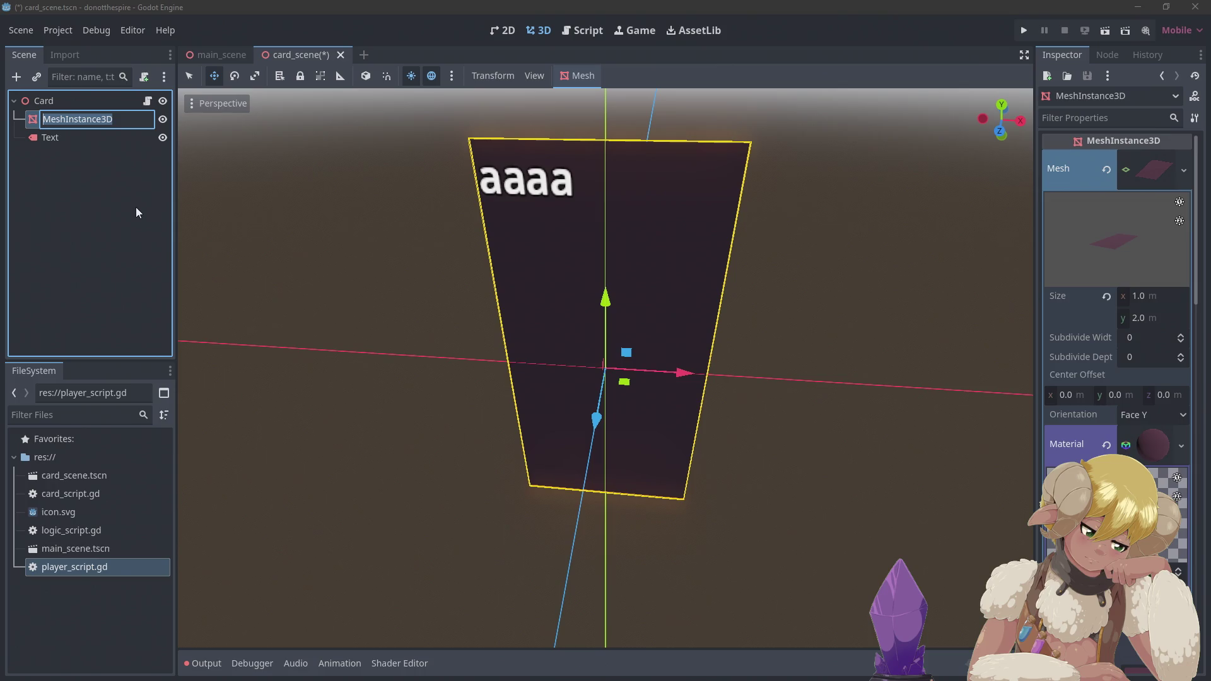
pyautogui.write('Back')
pyautogui.press('Return')
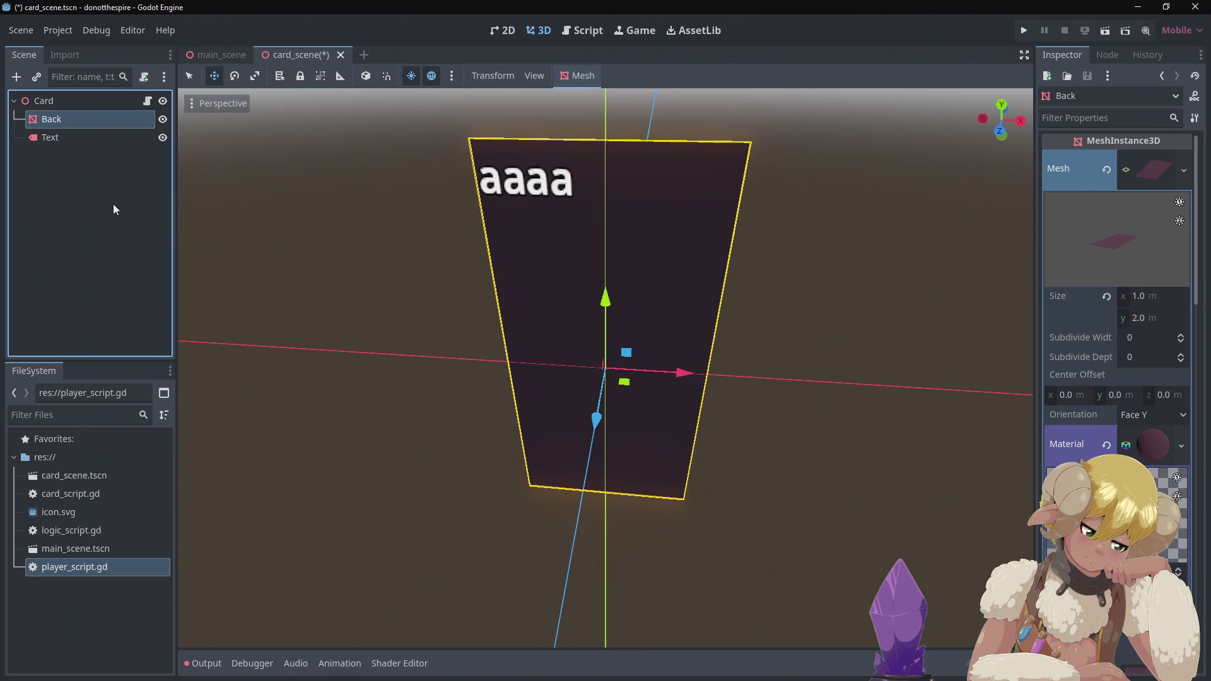
pyautogui.click(108, 198)
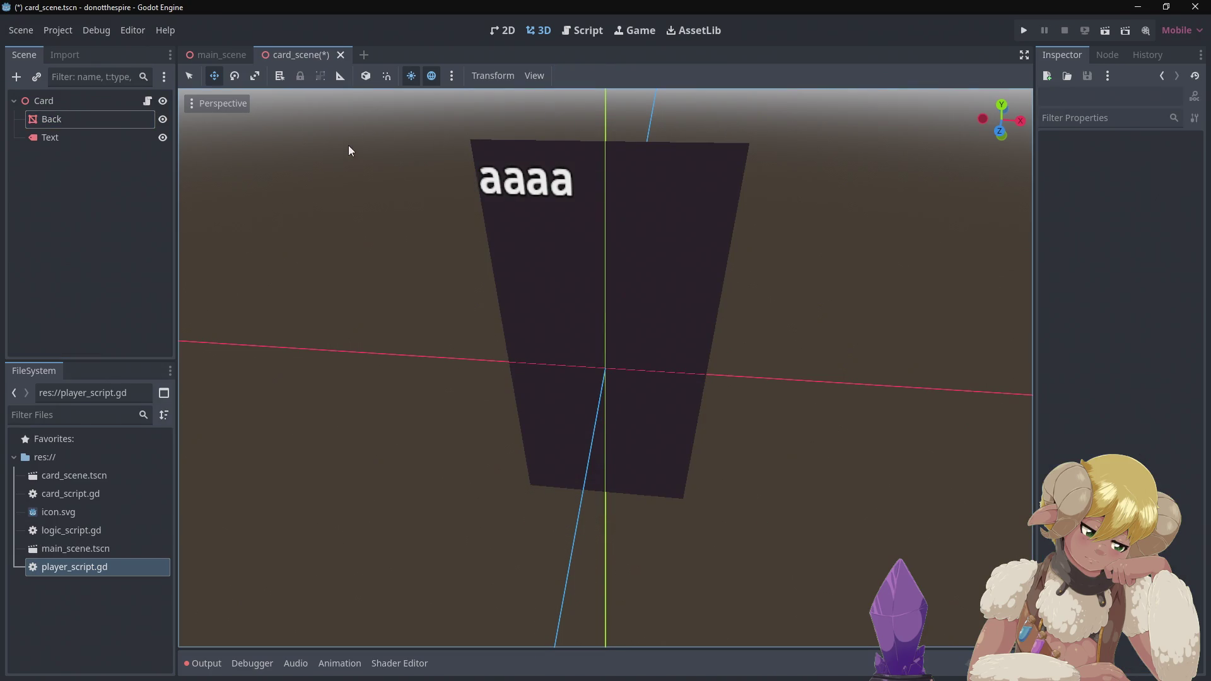
pyautogui.hotkey('ctrl', 's')
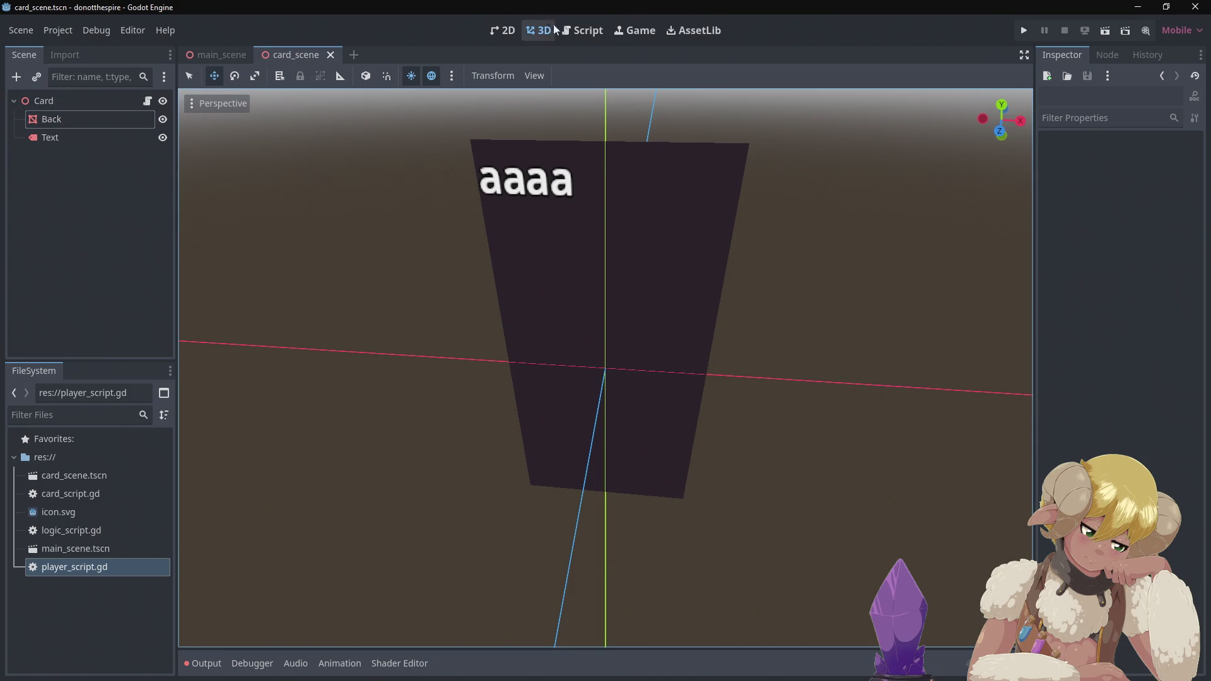
pyautogui.click(581, 30)
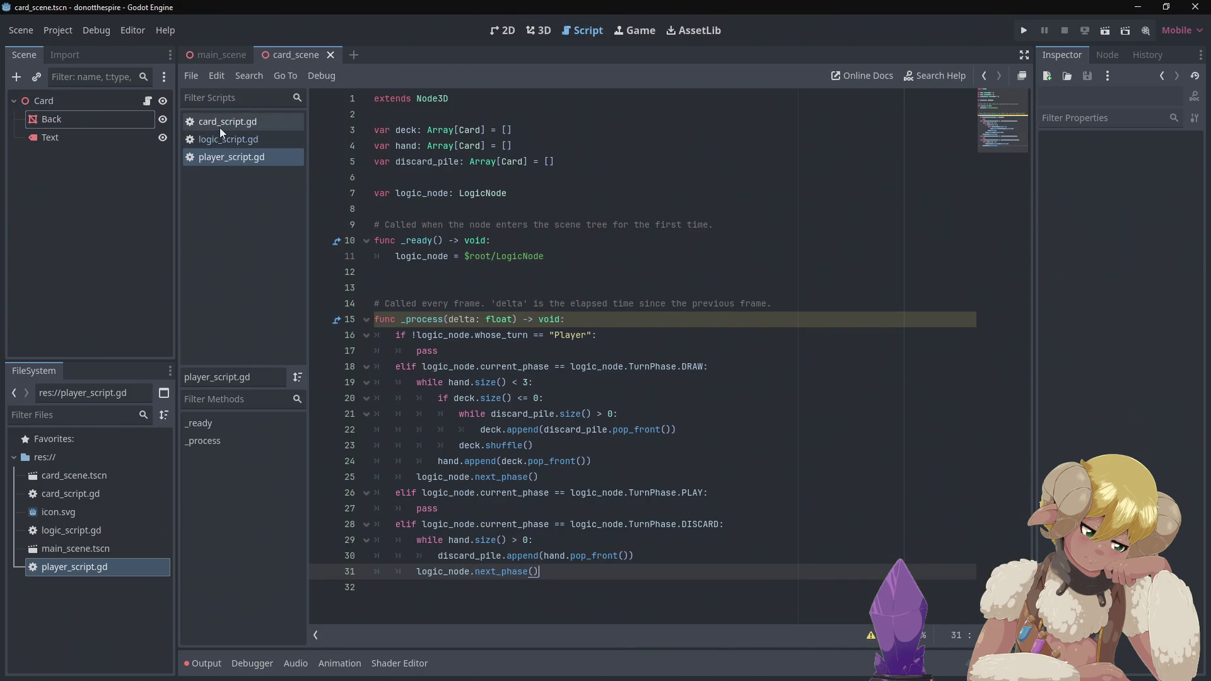
# Step: In card_script.gd, change line 2 to 'extends Node3D' and save the script
pyautogui.click(219, 127)
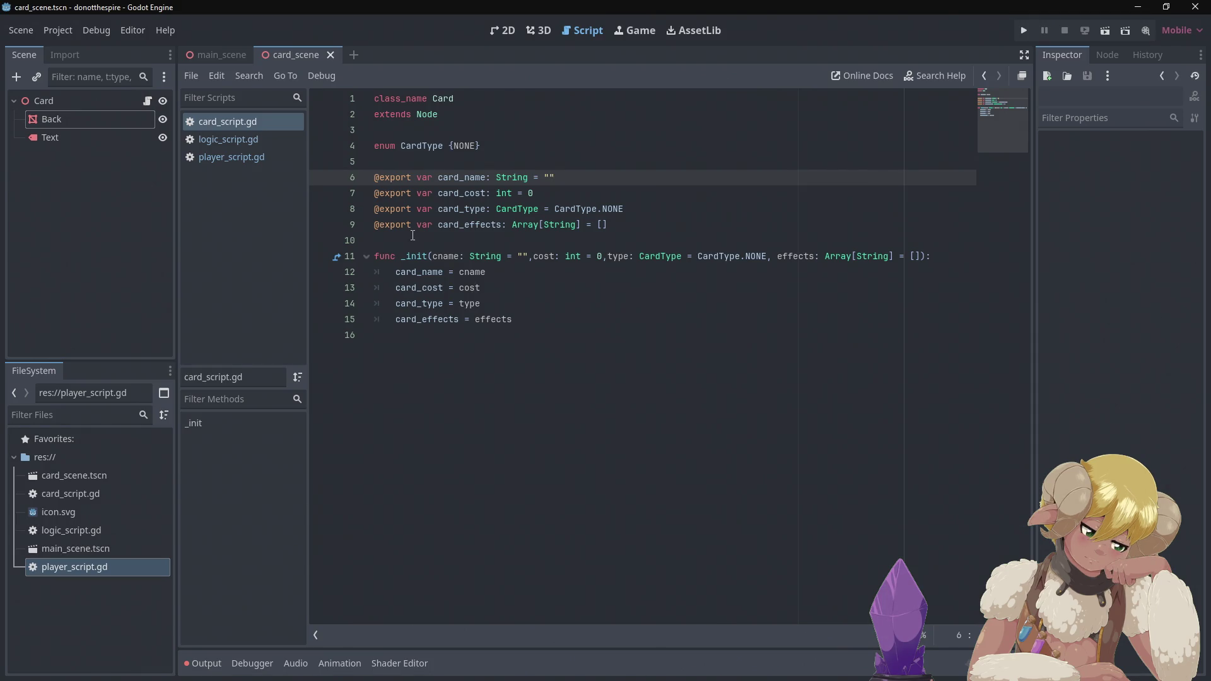
pyautogui.moveTo(407, 234)
pyautogui.click(450, 112)
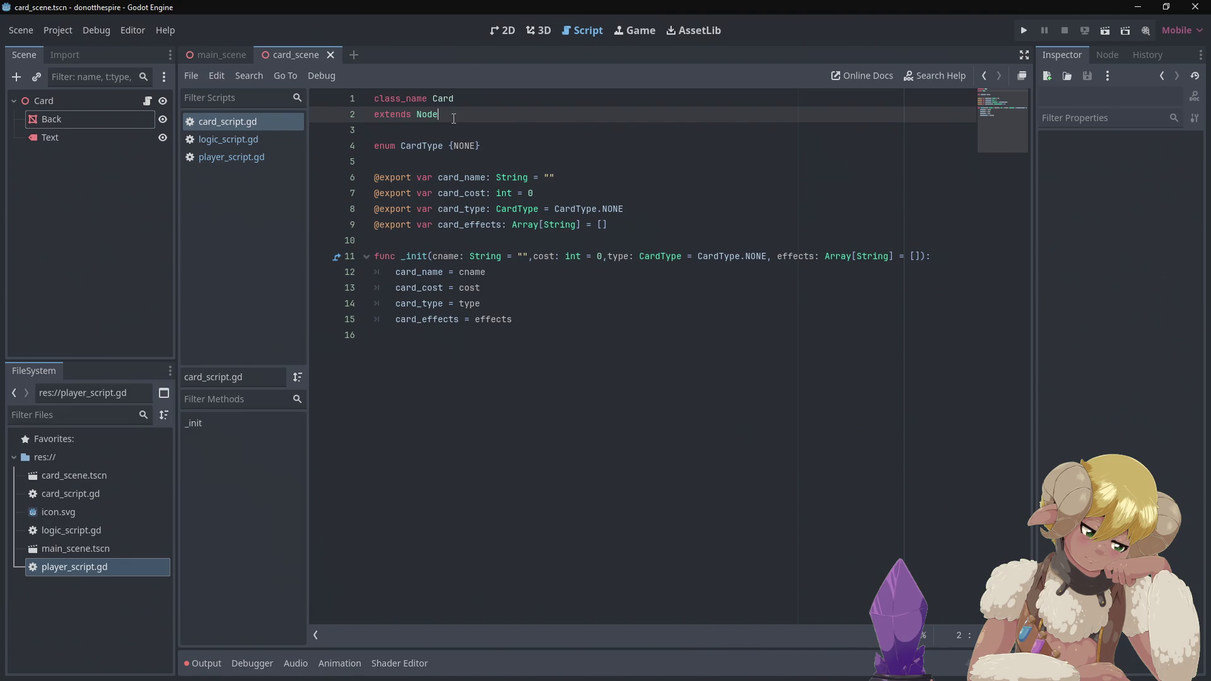
pyautogui.write('2')
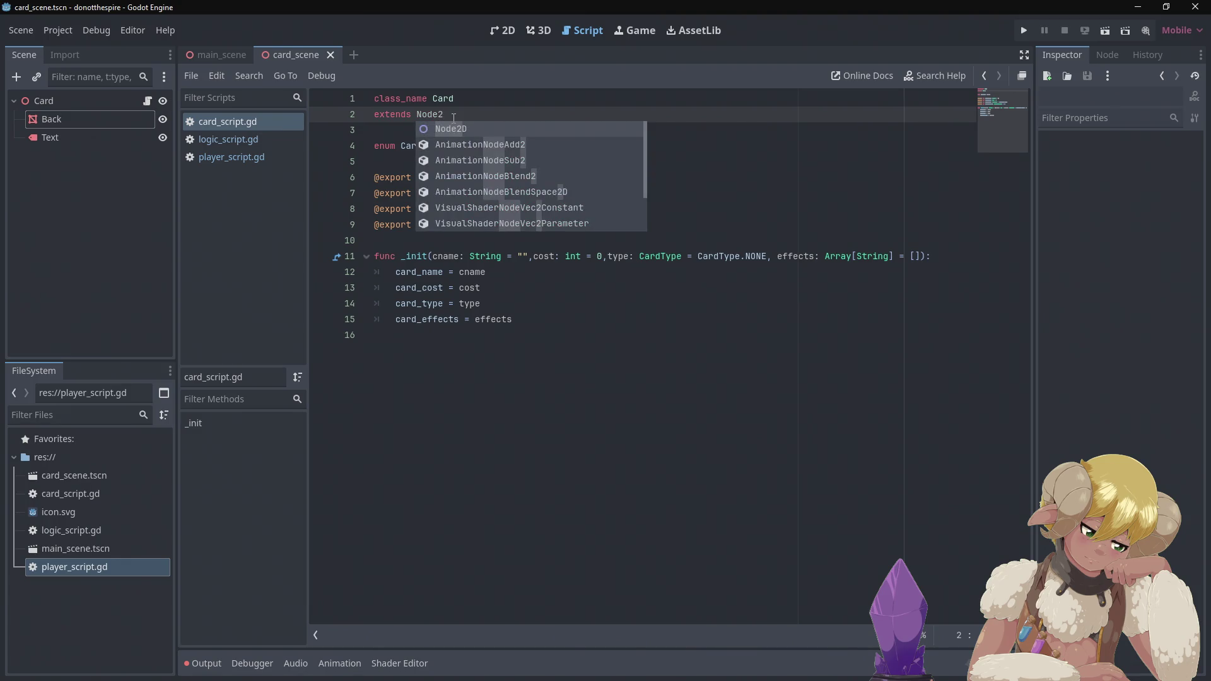
pyautogui.press('BackSpace')
pyautogui.write('3S')
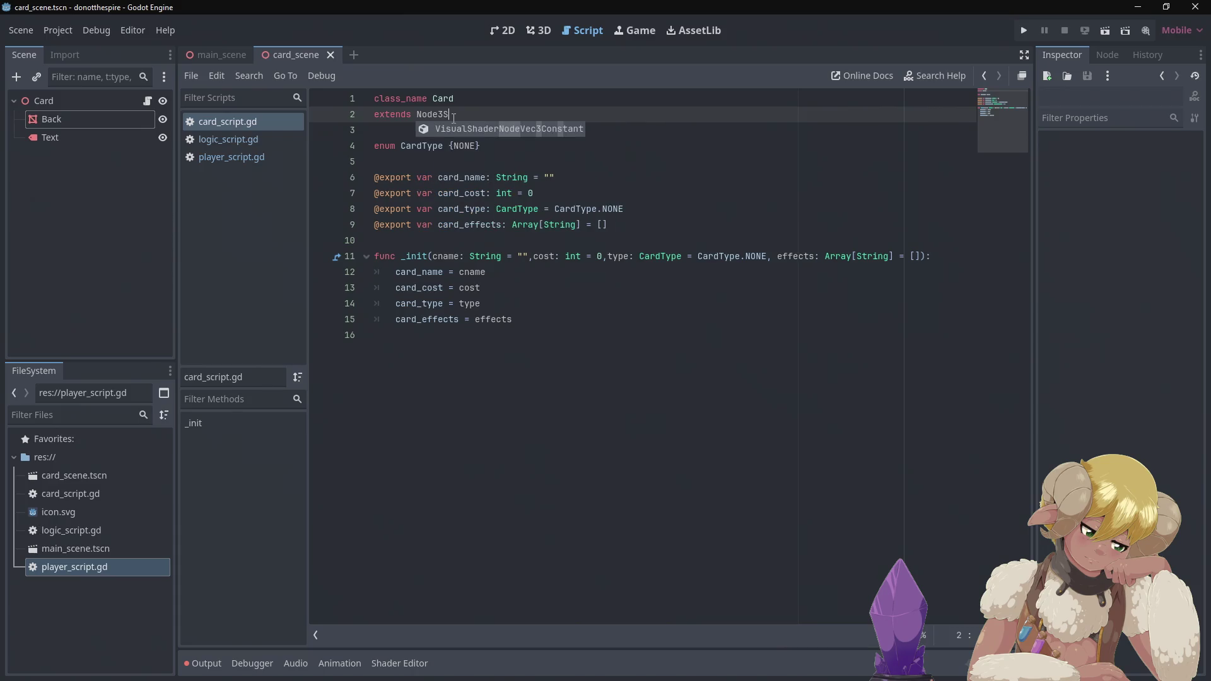
pyautogui.press('BackSpace')
pyautogui.write('D')
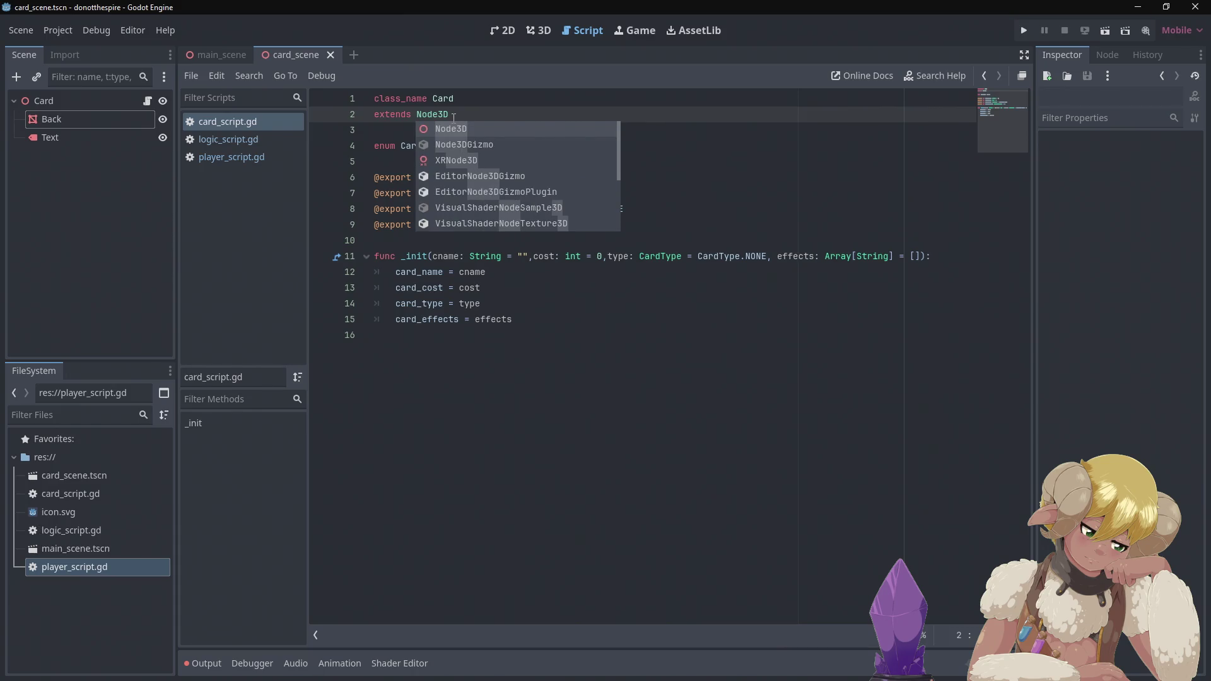
pyautogui.click(634, 334)
pyautogui.hotkey('ctrl', 's')
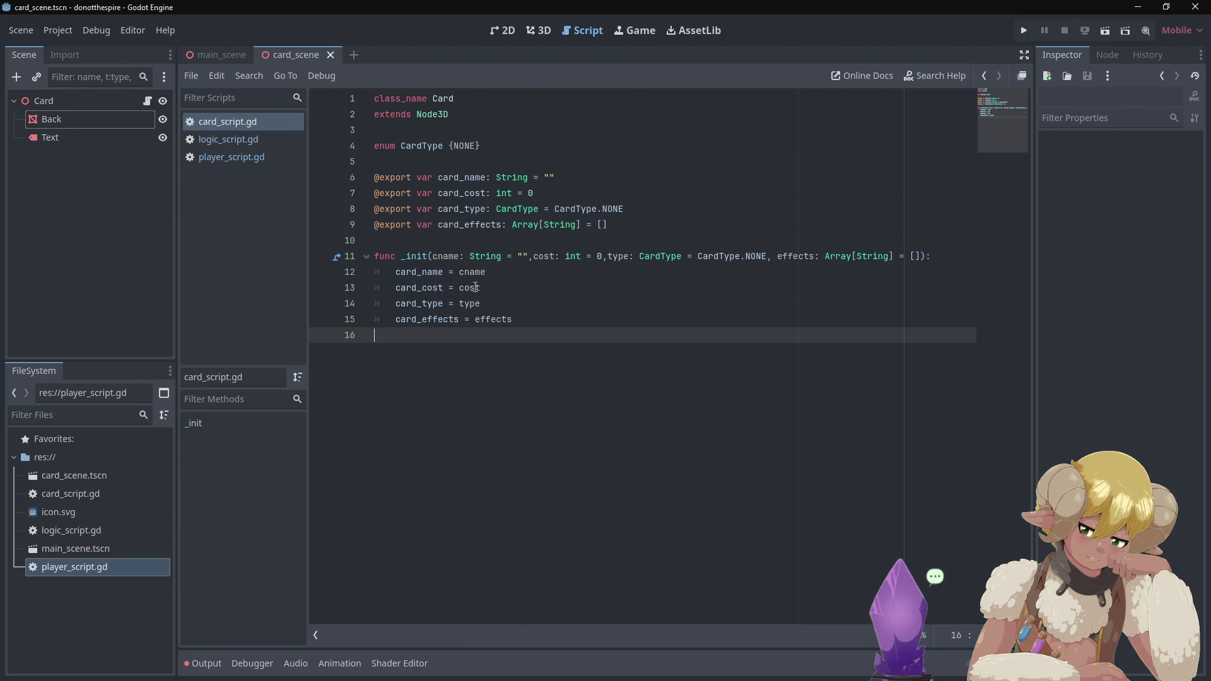
pyautogui.moveTo(476, 288)
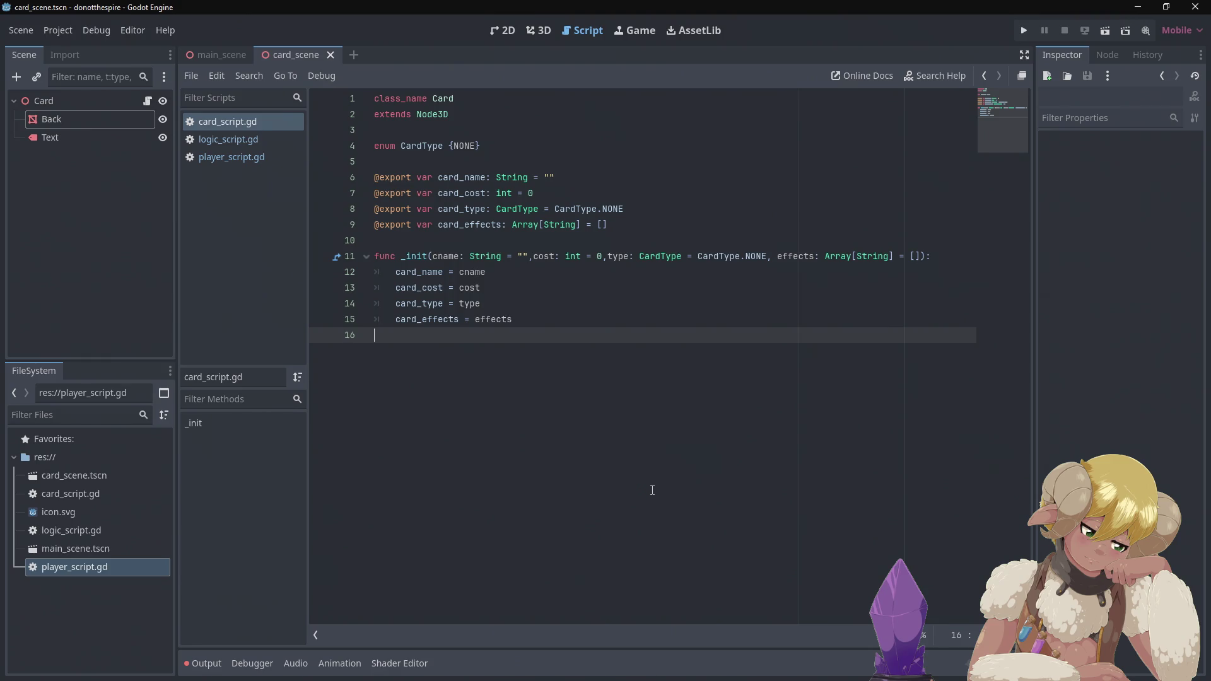
# Step: Add a func _ready() declaration after _init, without a return type
pyautogui.press('Return')
pyautogui.write('func ')
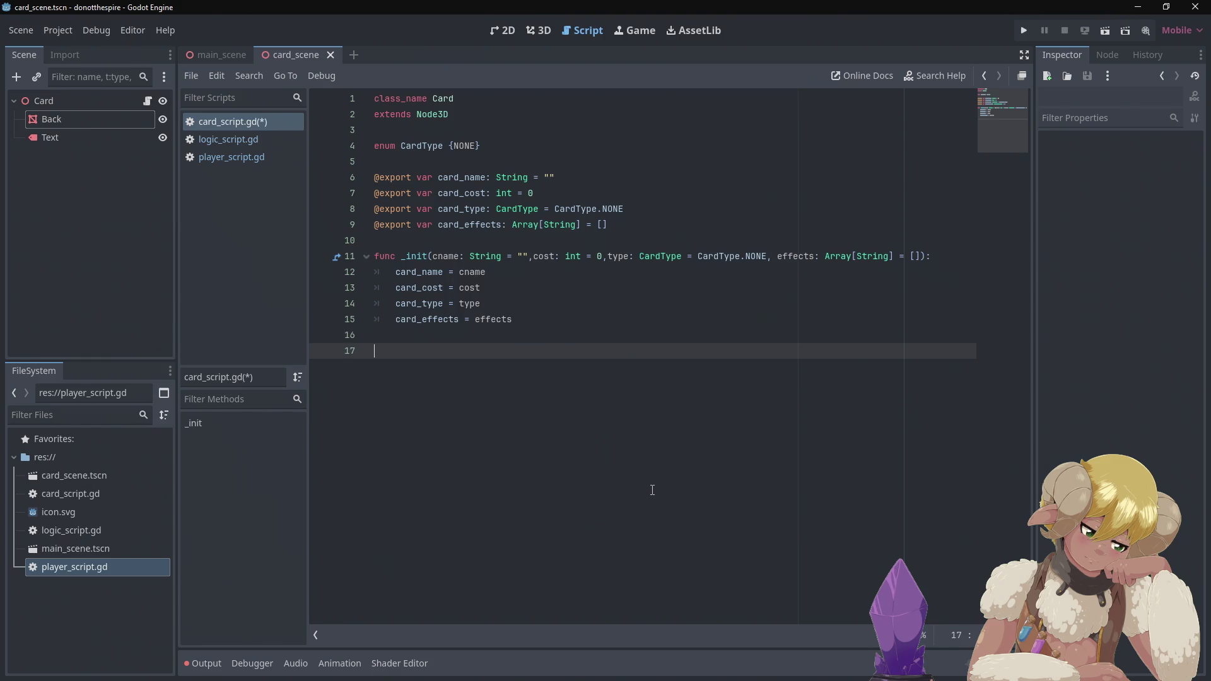
pyautogui.write('_read')
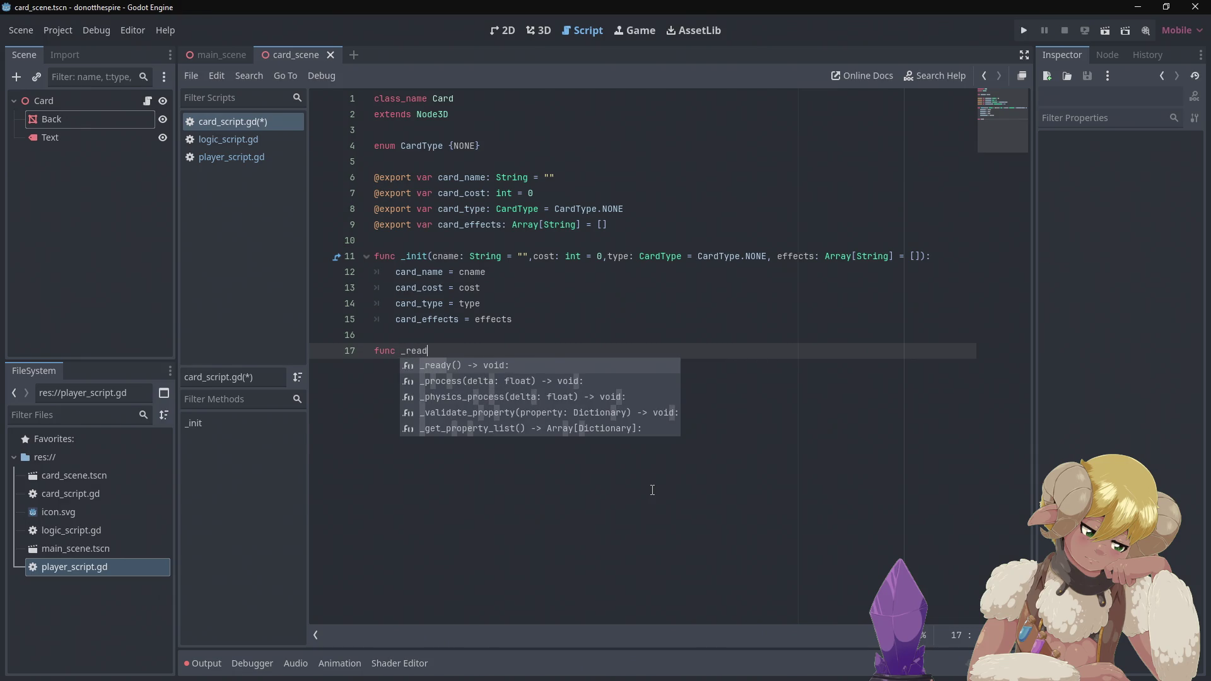
pyautogui.press('Return')
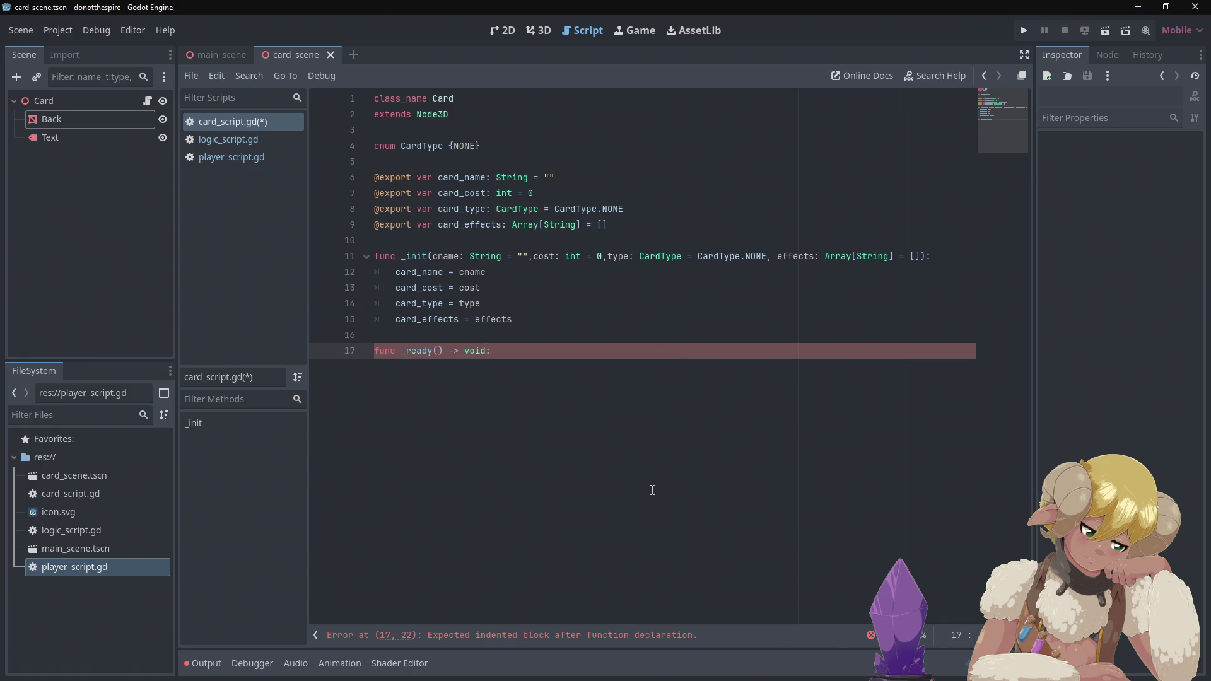
pyautogui.press('BackSpace')
pyautogui.press('BackSpace')
pyautogui.press('BackSpace')
pyautogui.press('BackSpace')
pyautogui.press('BackSpace')
pyautogui.press('BackSpace')
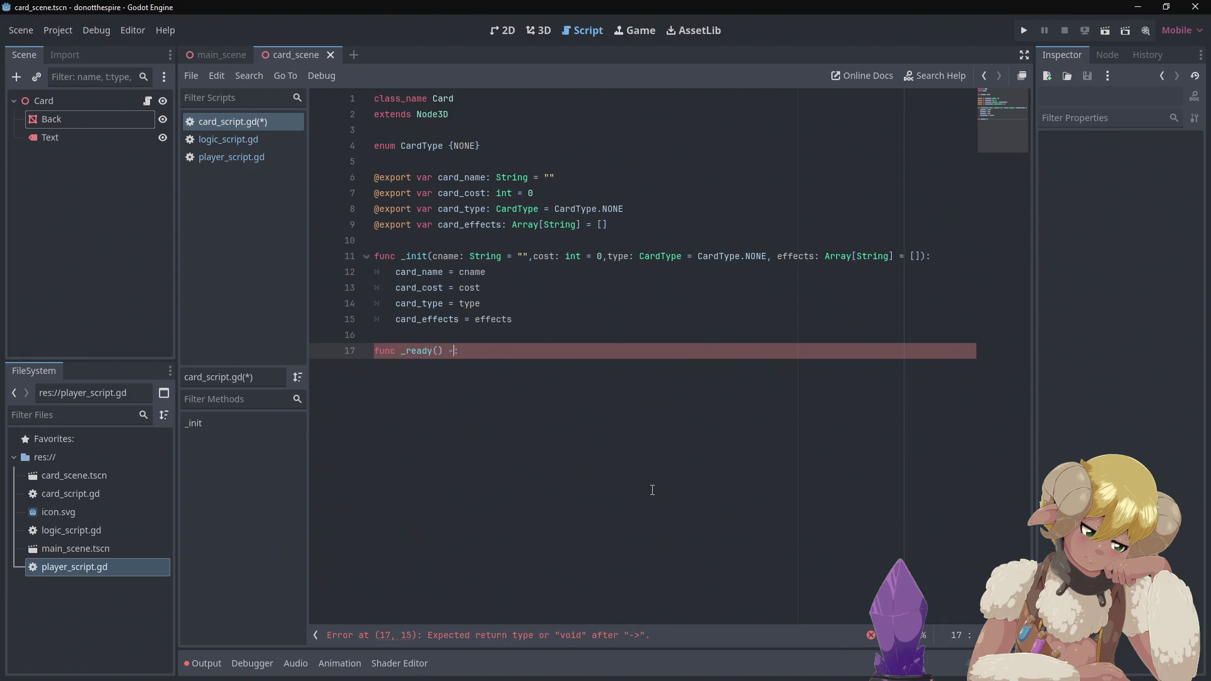
pyautogui.press('End')
pyautogui.press('Return')
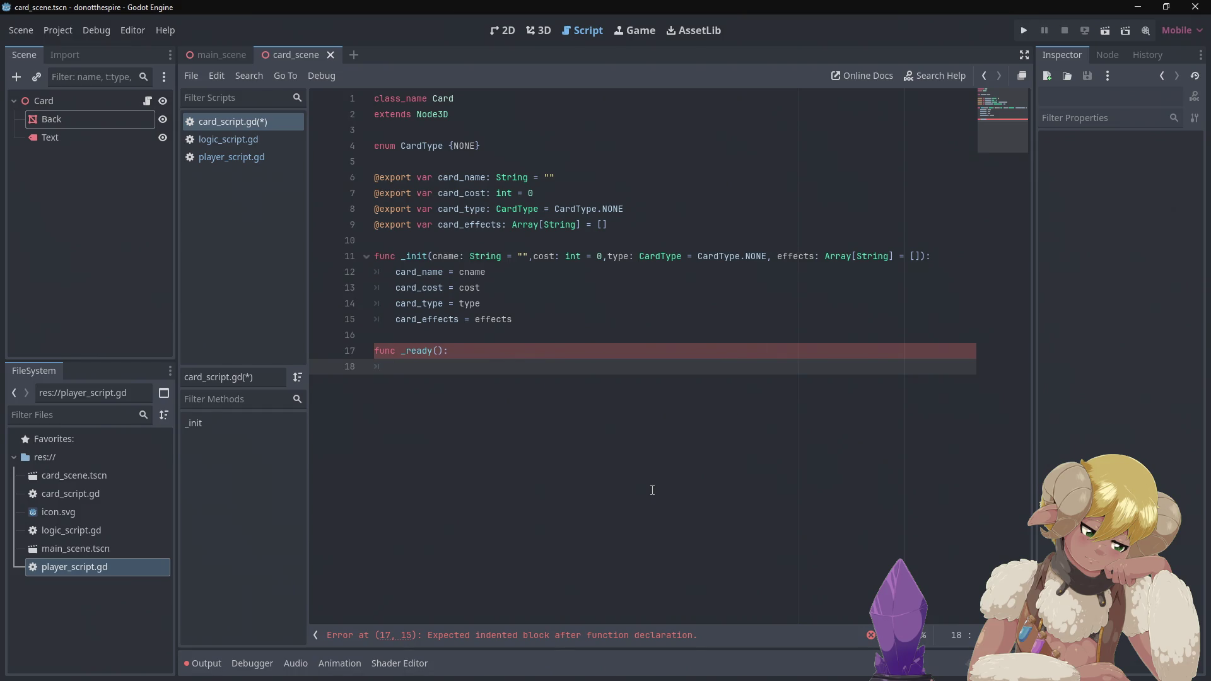
# Step: In _ready, write $Text.text = card_name + " - " + card_cost + "\n" on line 18
pyautogui.write('$')
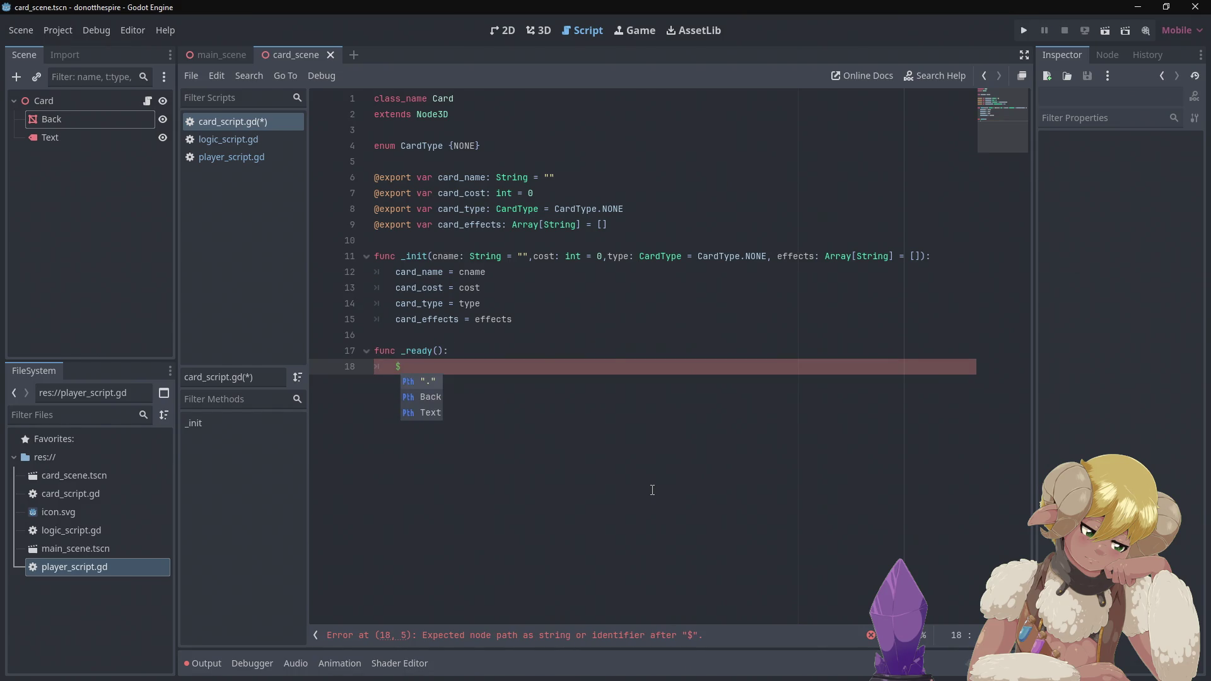
pyautogui.write('T')
pyautogui.press('Return')
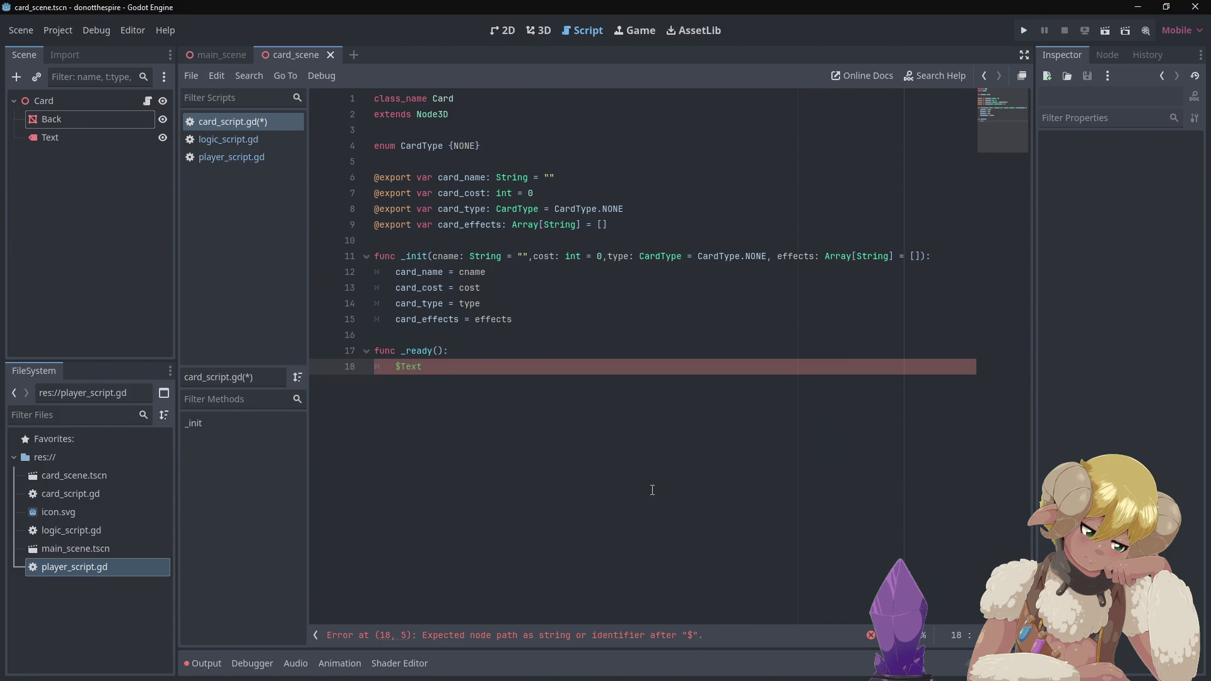
pyautogui.write('.')
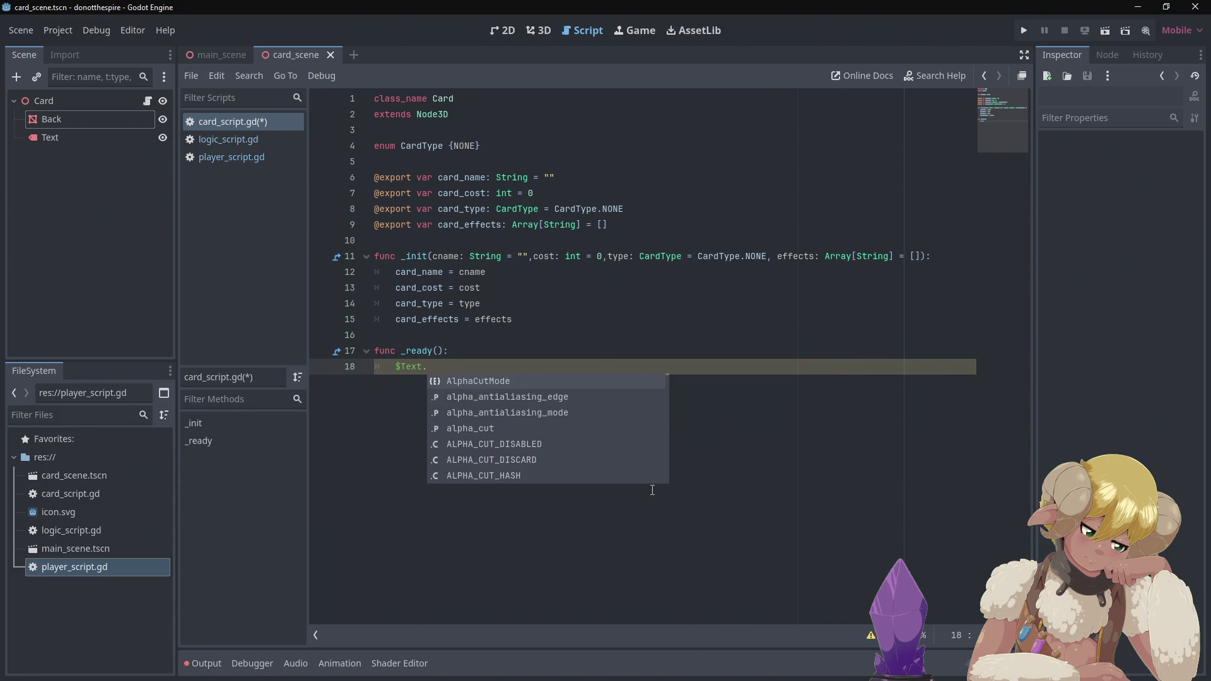
pyautogui.write('te')
pyautogui.press('Return')
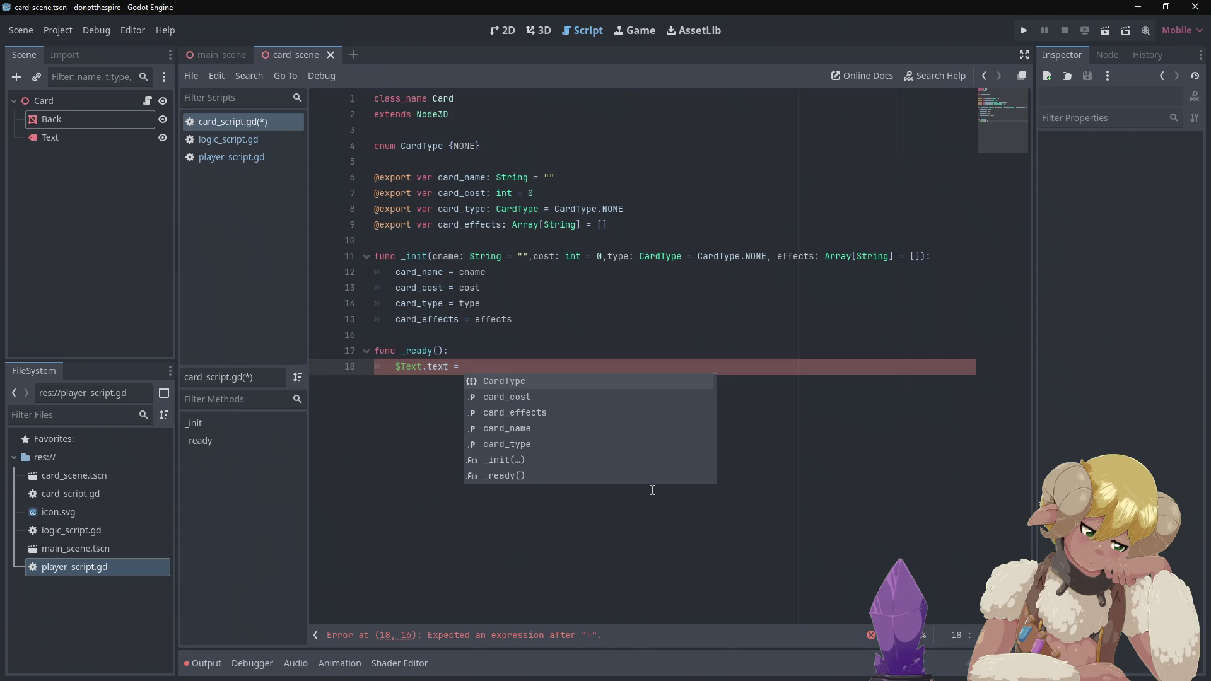
pyautogui.press('Down')
pyautogui.press('Down')
pyautogui.press('Down')
pyautogui.press('Return')
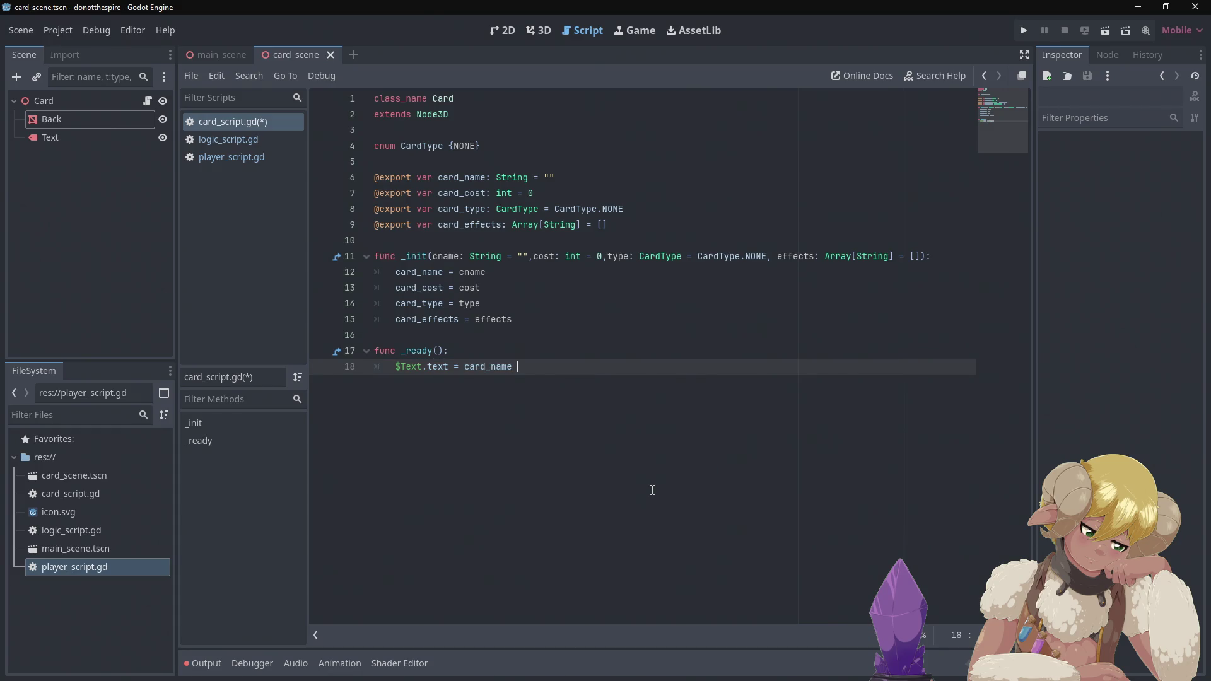
pyautogui.write('+')
pyautogui.write('"')
pyautogui.press('BackSpace')
pyautogui.press('BackSpace')
pyautogui.write('- " ')
pyautogui.write('+ ')
pyautogui.write('card_cost')
pyautogui.write(' +')
pyautogui.write(' "')
pyautogui.write('\\n')
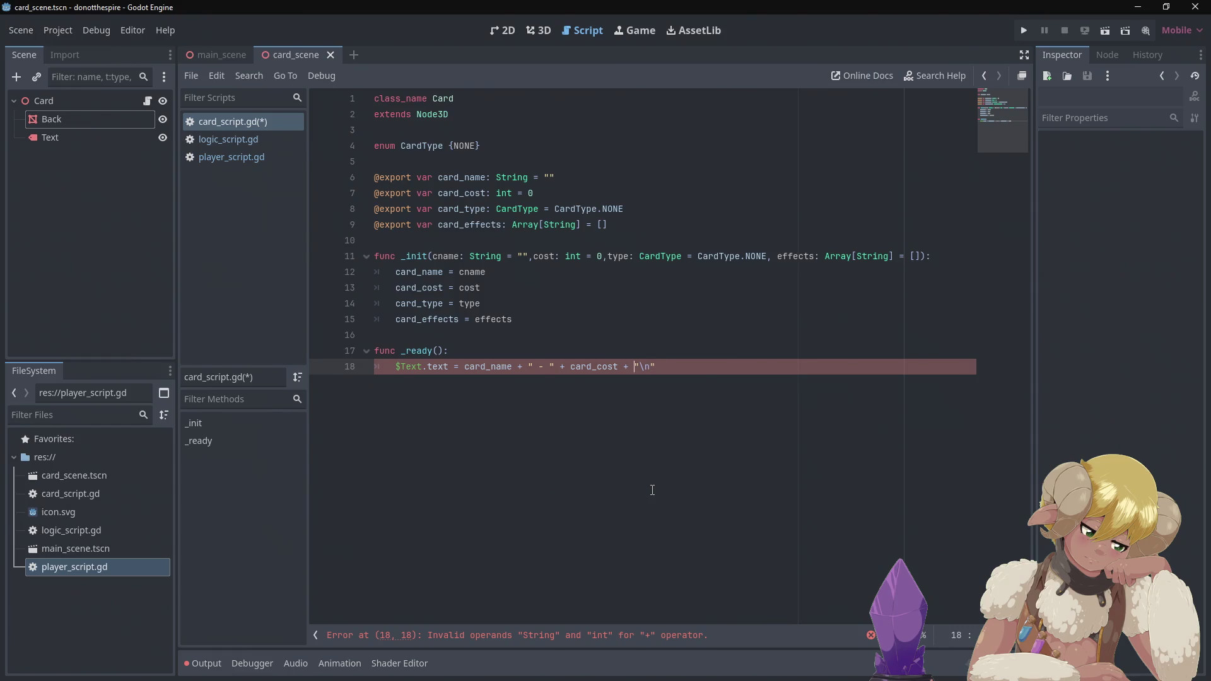
# Step: Replace the invalid .tos with (card_cost as String) on the label line
pyautogui.write('.')
pyautogui.write('tos')
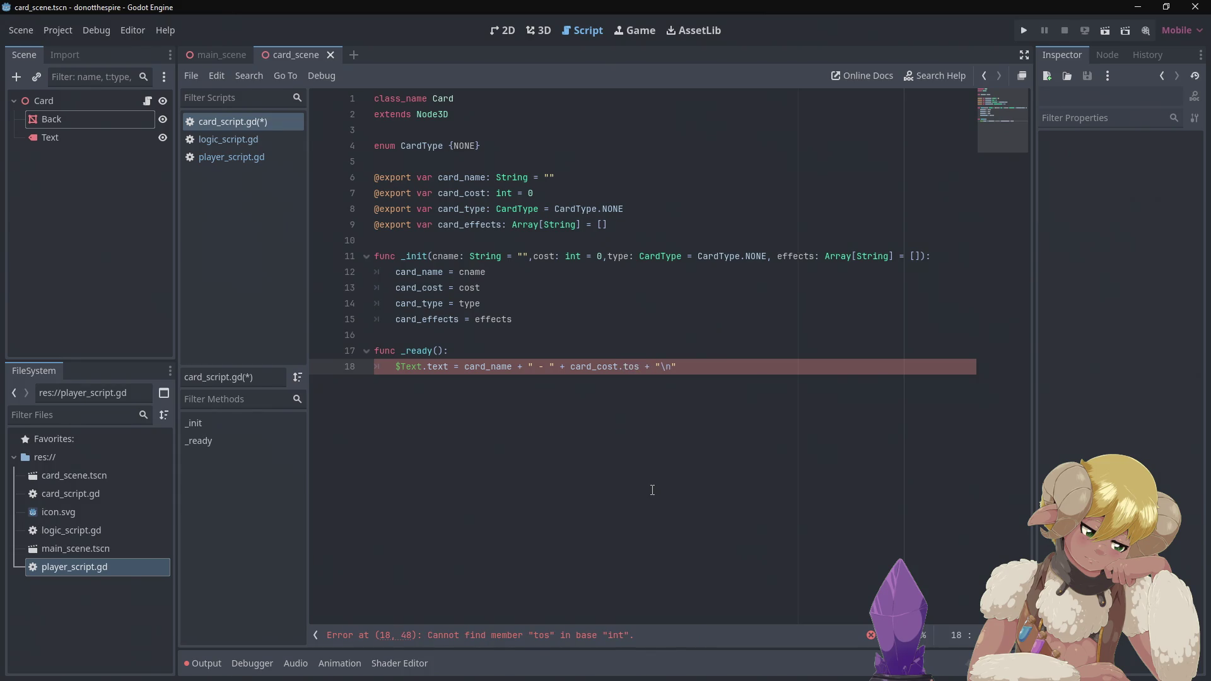
pyautogui.press('BackSpace')
pyautogui.press('BackSpace')
pyautogui.press('BackSpace')
pyautogui.write('as string')
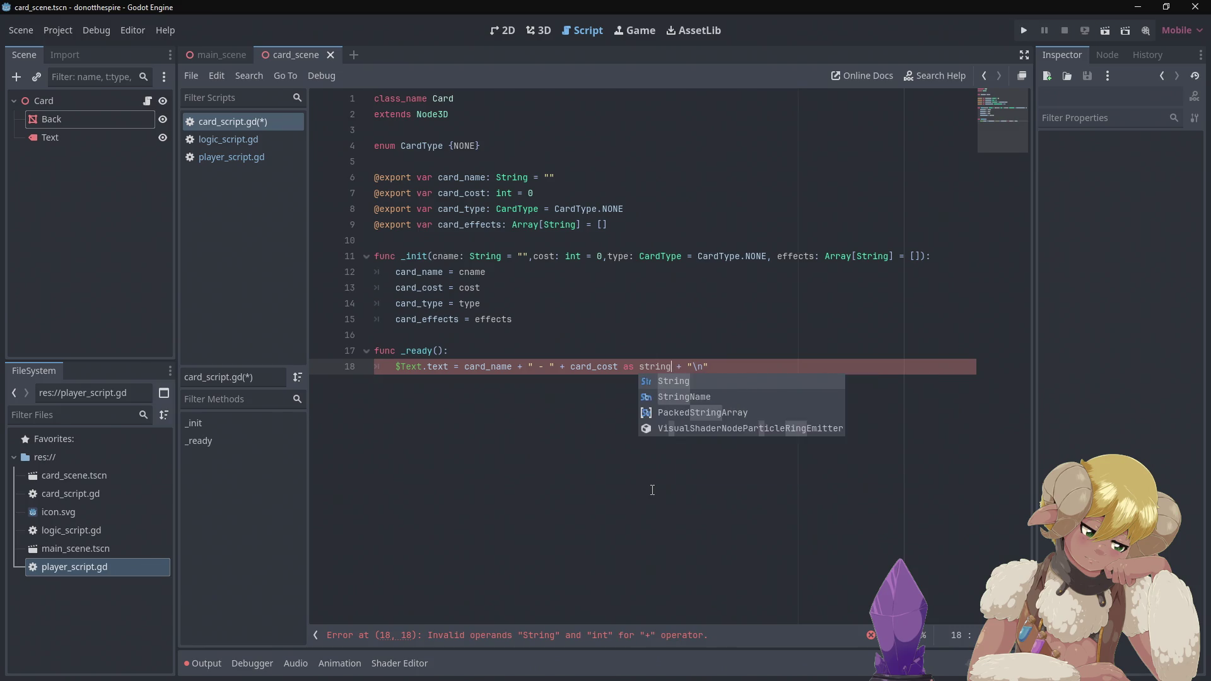
pyautogui.press('Return')
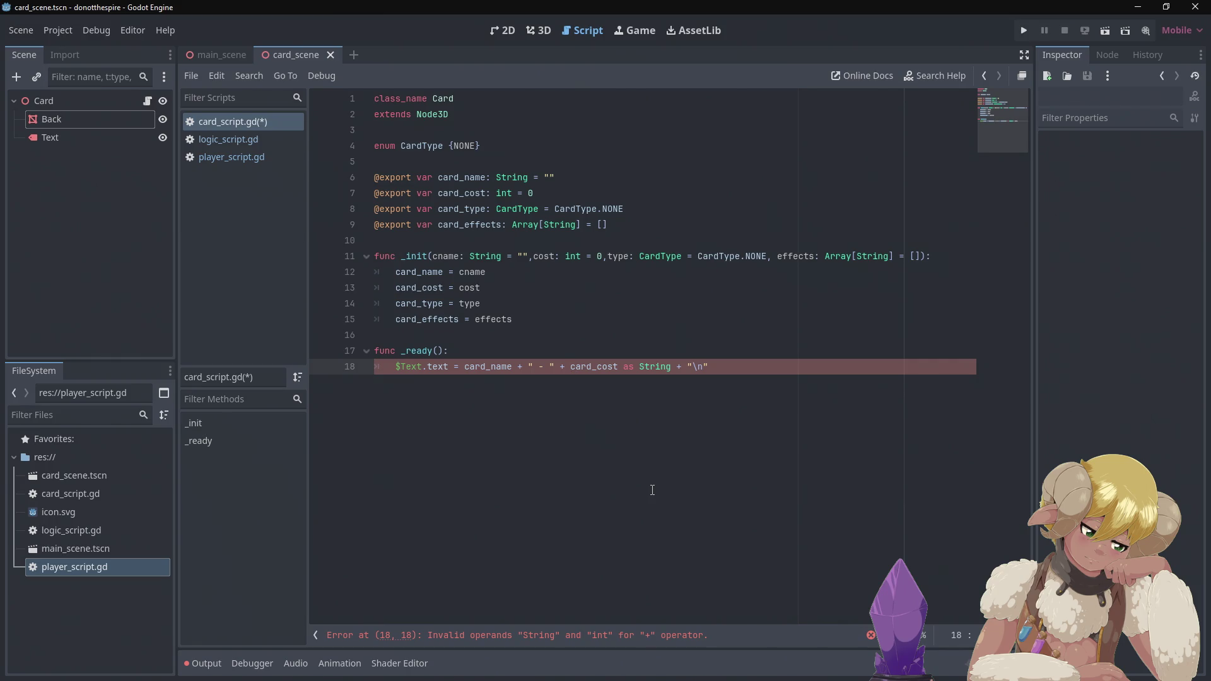
pyautogui.write('(')
pyautogui.press('Right')
pyautogui.press('Right')
pyautogui.press('Right')
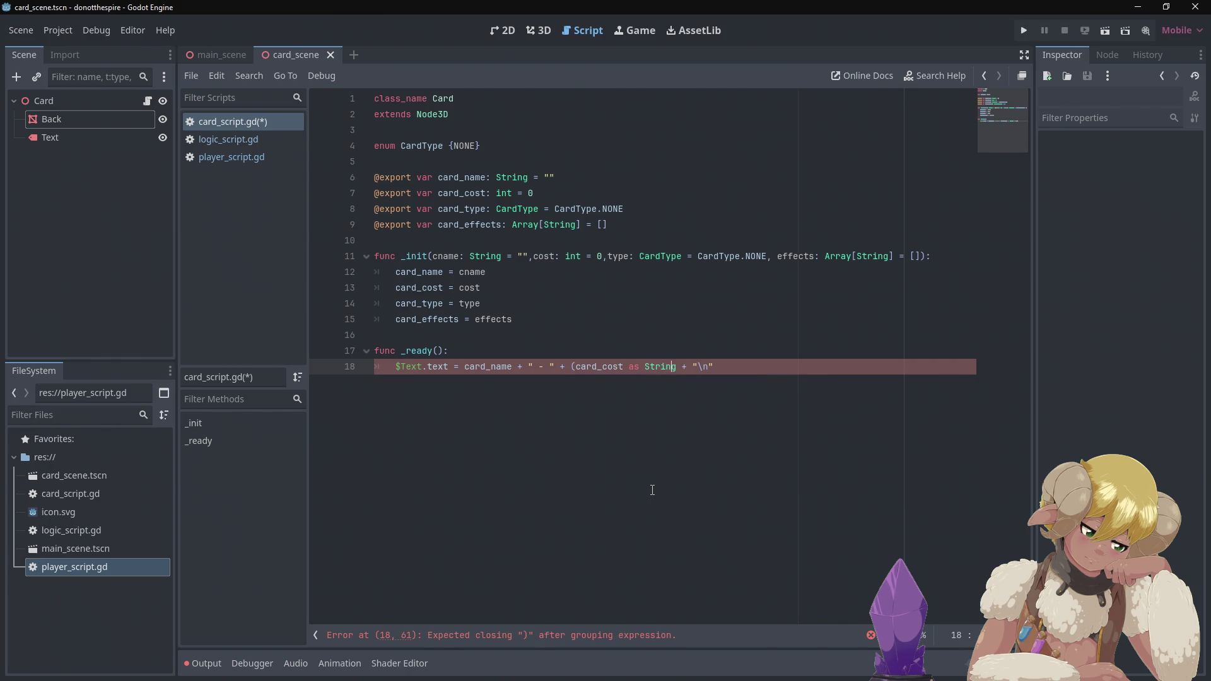
pyautogui.write(')')
# Step: Append + (card_type as String) after the "\n" at the end of line 18
pyautogui.press('Right')
pyautogui.press('Right')
pyautogui.press('Right')
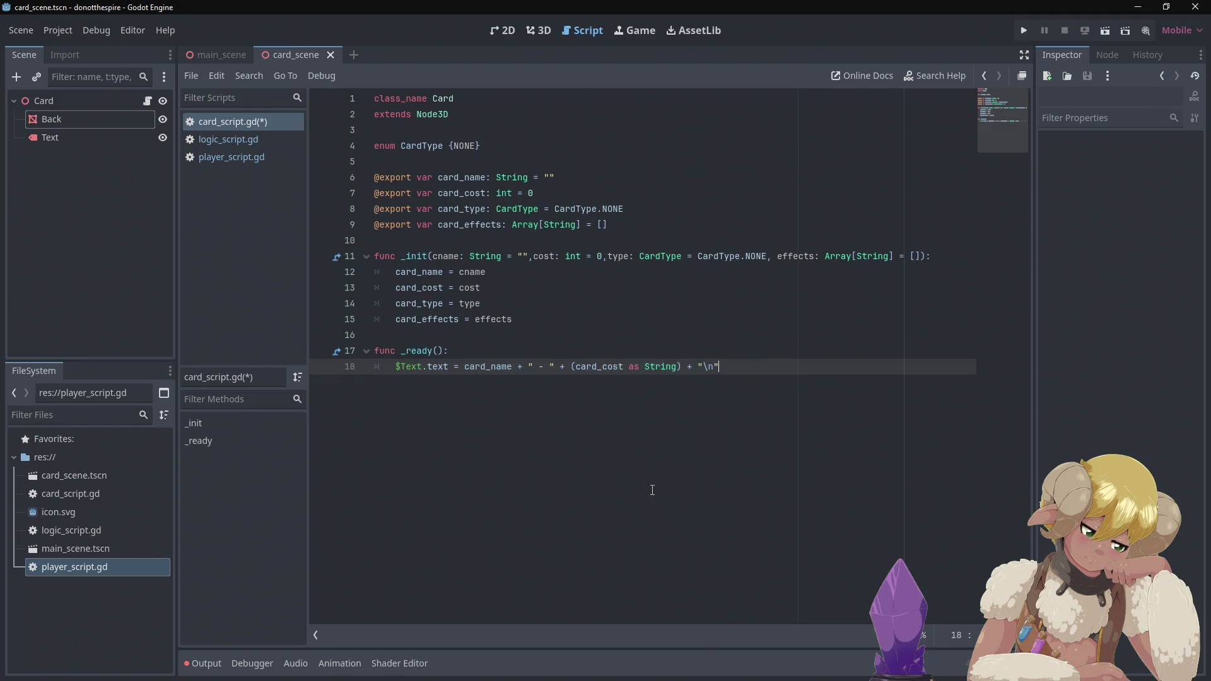
pyautogui.write('+ ')
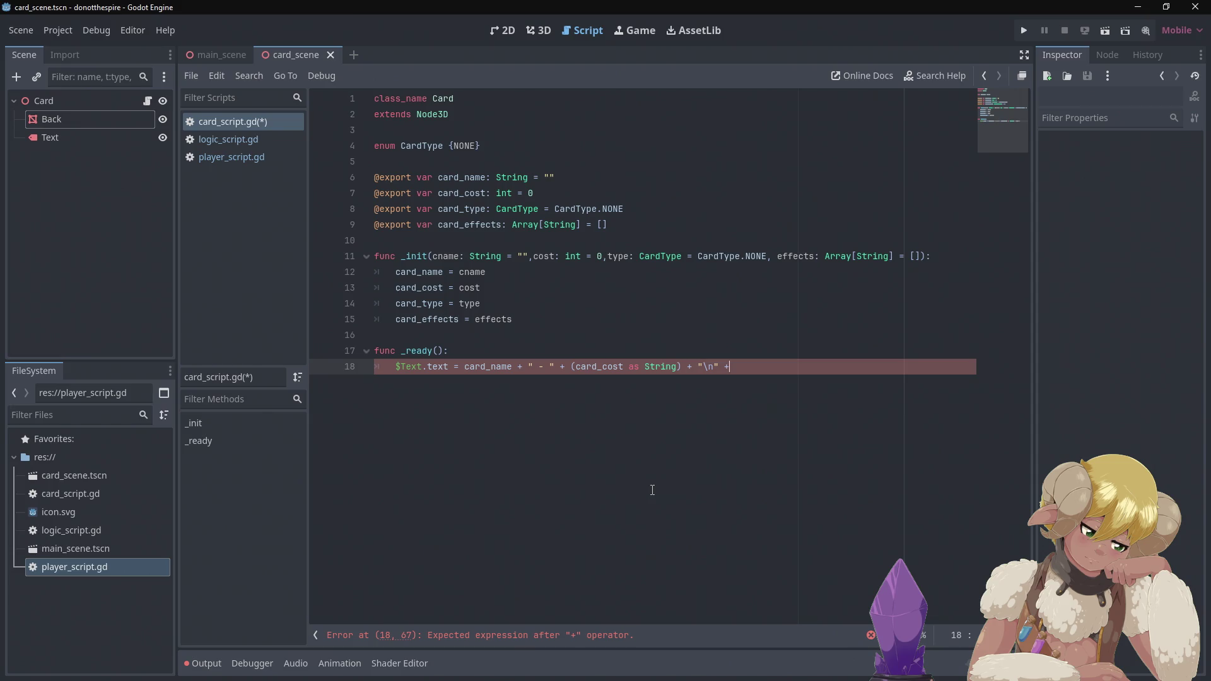
pyautogui.write('card')
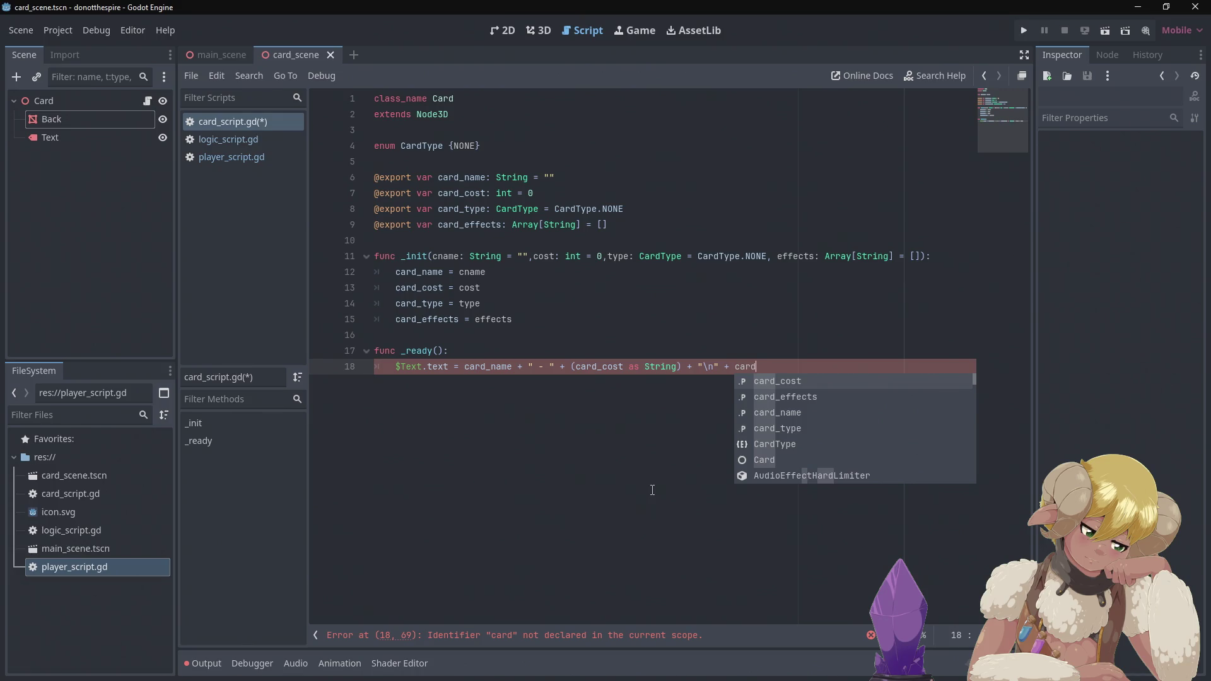
pyautogui.press('Down')
pyautogui.press('Down')
pyautogui.press('Down')
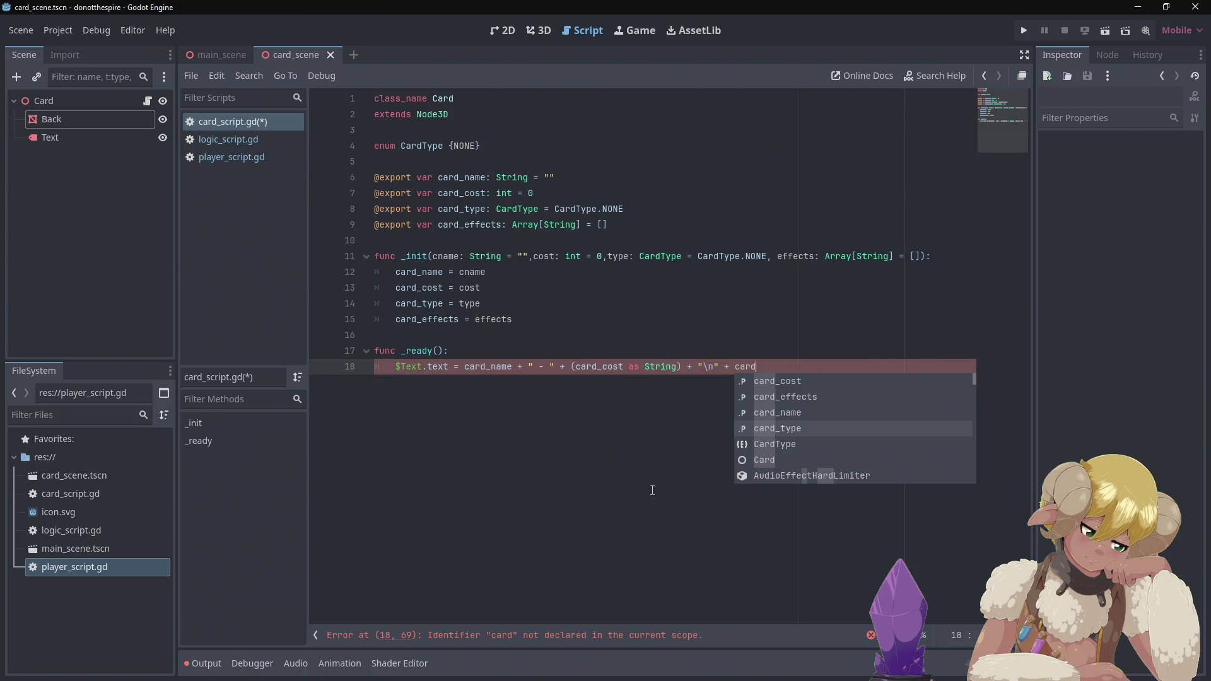
pyautogui.press('Return')
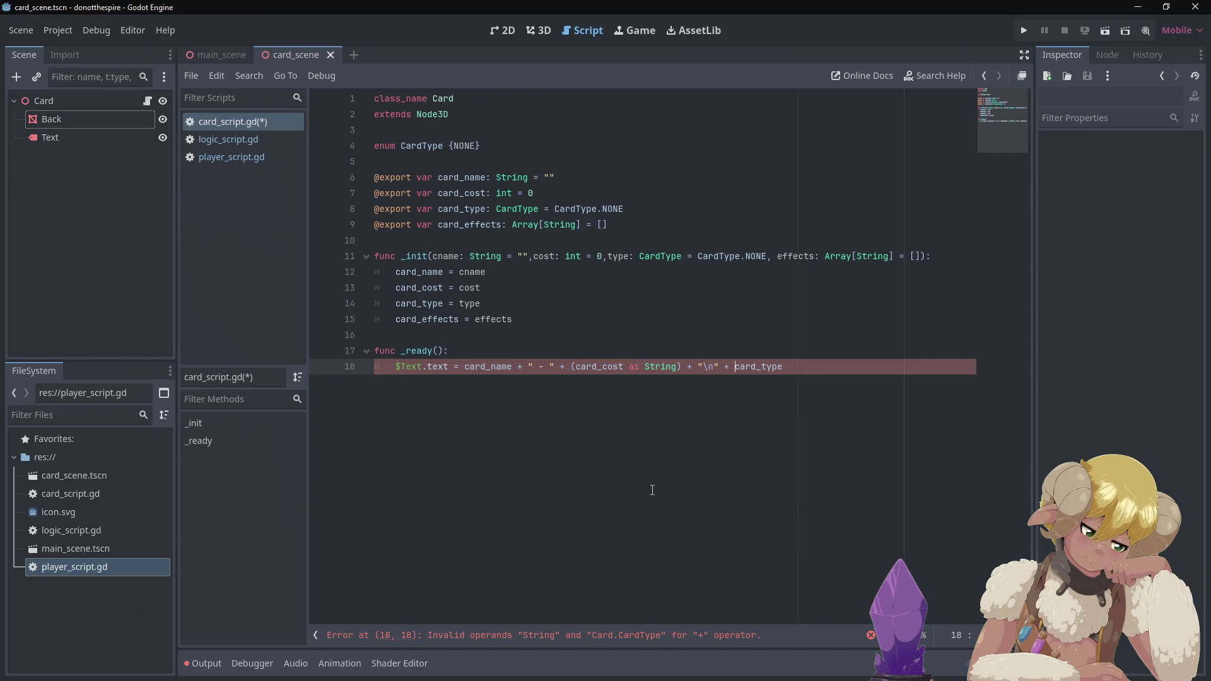
pyautogui.write('(')
pyautogui.press('Right')
pyautogui.press('Right')
pyautogui.press('Right')
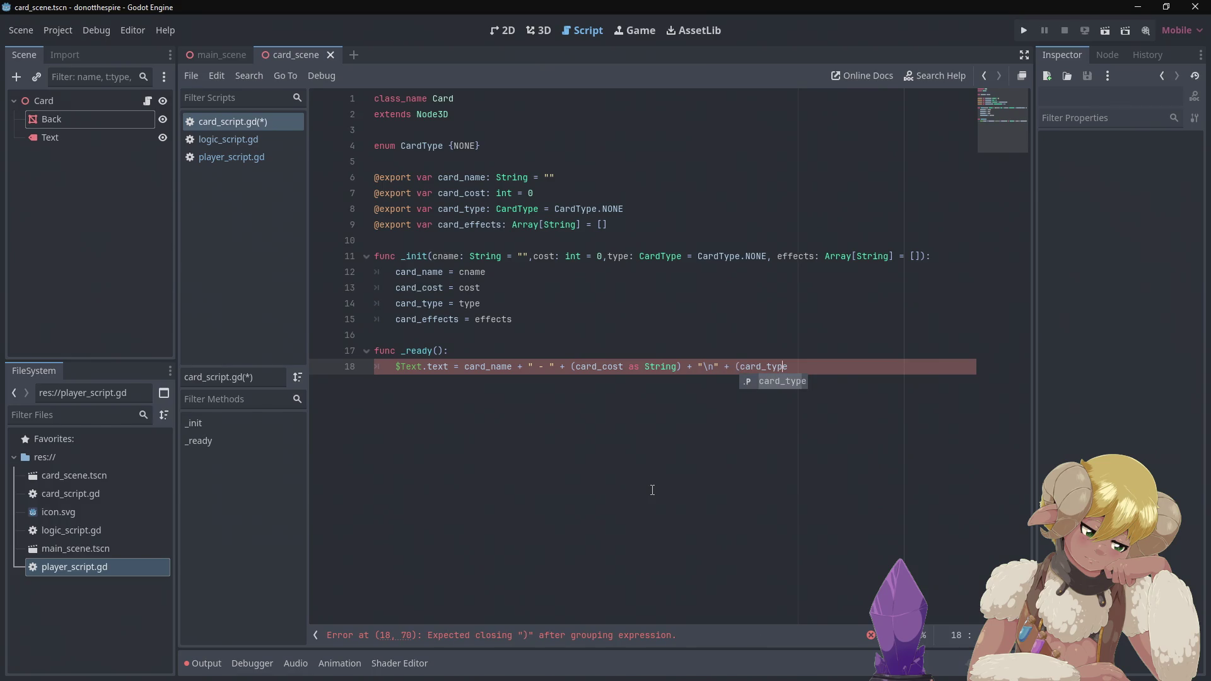
pyautogui.press('Right')
pyautogui.write(')')
pyautogui.press('Left')
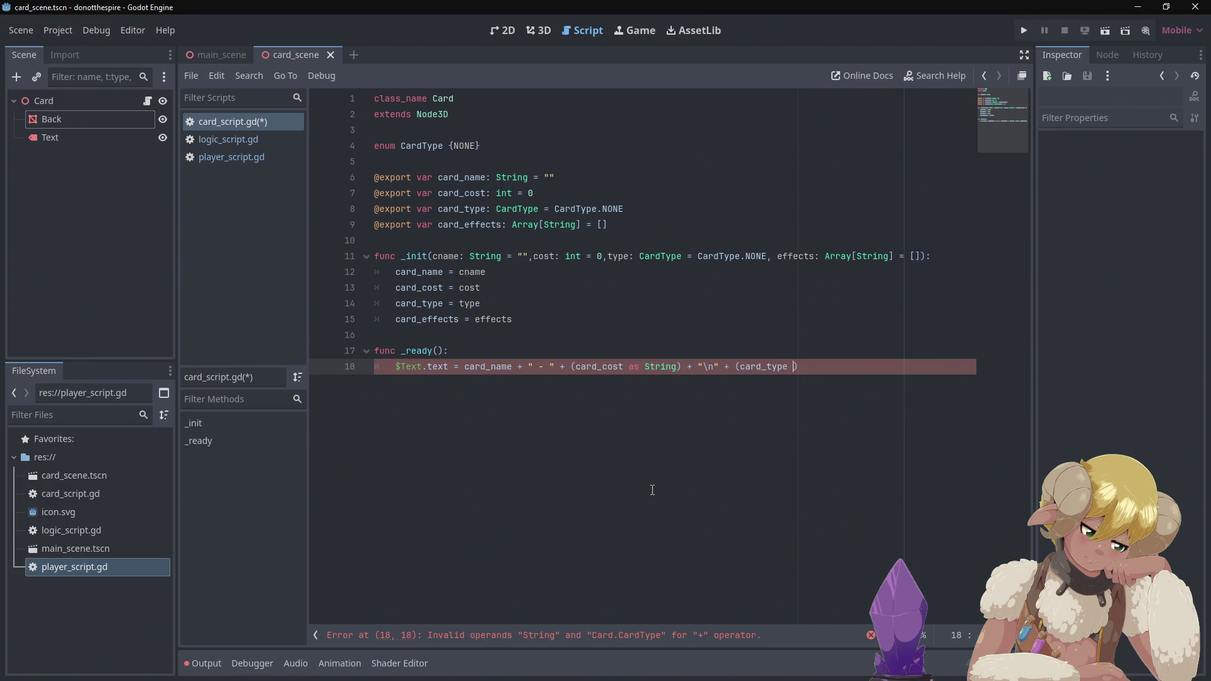
pyautogui.write('as String')
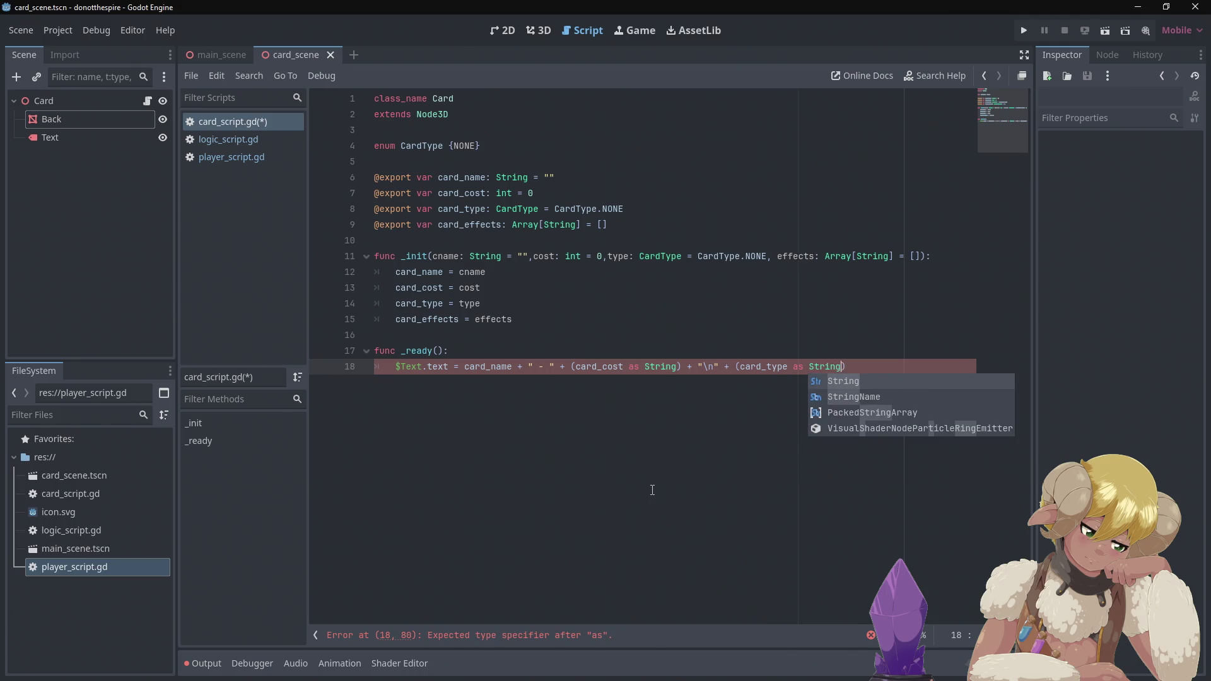
# Step: Complete (card_type as String), check the CardType enum above, and switch to foobar2000
pyautogui.press('Right')
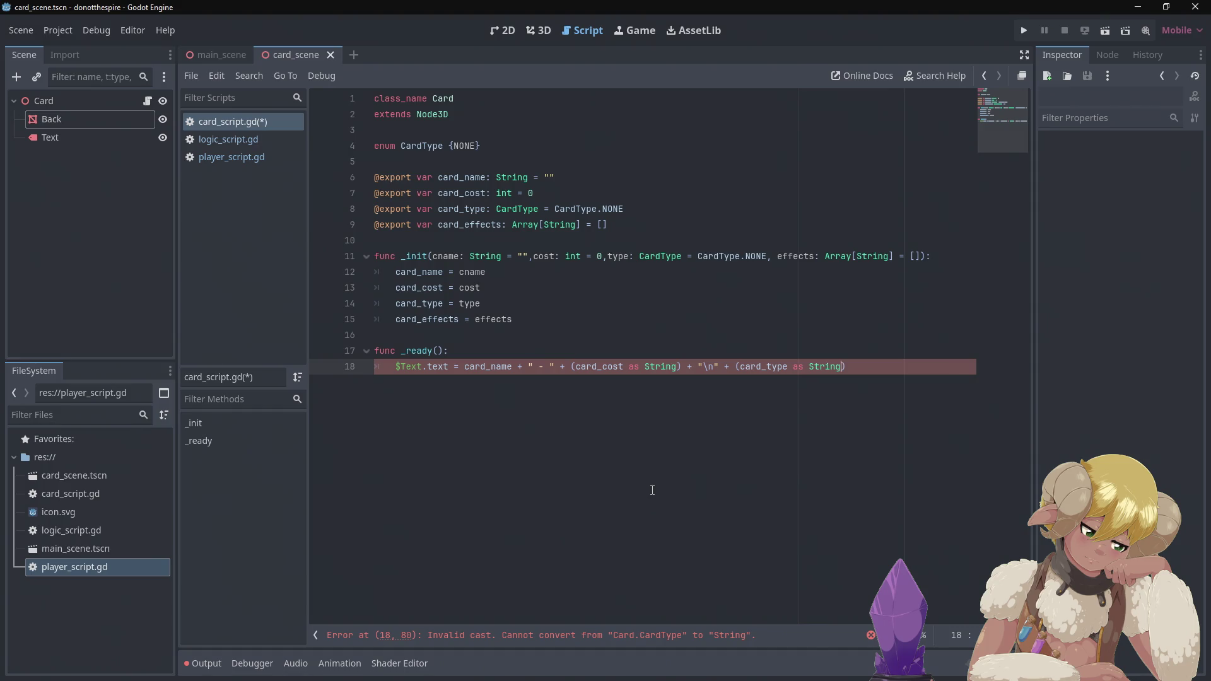
pyautogui.press('Up')
pyautogui.press('Up')
pyautogui.press('Up')
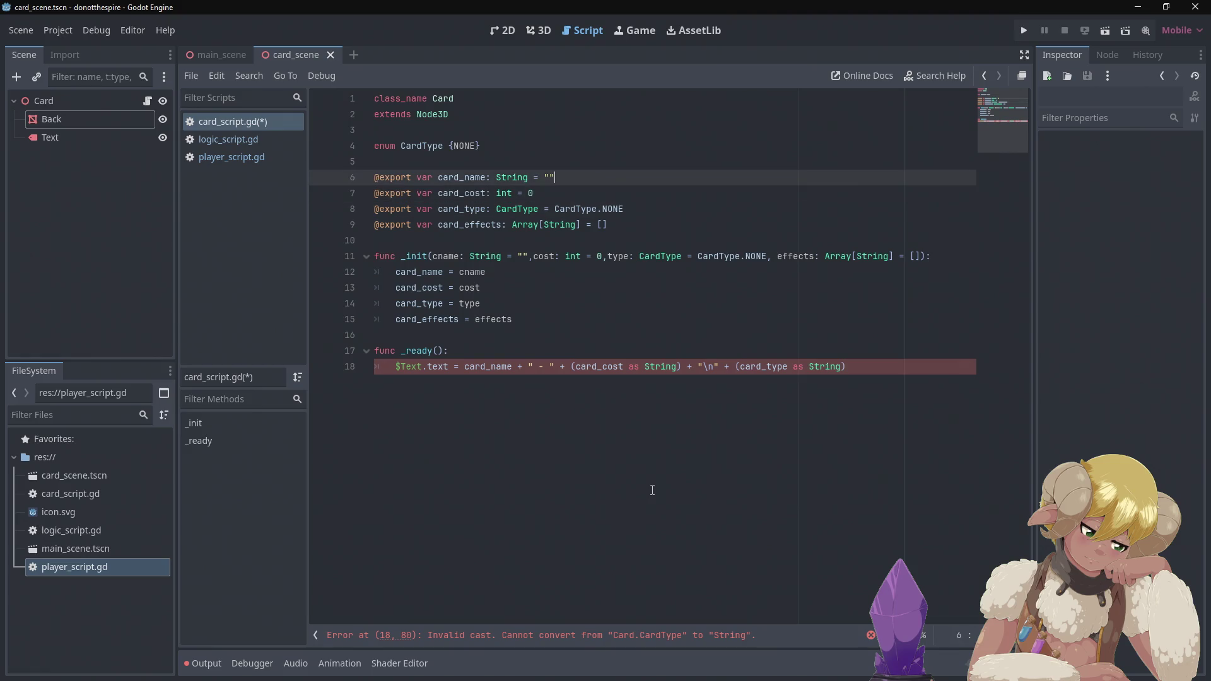
pyautogui.press('Up')
pyautogui.press('Up')
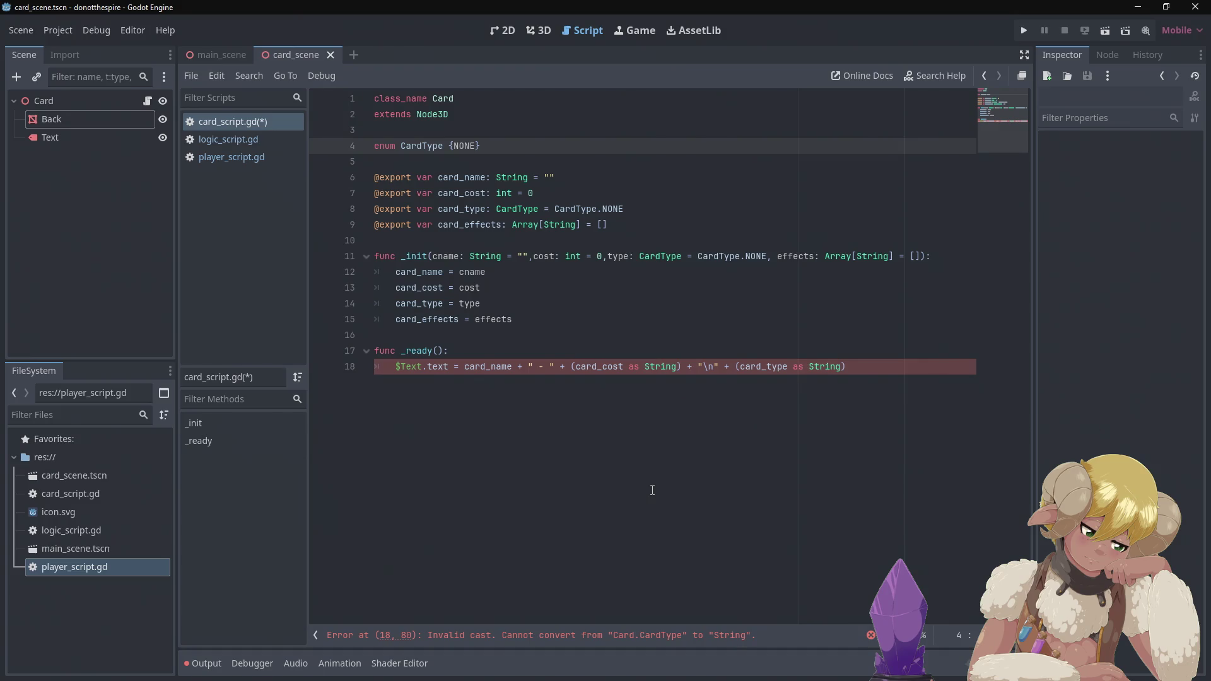
pyautogui.click(856, 367)
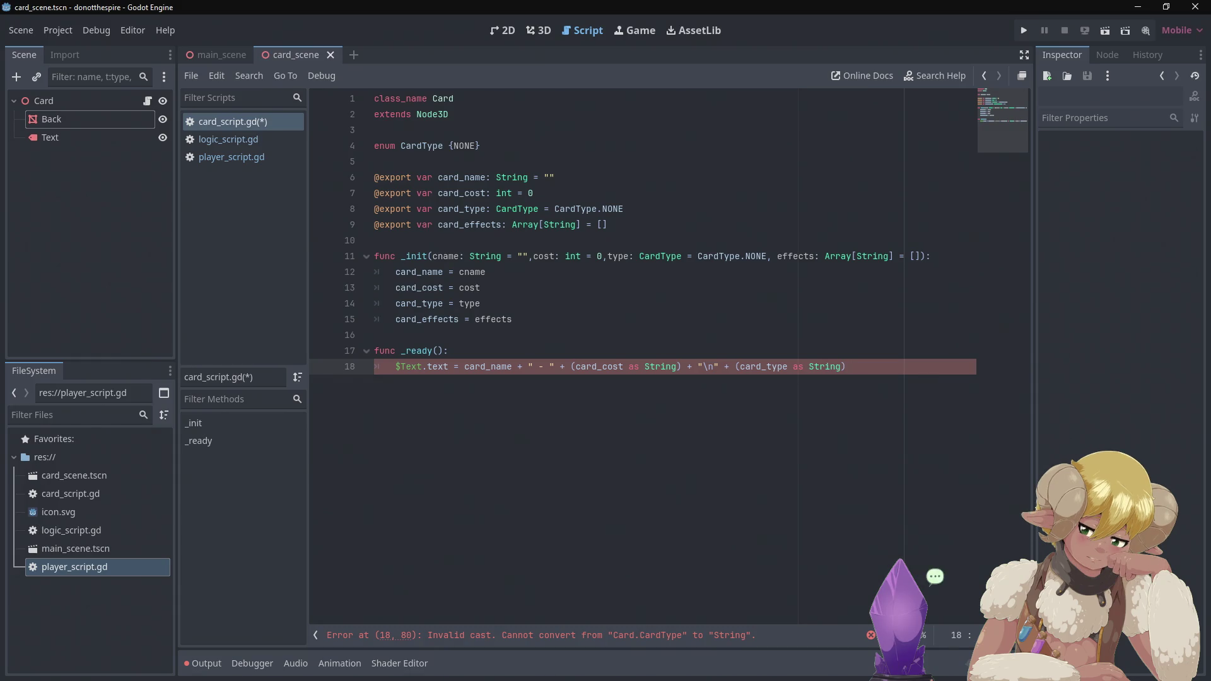
pyautogui.hotkey('alt', 'Tab')
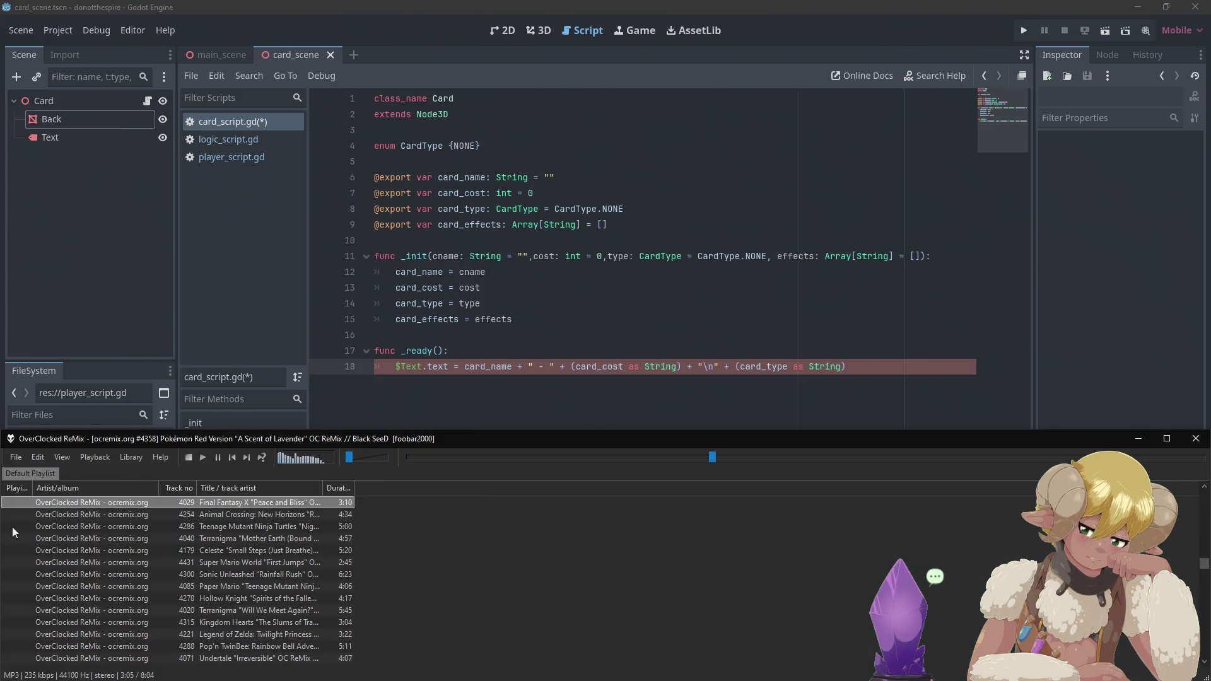
# Step: Scroll the foobar2000 playlist to the playing Pokémon Red Version track, then return to Godot
pyautogui.scroll(-6, 165, 534)
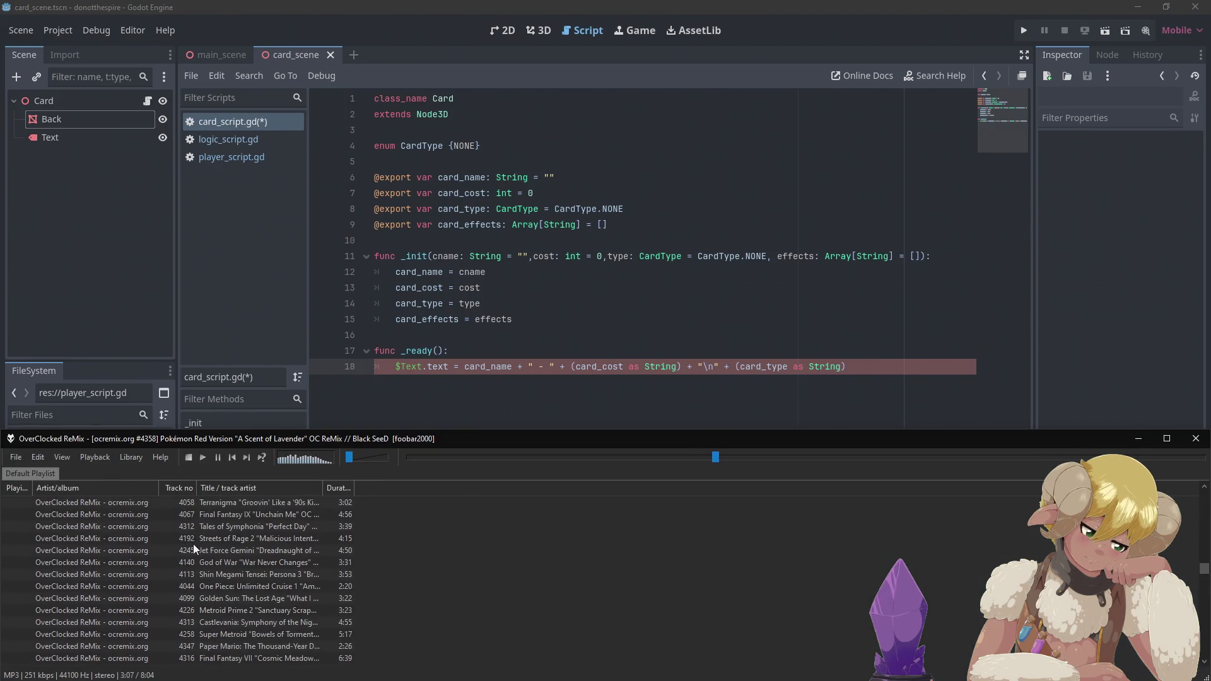
pyautogui.scroll(-5, 196, 547)
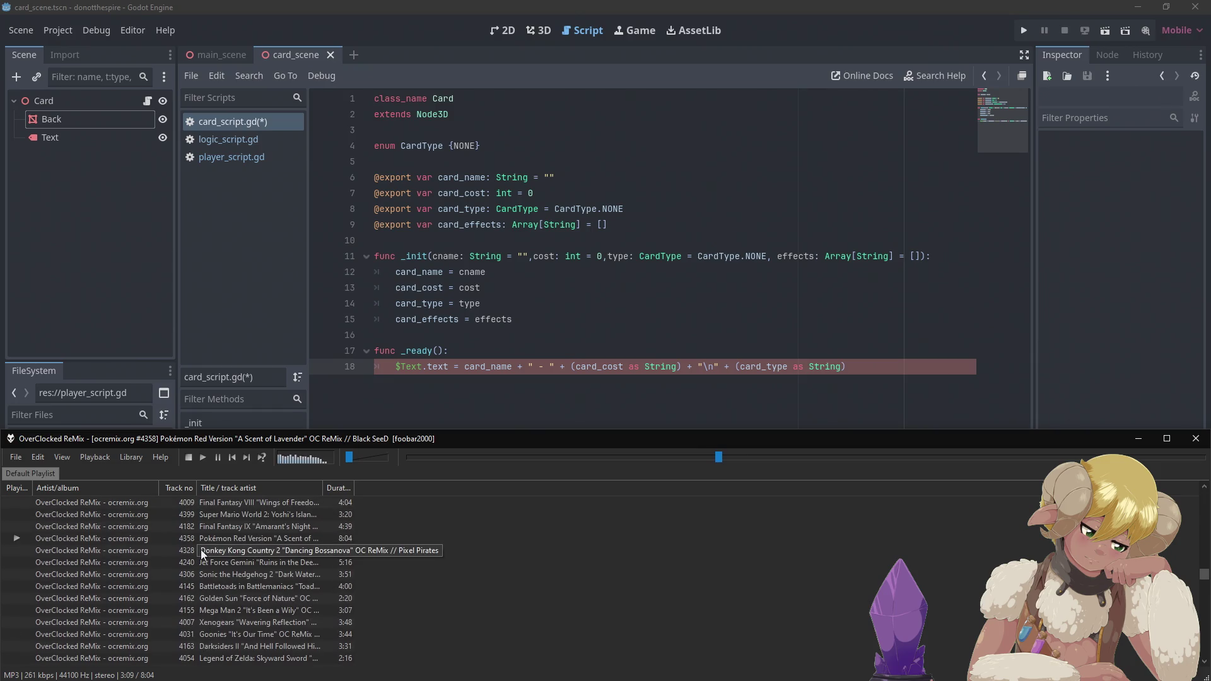
pyautogui.scroll(-1, 201, 550)
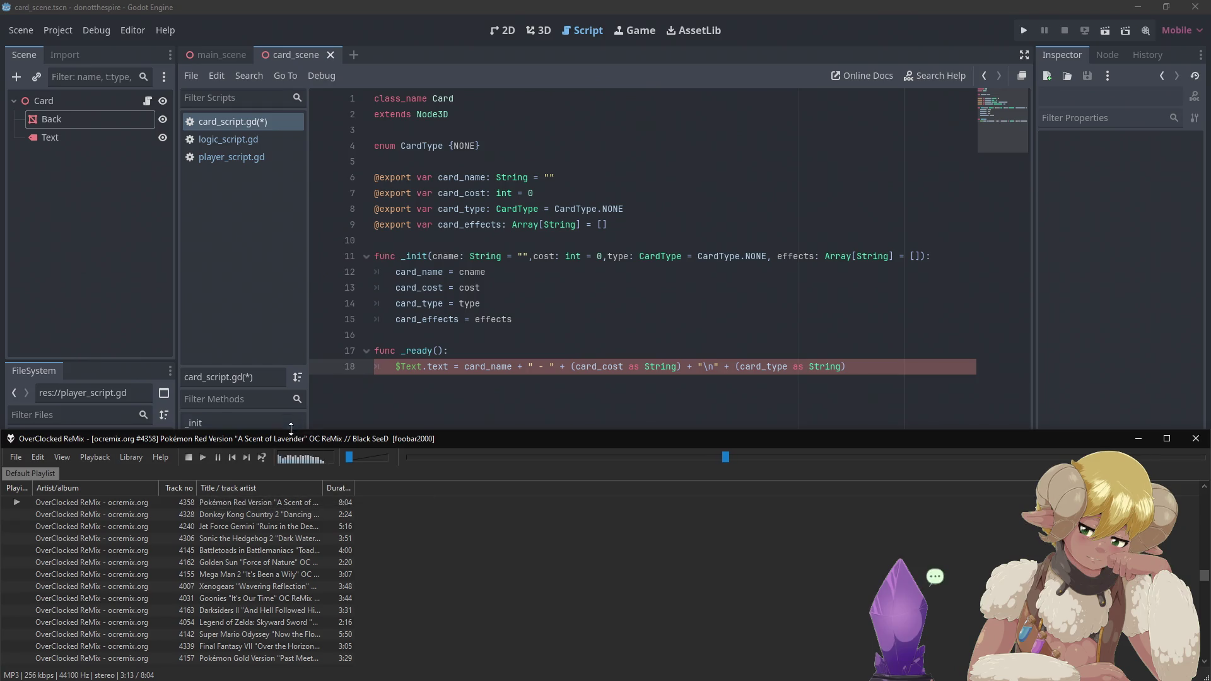
pyautogui.click(1094, 329)
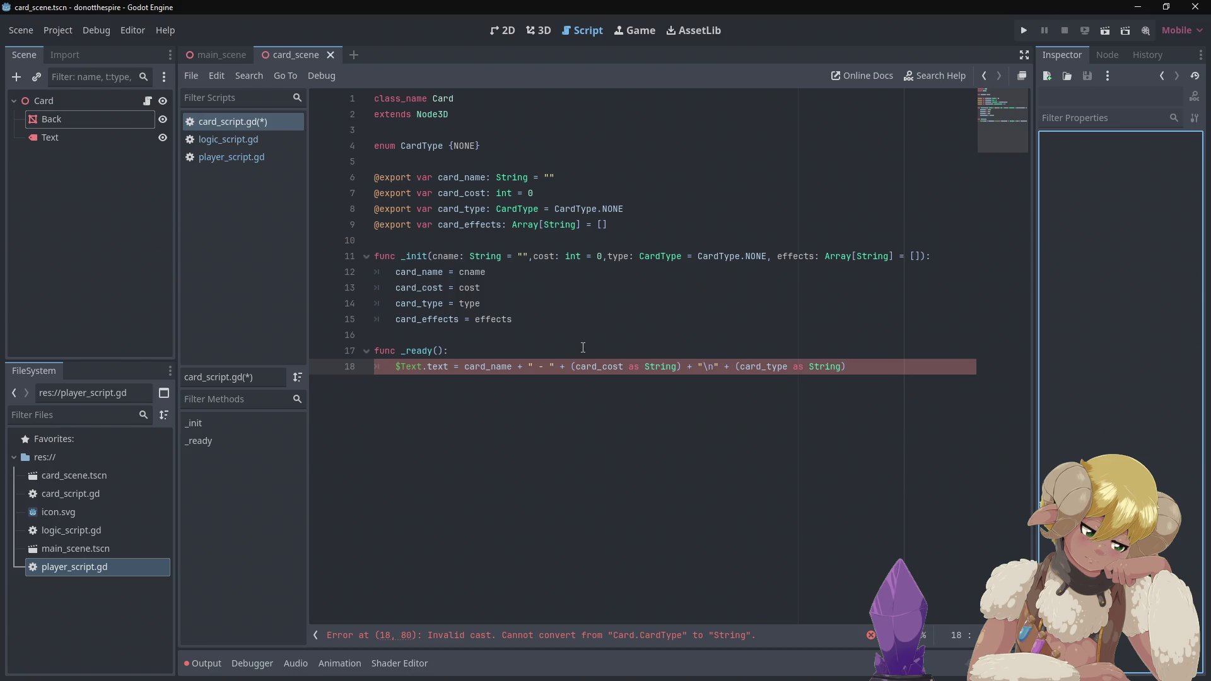
pyautogui.click(851, 364)
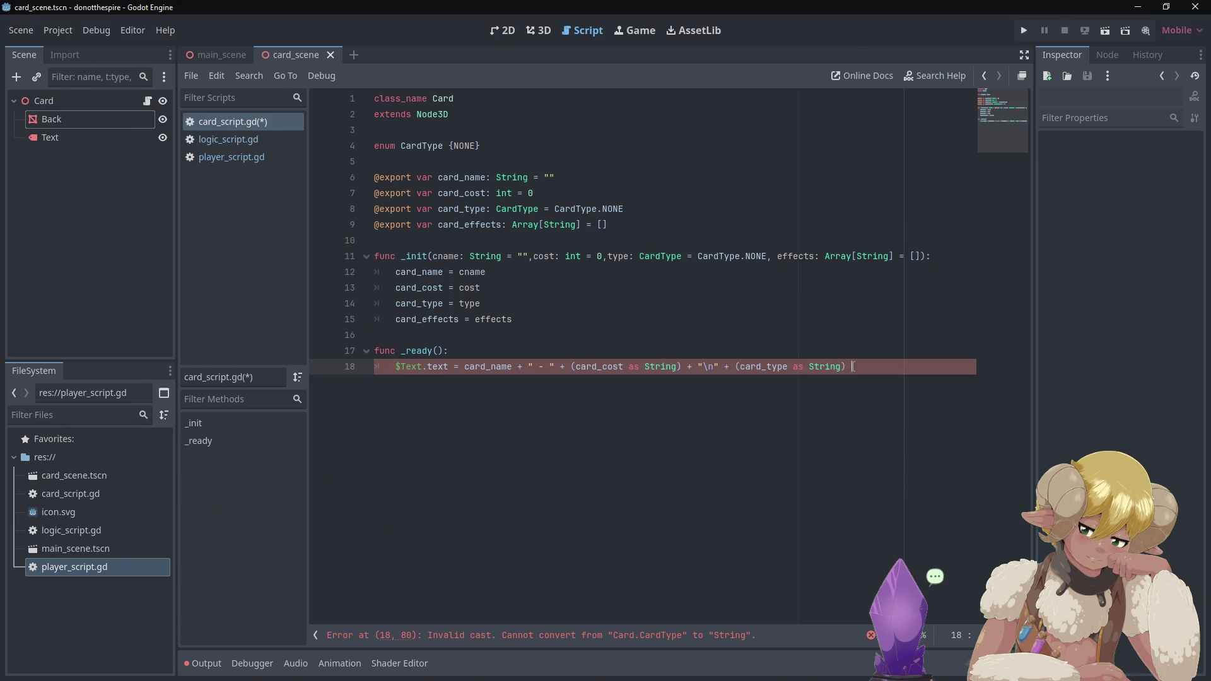